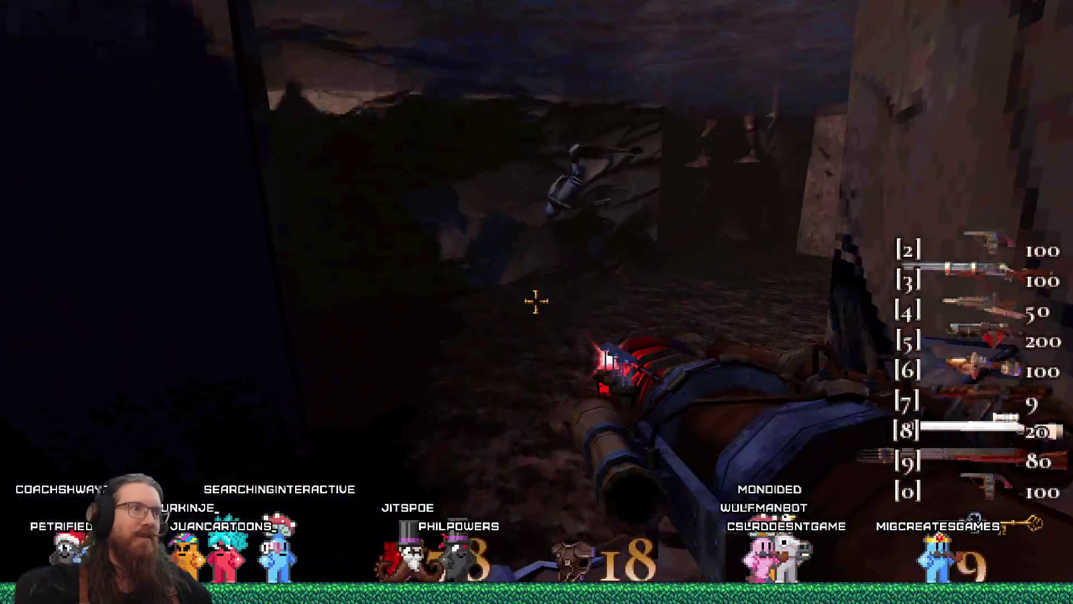
Shoot the enemies ahead and push through the dark corridor and past the cliff into the lamplit town street.
{"action": "left_click", "coordinate": [536, 302]}
{"action": "left_click", "coordinate": [536, 301]}
{"action": "key", "text": "w"}
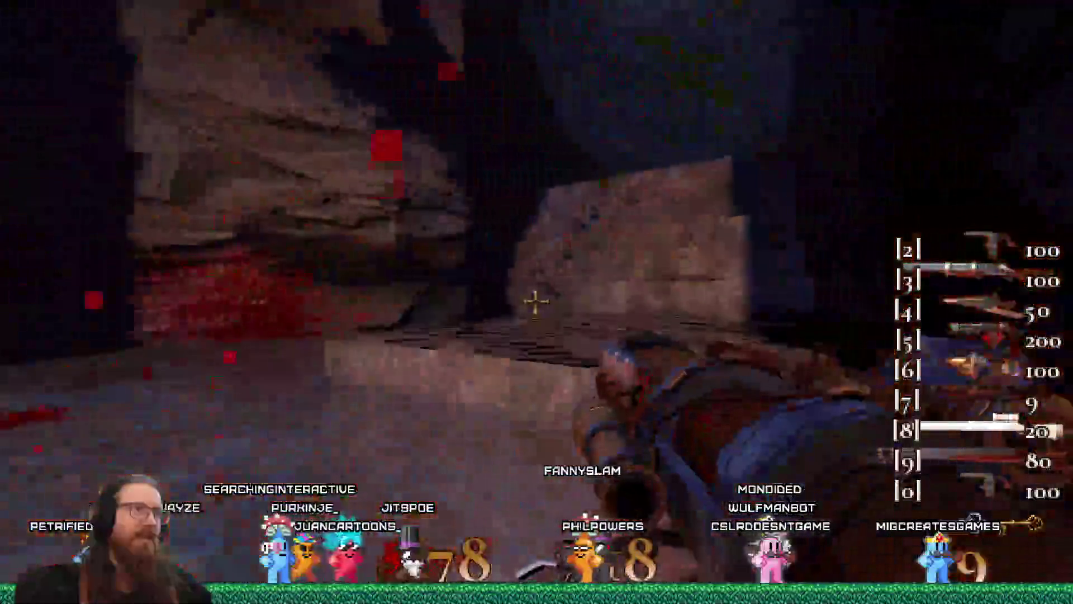
{"action": "key", "text": "w"}
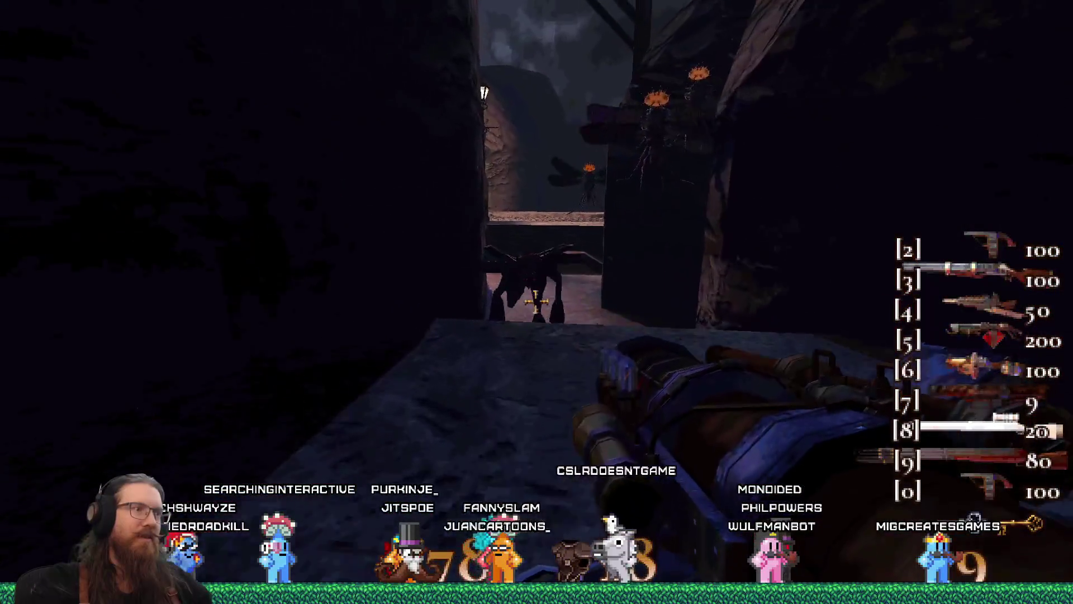
{"action": "key", "text": "w"}
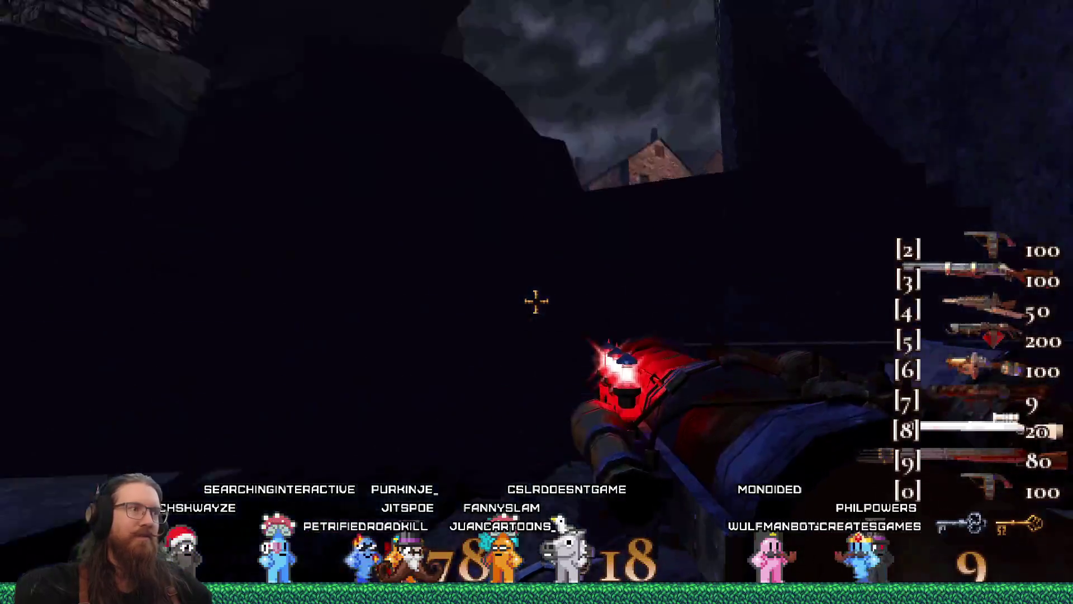
{"action": "key", "text": "w"}
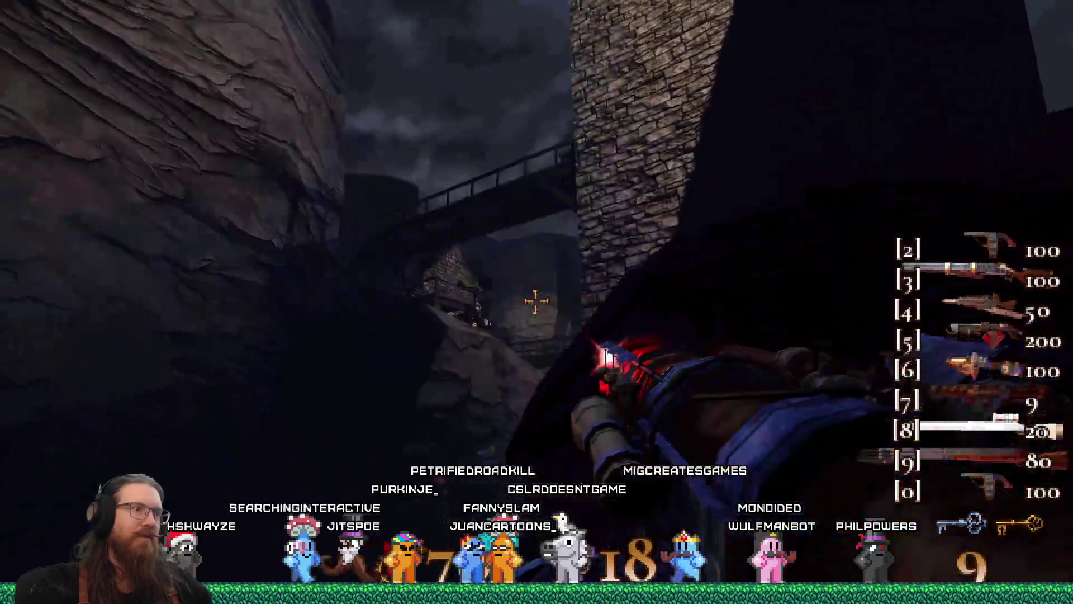
{"action": "key", "text": "w"}
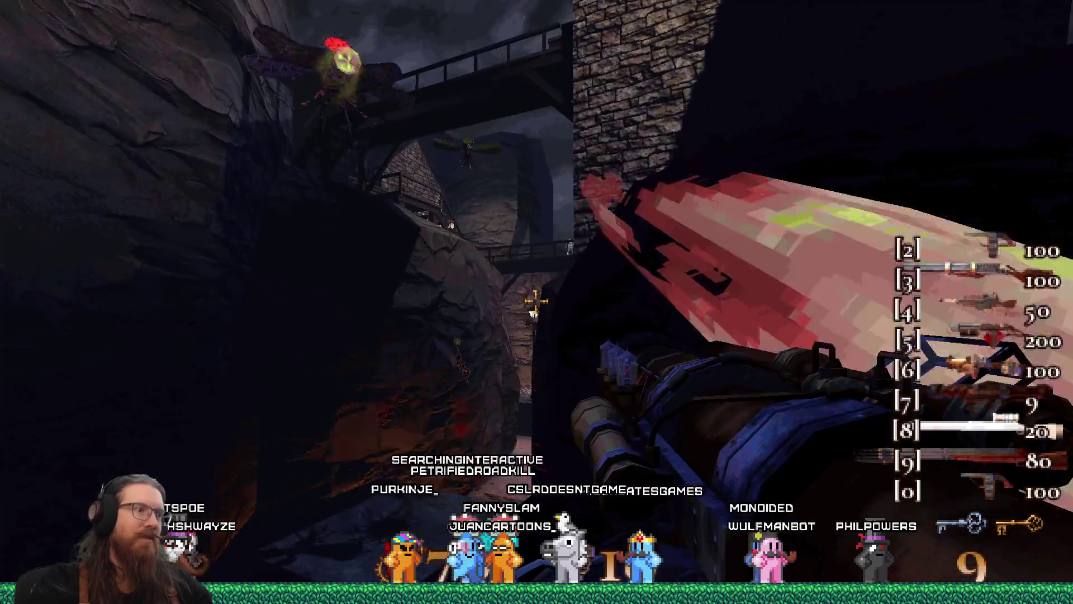
{"action": "key", "text": "w"}
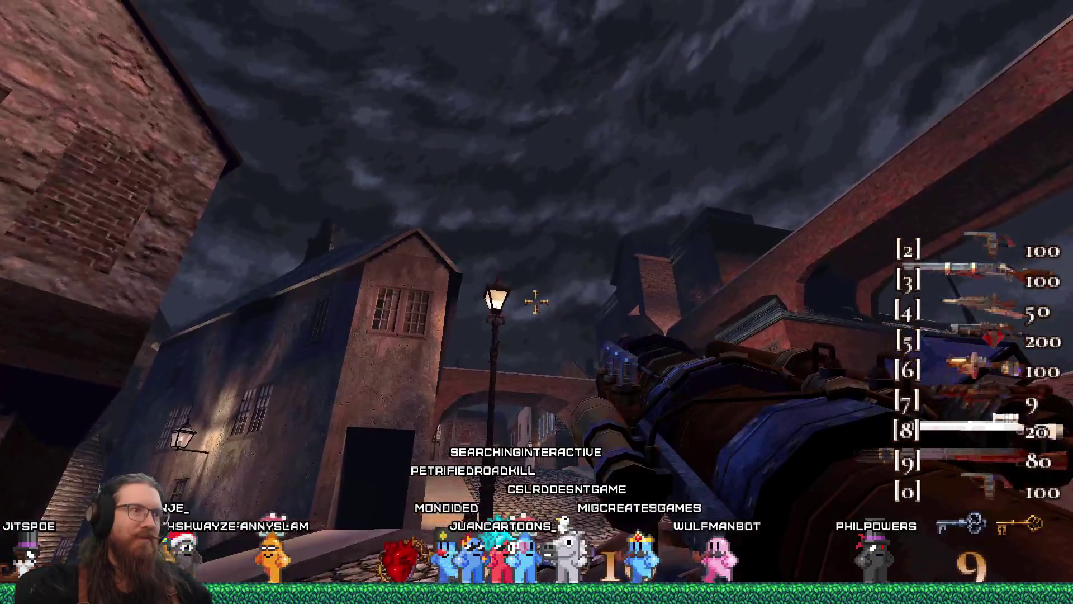
Toggle the in-game console, then keep walking along the cobbled street toward the archway.
{"action": "key", "text": "grave"}
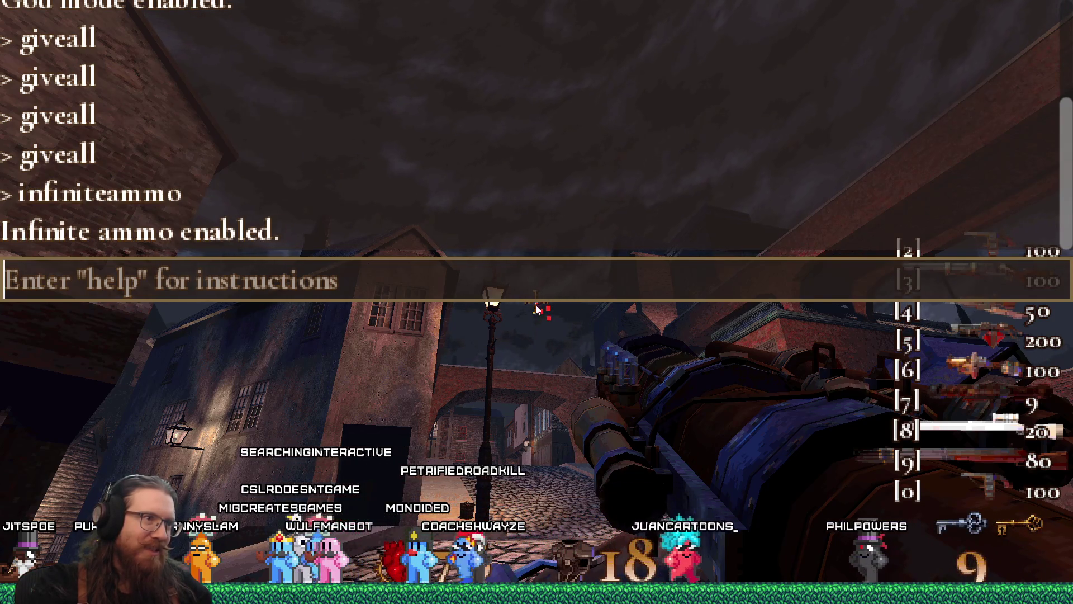
{"action": "key", "text": "grave"}
{"action": "key", "text": "grave"}
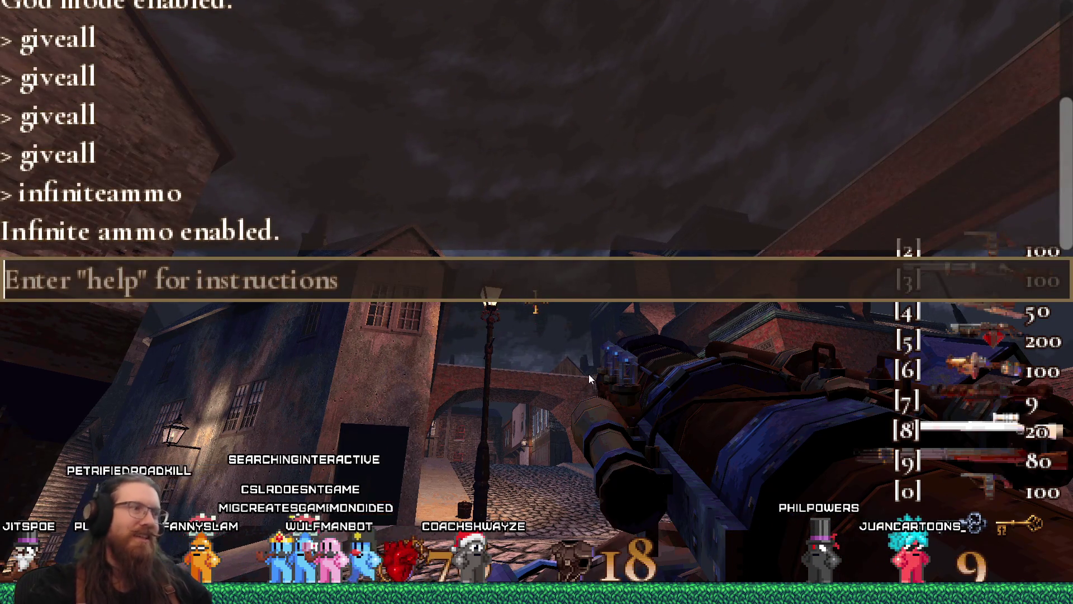
{"action": "key", "text": "grave"}
{"action": "key", "text": "w"}
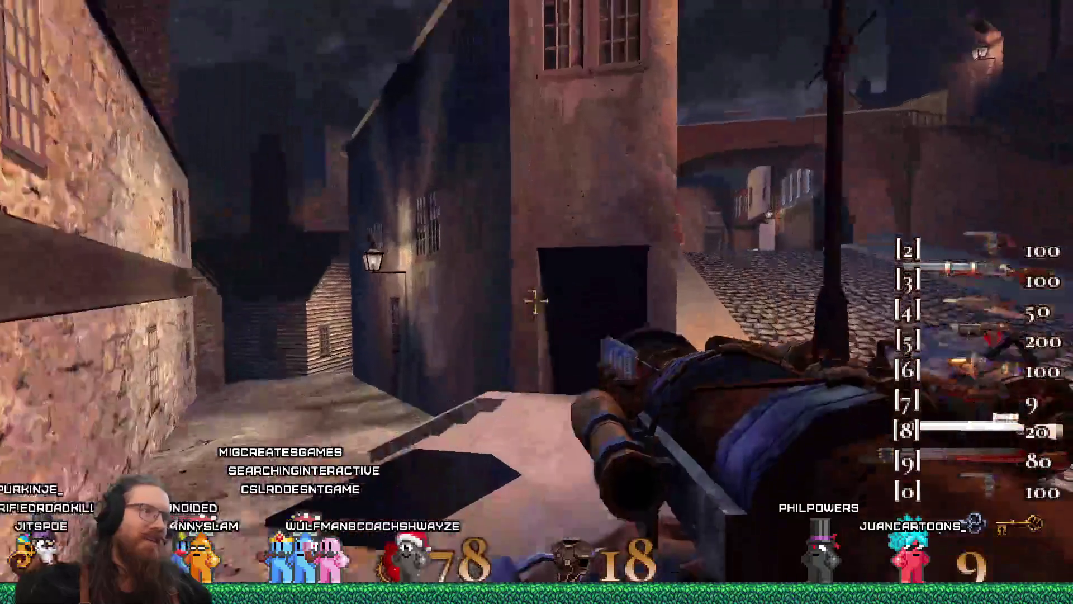
{"action": "key", "text": "w"}
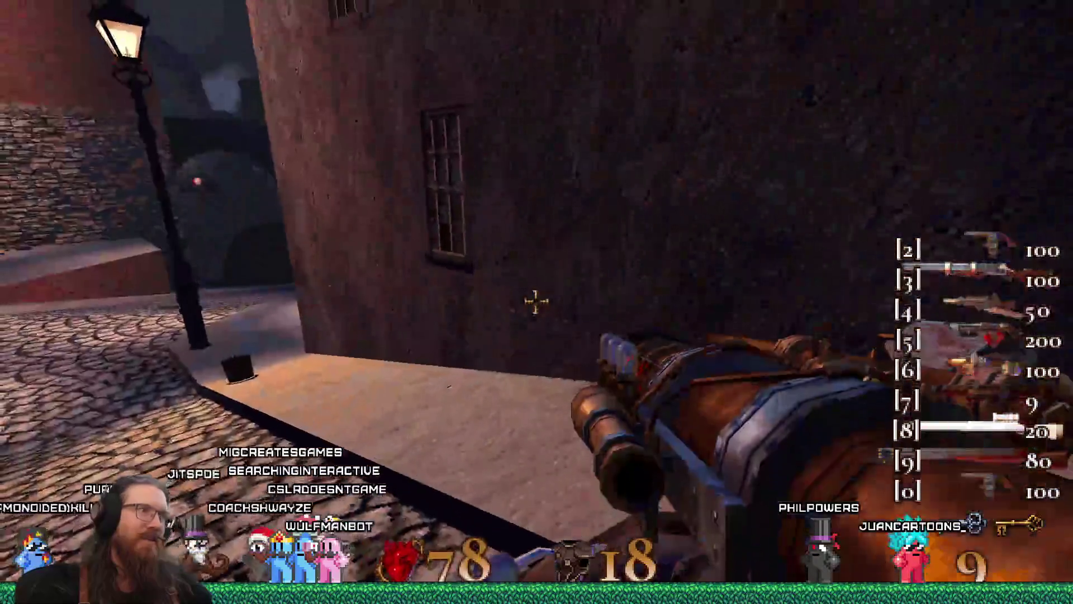
{"action": "key", "text": "w"}
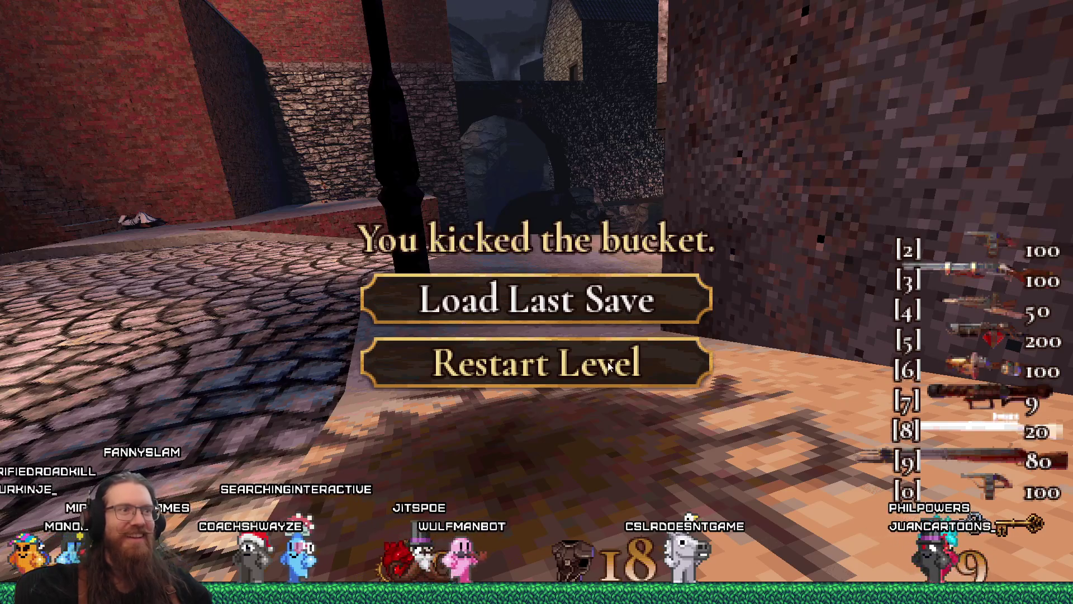
Exit the game by entering the quit command in the console.
{"action": "key", "text": "grave"}
{"action": "type", "text": "quit"}
{"action": "key", "text": "Return"}
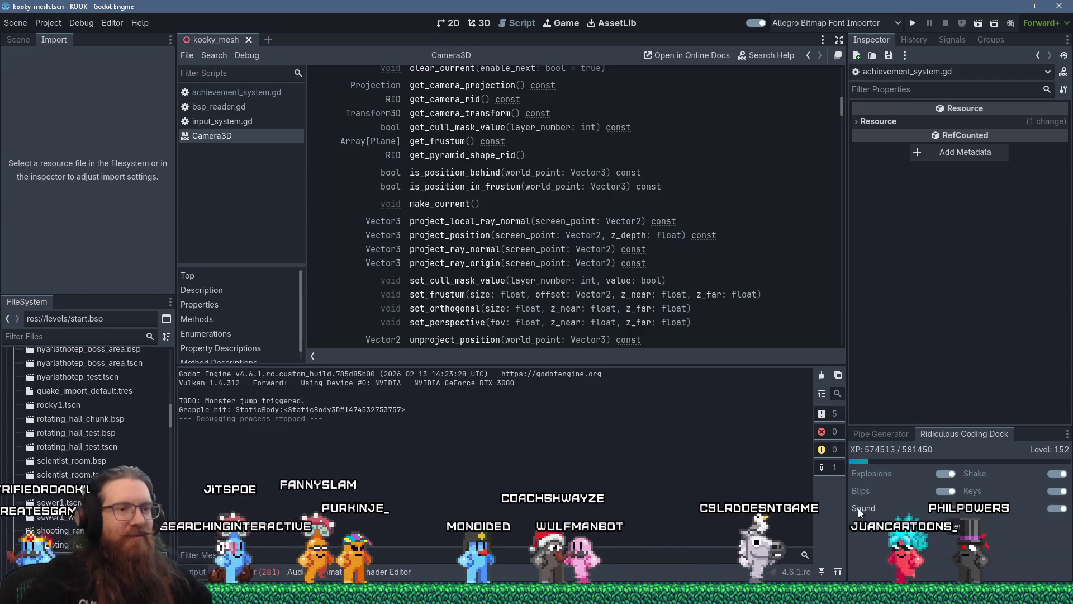
Back in TrenchBroom, turn the view toward the row of lockers and select the ceiling brush.
{"action": "key", "text": "alt+Tab"}
{"action": "mouse_move", "coordinate": [324, 286]}
{"action": "left_mouse_down"}
{"action": "mouse_move", "coordinate": [256, 307]}
{"action": "mouse_move", "coordinate": [285, 269]}
{"action": "mouse_move", "coordinate": [284, 230]}
{"action": "mouse_move", "coordinate": [300, 203]}
{"action": "mouse_move", "coordinate": [269, 209]}
{"action": "mouse_move", "coordinate": [269, 283]}
{"action": "left_mouse_up"}
{"action": "left_click", "coordinate": [281, 209]}
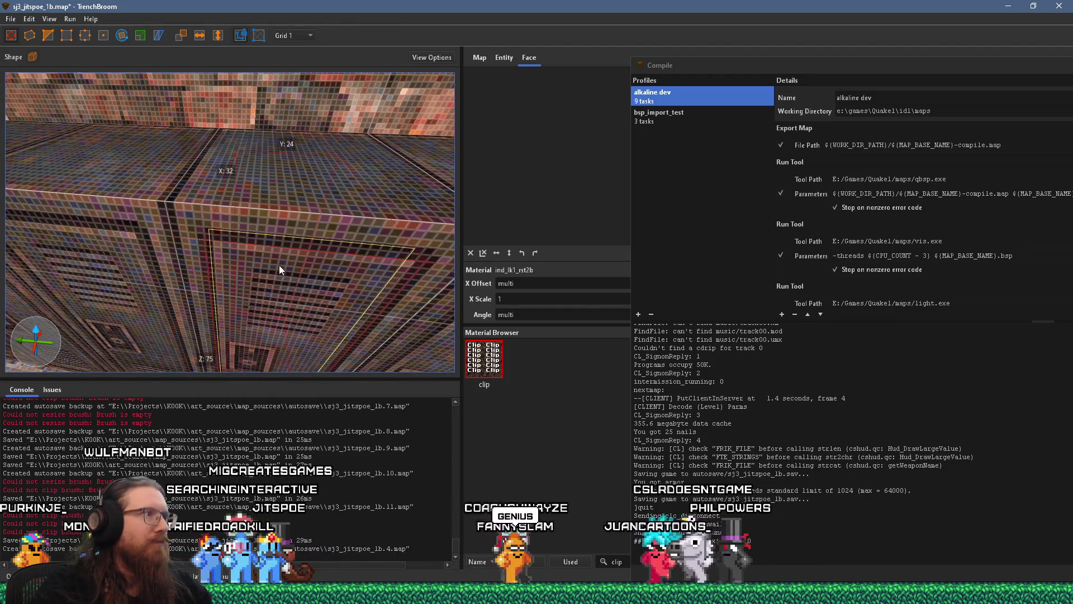
{"action": "left_click_drag", "start_coordinate": [278, 201], "coordinate": [260, 247]}
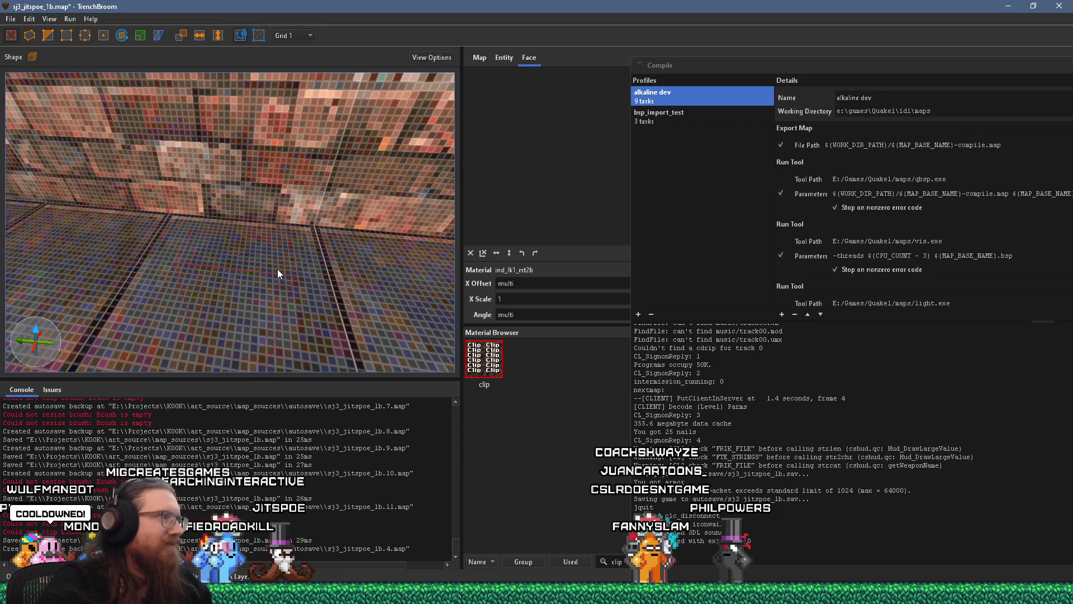
{"action": "mouse_move", "coordinate": [268, 288]}
{"action": "left_mouse_down"}
{"action": "mouse_move", "coordinate": [287, 242]}
{"action": "mouse_move", "coordinate": [284, 267]}
{"action": "mouse_move", "coordinate": [276, 254]}
{"action": "mouse_move", "coordinate": [236, 286]}
{"action": "mouse_move", "coordinate": [229, 267]}
{"action": "mouse_move", "coordinate": [210, 261]}
{"action": "mouse_move", "coordinate": [214, 242]}
{"action": "mouse_move", "coordinate": [207, 249]}
{"action": "mouse_move", "coordinate": [283, 191]}
{"action": "left_mouse_up"}
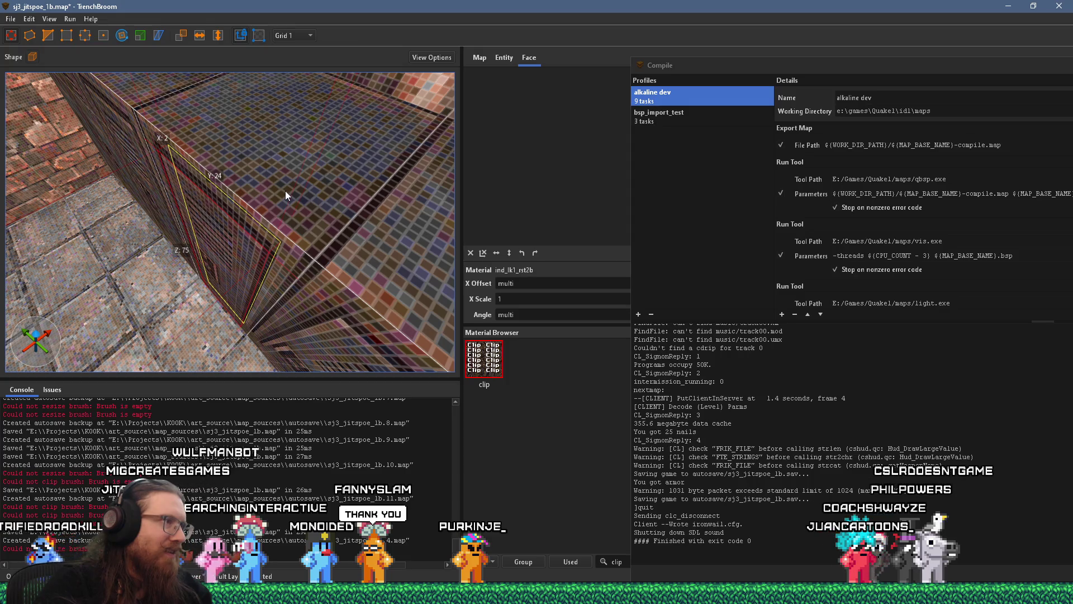
{"action": "mouse_move", "coordinate": [285, 190]}
{"action": "left_mouse_down"}
{"action": "mouse_move", "coordinate": [261, 233]}
{"action": "mouse_move", "coordinate": [311, 182]}
{"action": "mouse_move", "coordinate": [307, 103]}
{"action": "left_mouse_up"}
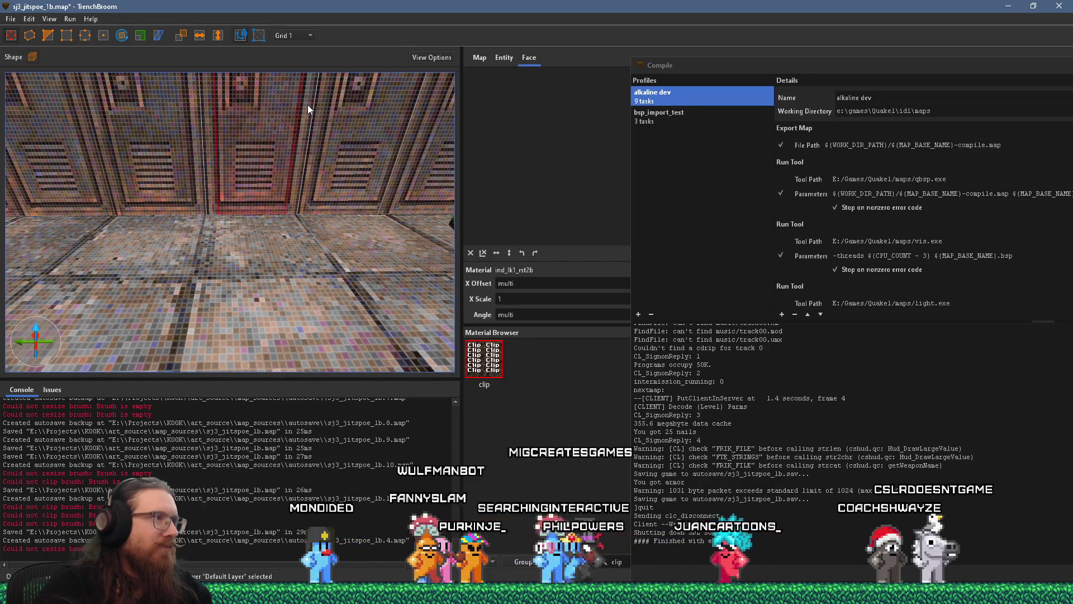
{"action": "mouse_move", "coordinate": [304, 113]}
{"action": "left_mouse_down"}
{"action": "mouse_move", "coordinate": [297, 155]}
{"action": "mouse_move", "coordinate": [314, 133]}
{"action": "left_mouse_up"}
{"action": "left_click_drag", "start_coordinate": [307, 198], "coordinate": [287, 201]}
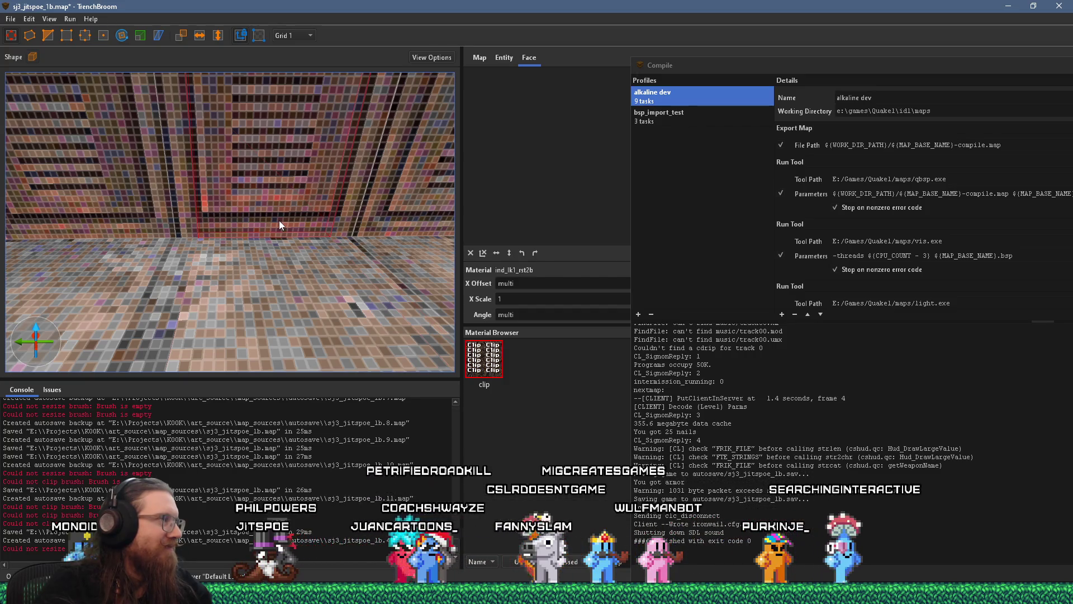
{"action": "key", "text": "Escape"}
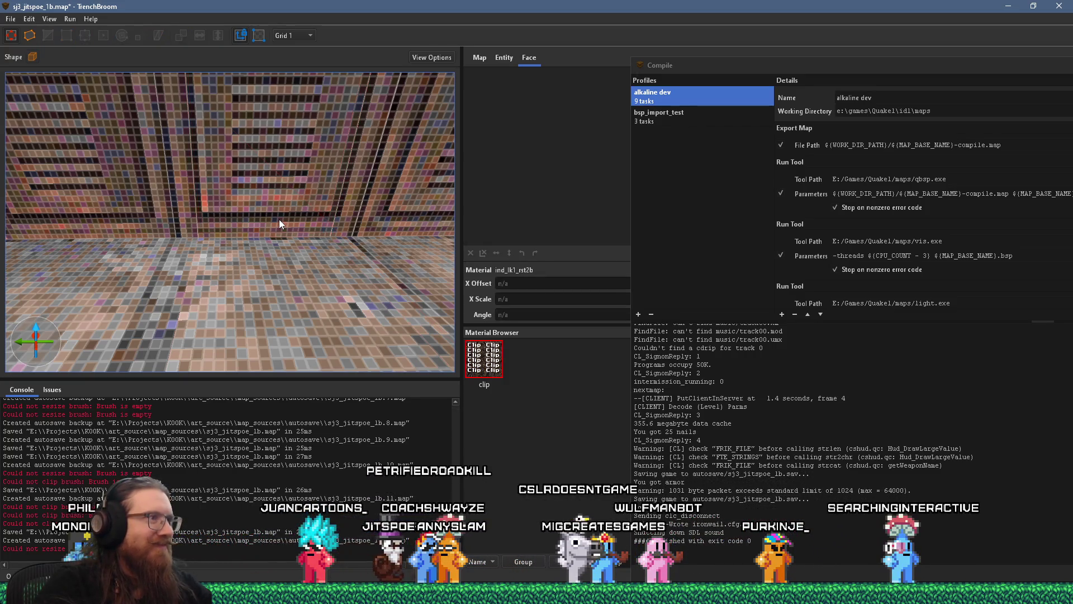
Select the thin brush at the base of the locker wall and extrude its top face upward.
{"action": "scroll", "coordinate": [279, 219], "scroll_direction": "up", "scroll_amount": 5}
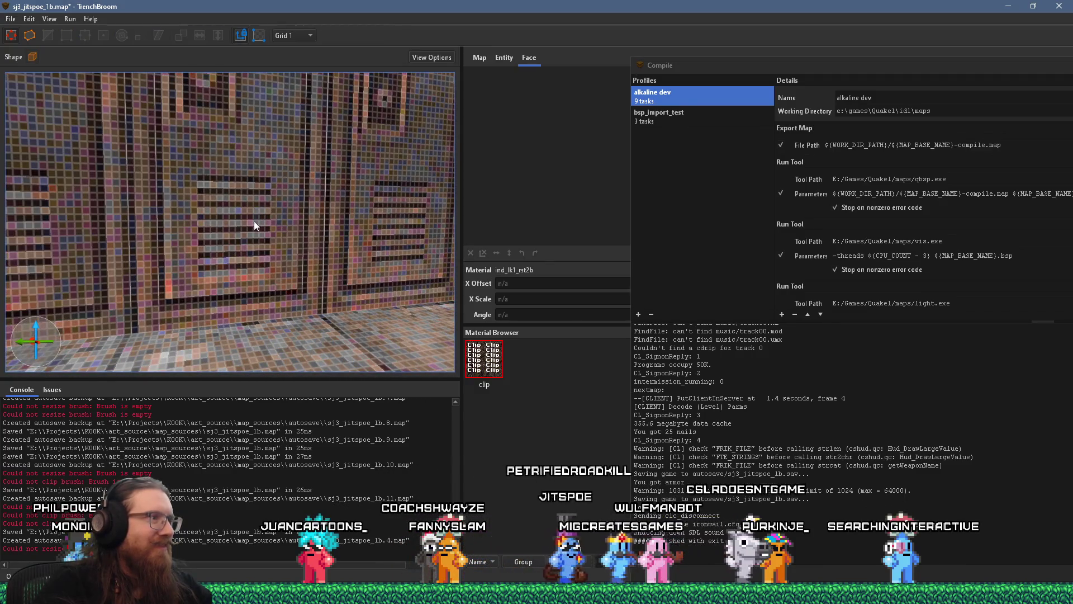
{"action": "left_click", "coordinate": [259, 279]}
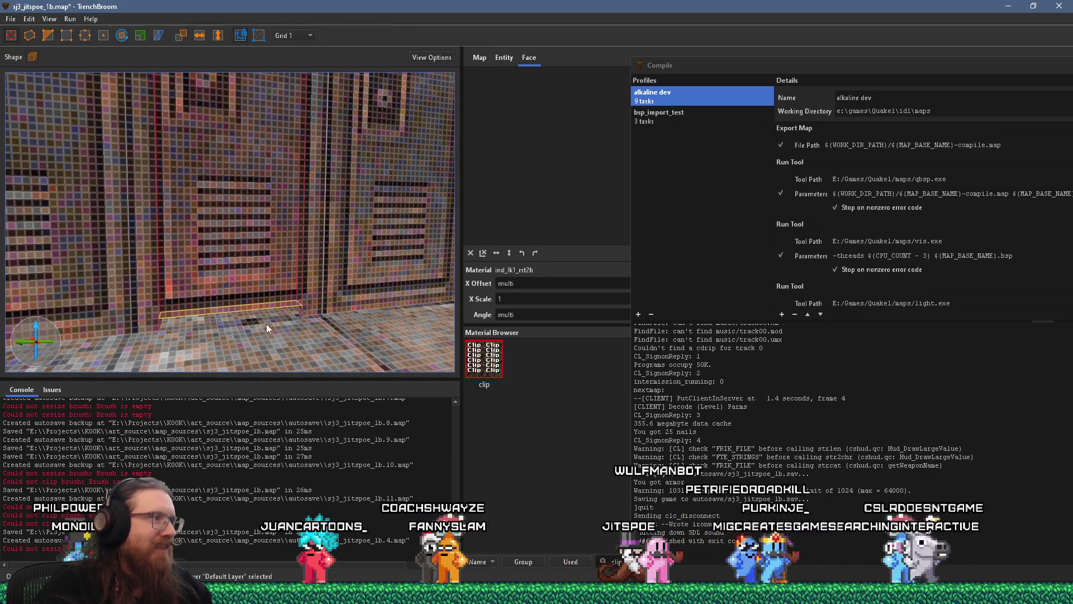
{"action": "left_click_drag", "start_coordinate": [267, 323], "coordinate": [266, 316]}
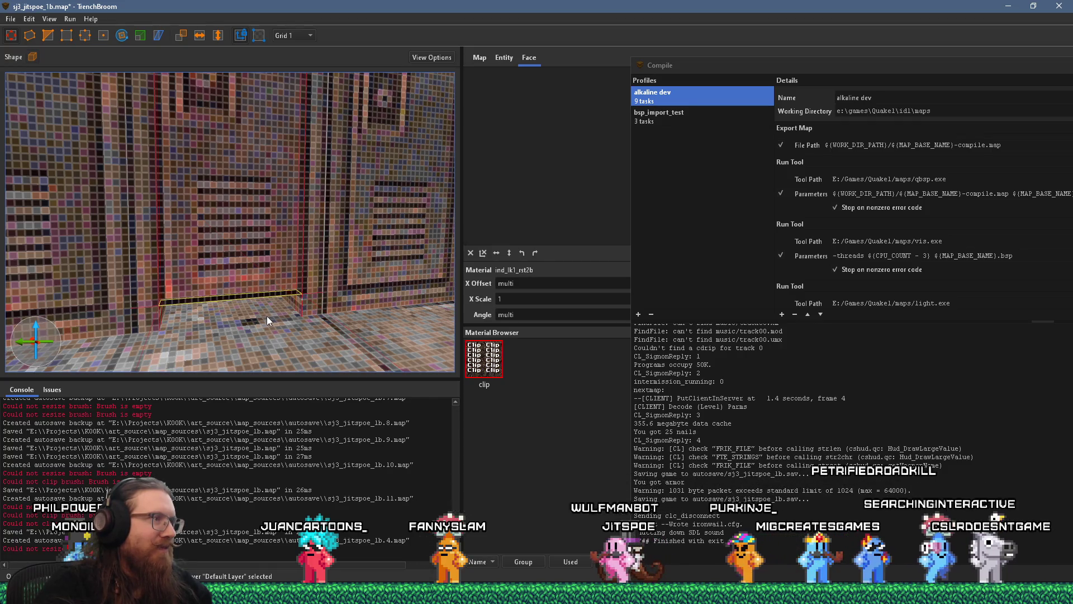
Inspect the raised strip, checking the back-wall brush dimensions and looking up the tall shaft.
{"action": "scroll", "coordinate": [269, 297], "scroll_direction": "down", "scroll_amount": 3}
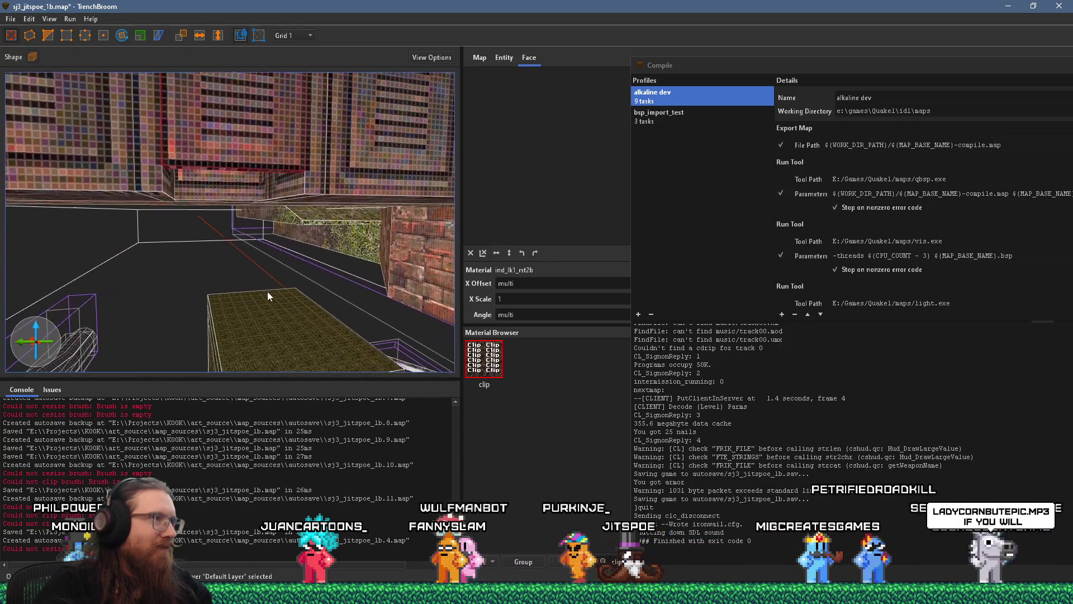
{"action": "scroll", "coordinate": [267, 293], "scroll_direction": "down", "scroll_amount": 4}
{"action": "scroll", "coordinate": [267, 297], "scroll_direction": "up", "scroll_amount": 2}
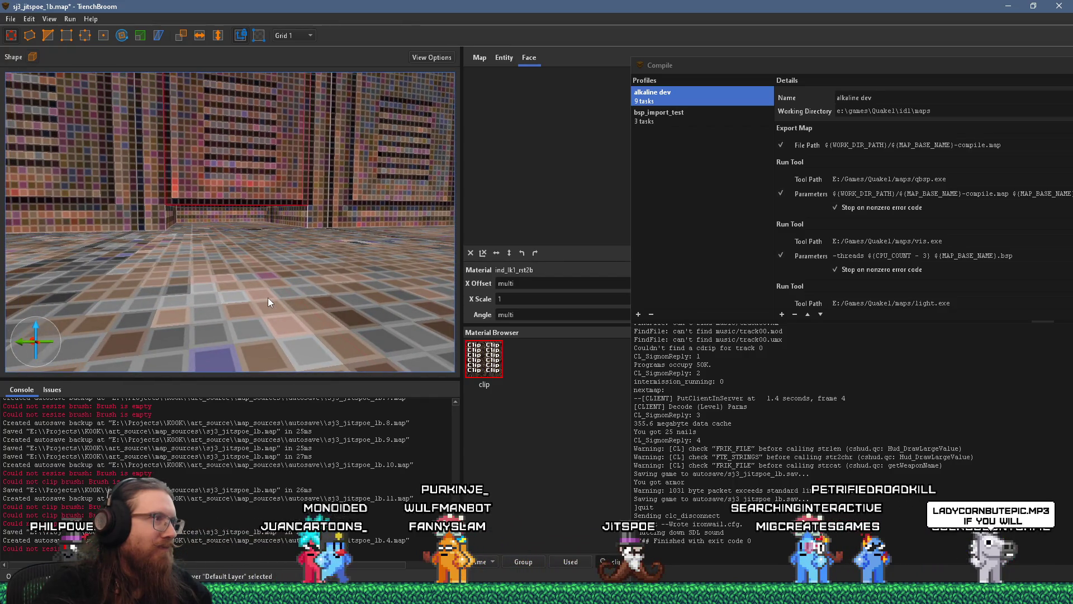
{"action": "scroll", "coordinate": [267, 298], "scroll_direction": "down", "scroll_amount": 1}
{"action": "scroll", "coordinate": [267, 297], "scroll_direction": "up", "scroll_amount": 1}
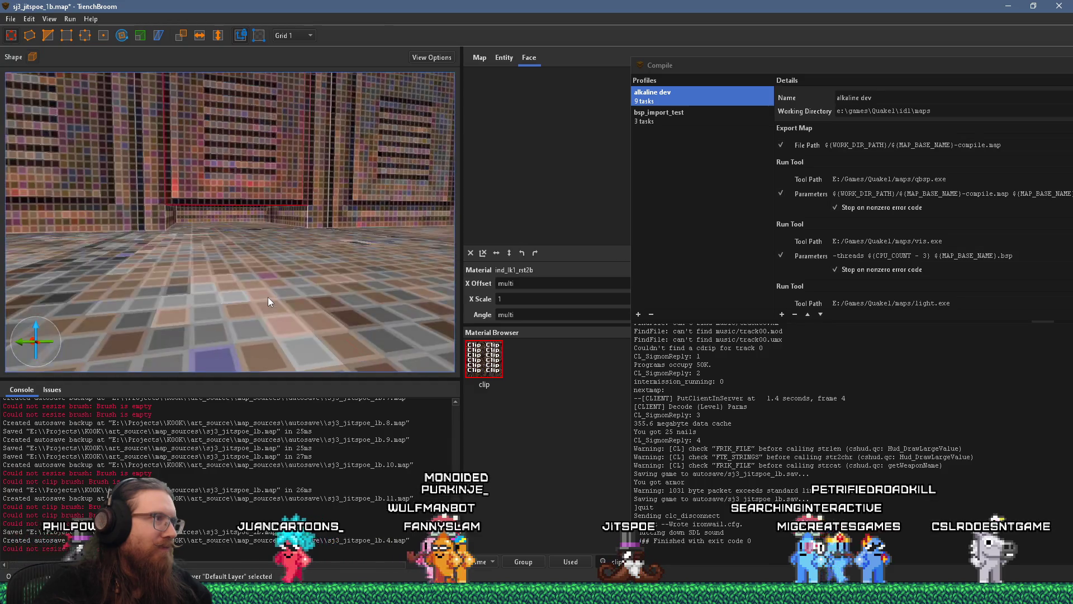
{"action": "key", "text": "shift"}
{"action": "mouse_move", "coordinate": [266, 297]}
{"action": "left_mouse_down"}
{"action": "mouse_move", "coordinate": [256, 283]}
{"action": "mouse_move", "coordinate": [210, 337]}
{"action": "mouse_move", "coordinate": [253, 277]}
{"action": "mouse_move", "coordinate": [369, 277]}
{"action": "left_mouse_up"}
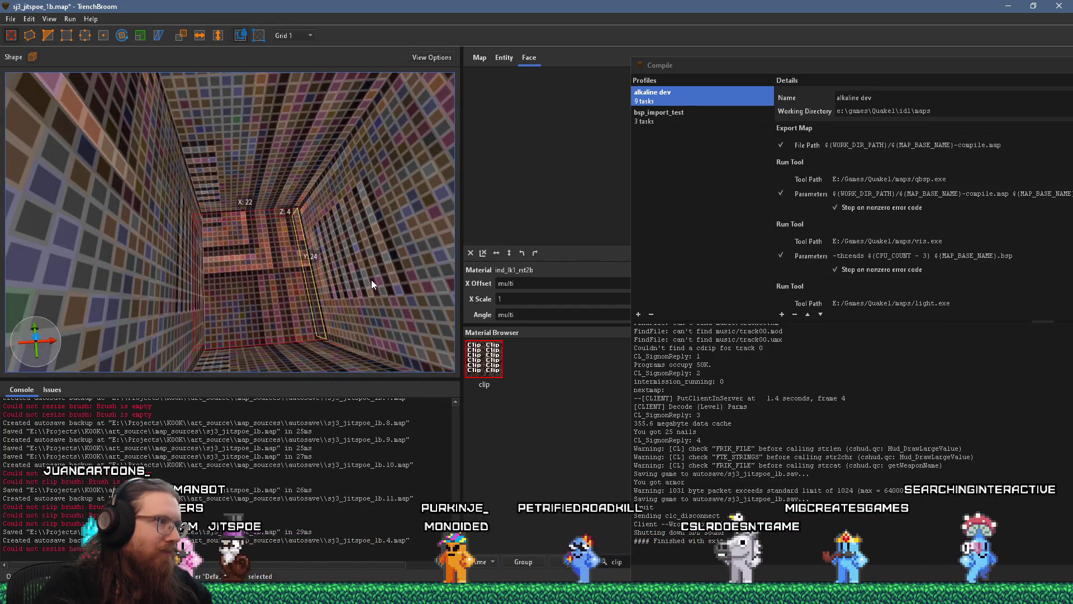
{"action": "left_click", "coordinate": [298, 283], "text": "shift"}
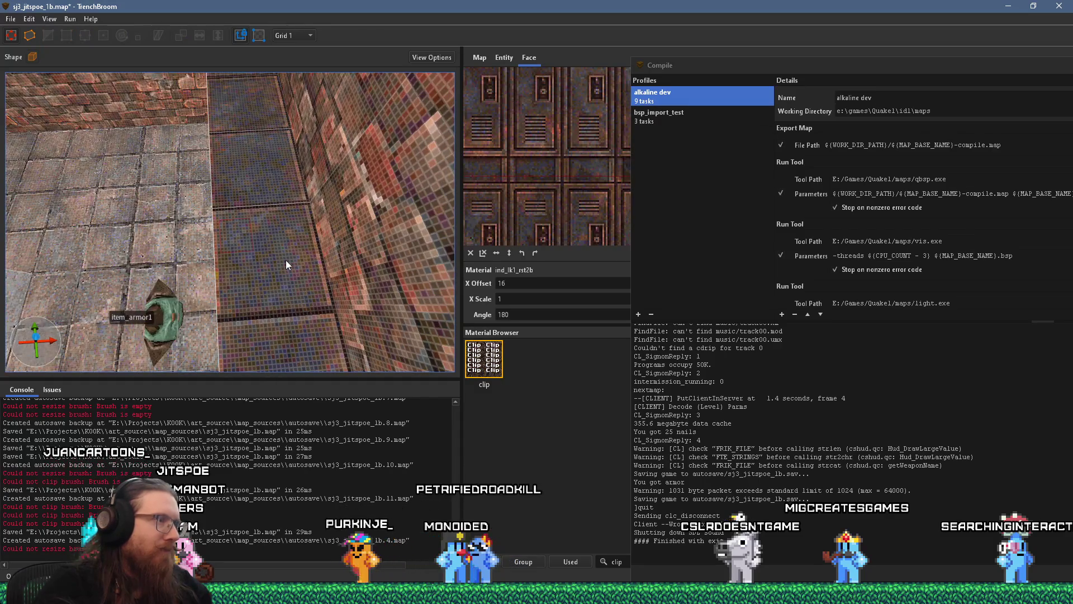
{"action": "left_click", "coordinate": [286, 260], "text": "shift"}
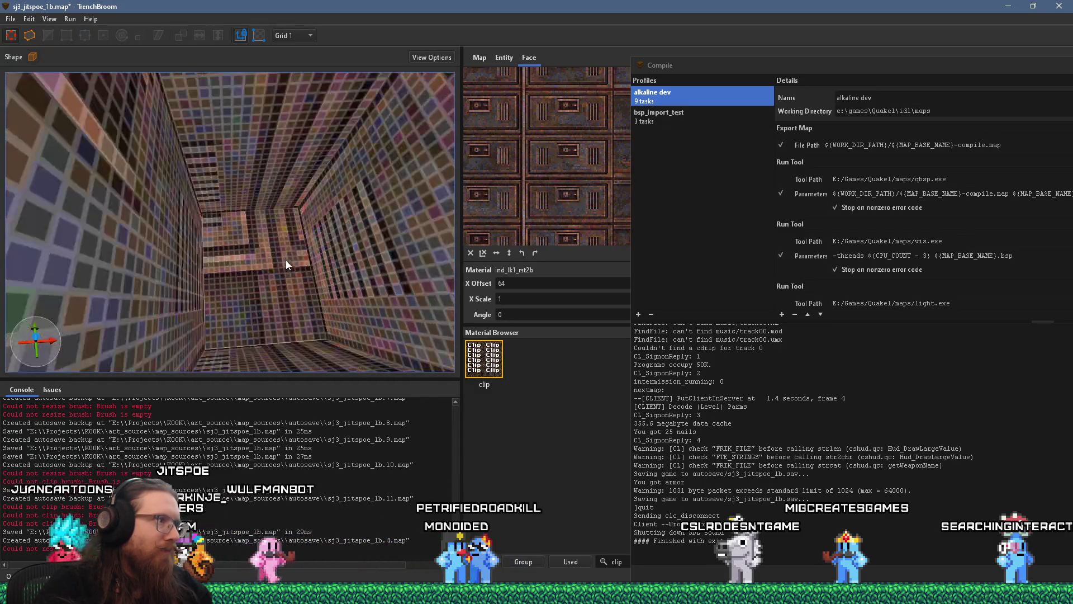
{"action": "scroll", "coordinate": [307, 223], "scroll_direction": "up", "scroll_amount": 8}
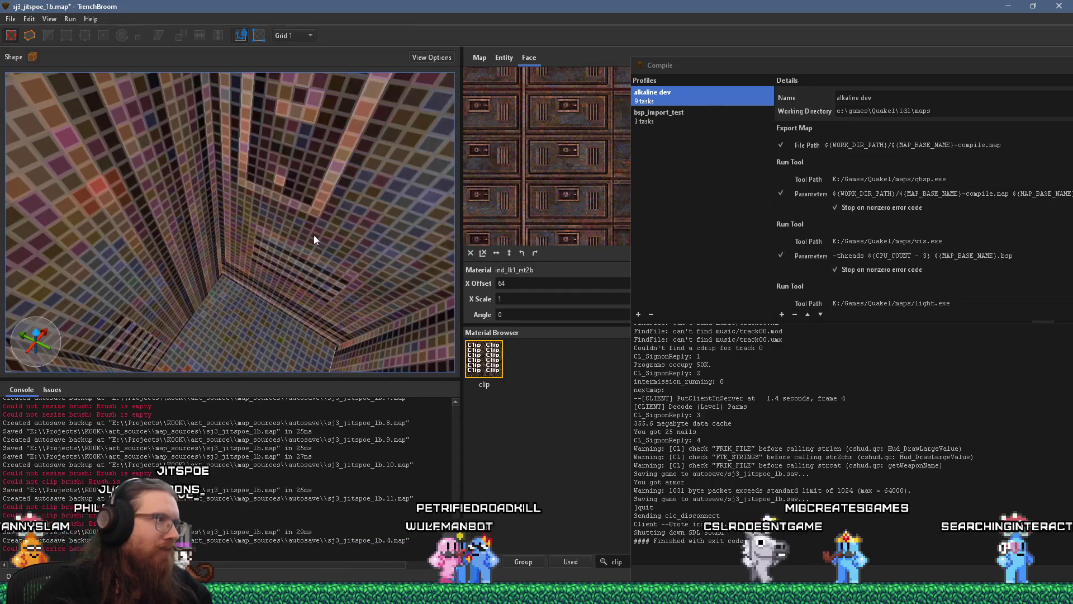
{"action": "scroll", "coordinate": [298, 223], "scroll_direction": "down", "scroll_amount": 5}
{"action": "scroll", "coordinate": [297, 218], "scroll_direction": "up", "scroll_amount": 5}
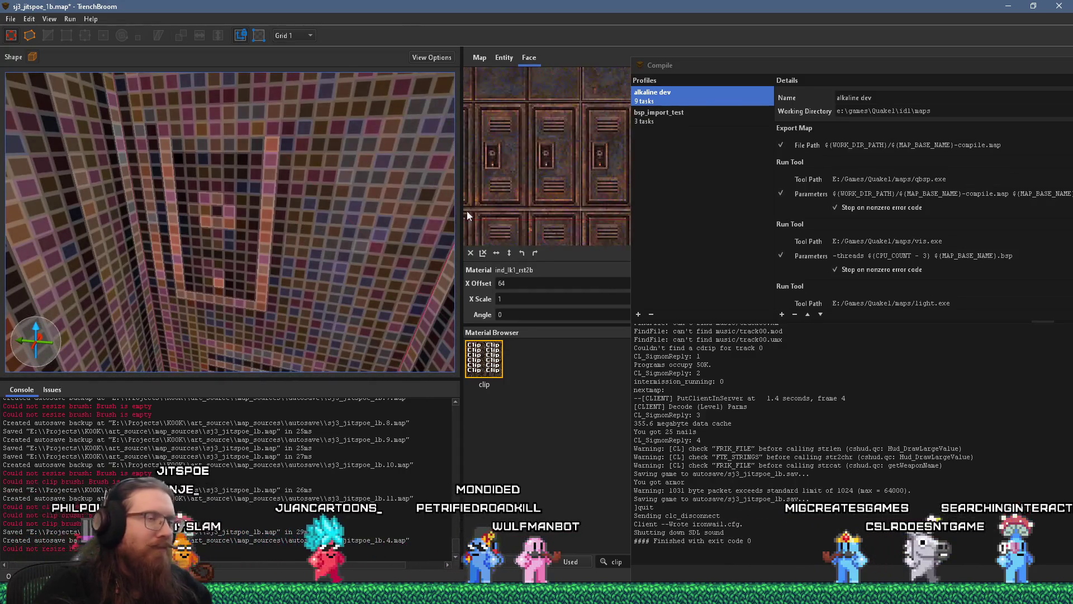
{"action": "scroll", "coordinate": [527, 182], "scroll_direction": "up", "scroll_amount": 2}
{"action": "scroll", "coordinate": [541, 182], "scroll_direction": "down", "scroll_amount": 3}
{"action": "scroll", "coordinate": [549, 183], "scroll_direction": "down", "scroll_amount": 1}
{"action": "scroll", "coordinate": [551, 178], "scroll_direction": "up", "scroll_amount": 5}
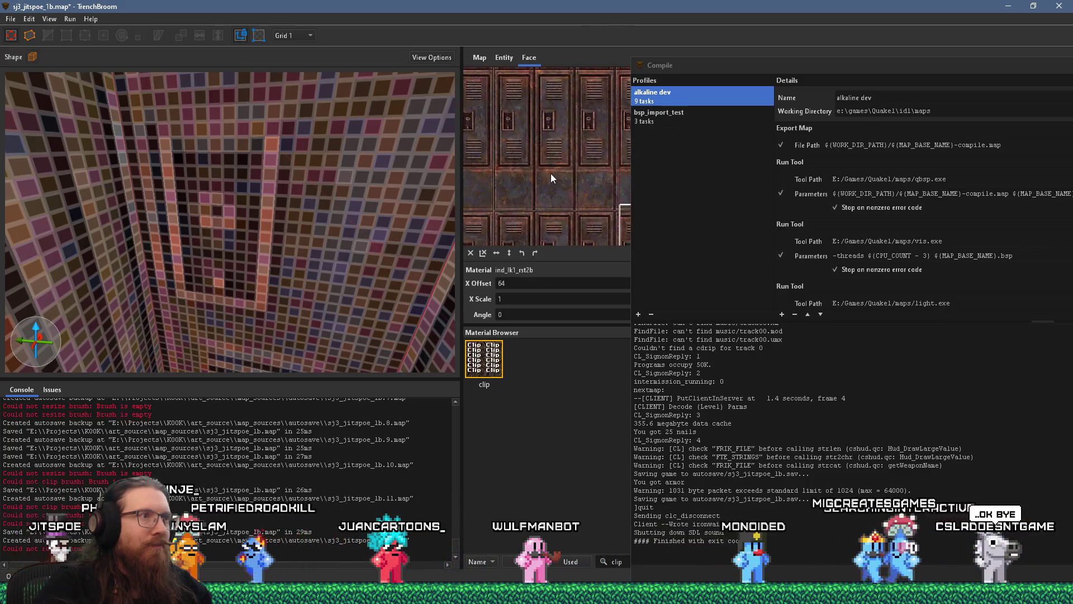
{"action": "scroll", "coordinate": [550, 178], "scroll_direction": "up", "scroll_amount": 1}
{"action": "scroll", "coordinate": [550, 187], "scroll_direction": "up", "scroll_amount": 1}
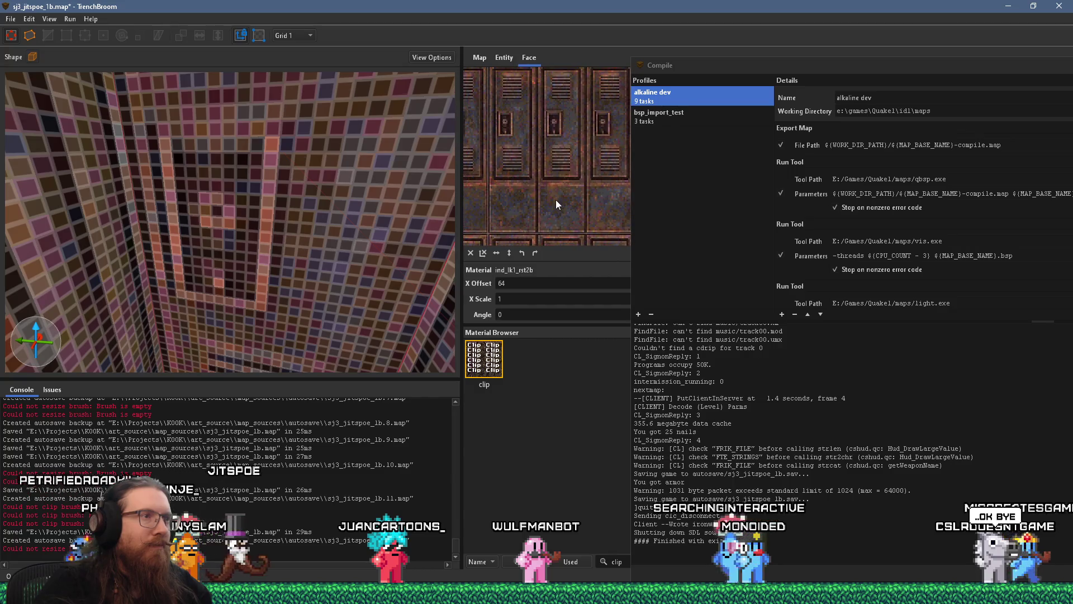
{"action": "scroll", "coordinate": [556, 204], "scroll_direction": "down", "scroll_amount": 1}
{"action": "scroll", "coordinate": [311, 178], "scroll_direction": "down", "scroll_amount": 10}
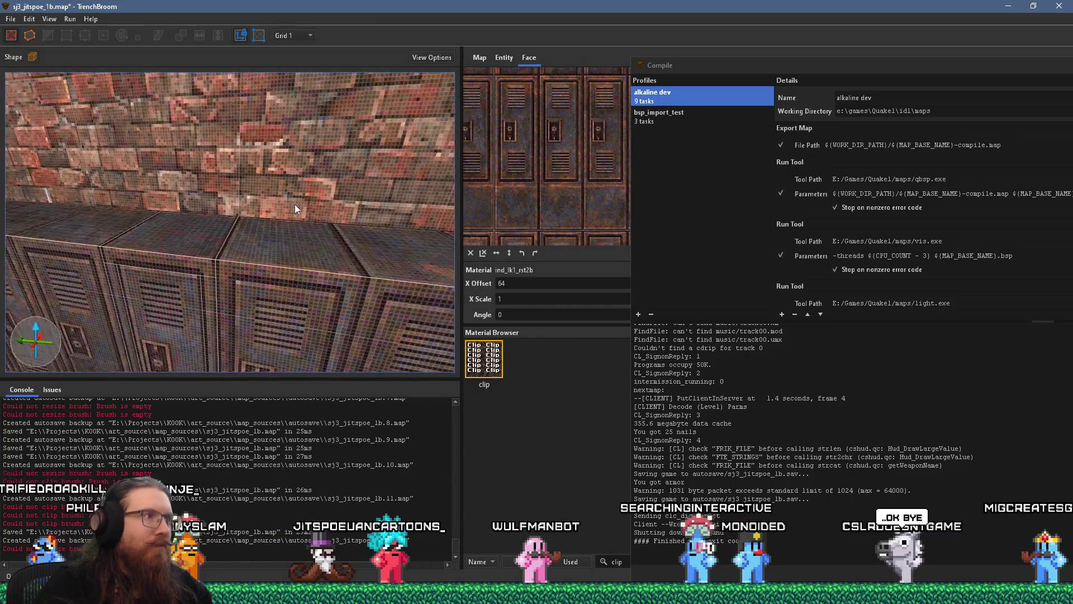
{"action": "mouse_move", "coordinate": [275, 223]}
{"action": "left_mouse_down"}
{"action": "mouse_move", "coordinate": [223, 262]}
{"action": "mouse_move", "coordinate": [289, 200]}
{"action": "mouse_move", "coordinate": [291, 223]}
{"action": "mouse_move", "coordinate": [324, 193]}
{"action": "mouse_move", "coordinate": [299, 218]}
{"action": "left_mouse_up"}
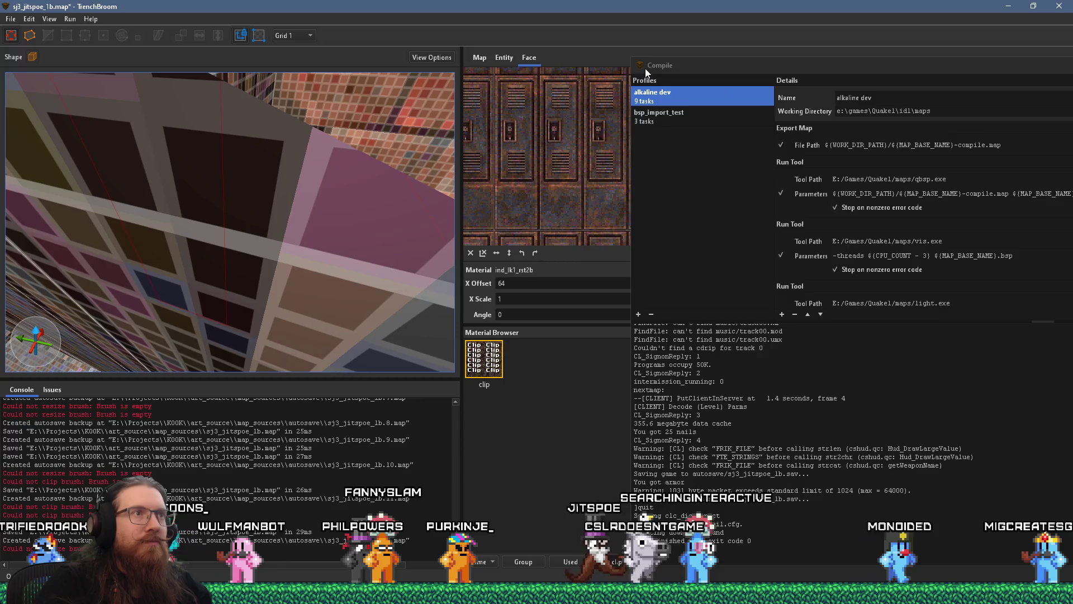
Close the compile settings and clear the Material Browser filter so all materials are listed.
{"action": "double_click", "coordinate": [639, 66]}
{"action": "scroll", "coordinate": [704, 186], "scroll_direction": "down", "scroll_amount": 3}
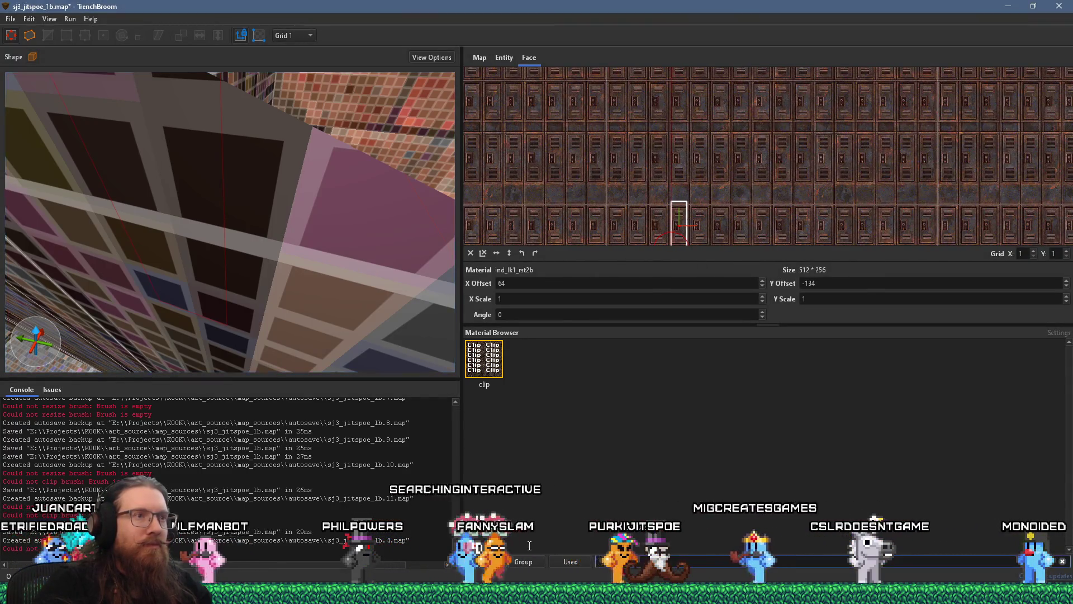
{"action": "double_click", "coordinate": [616, 562]}
{"action": "key", "text": "BackSpace"}
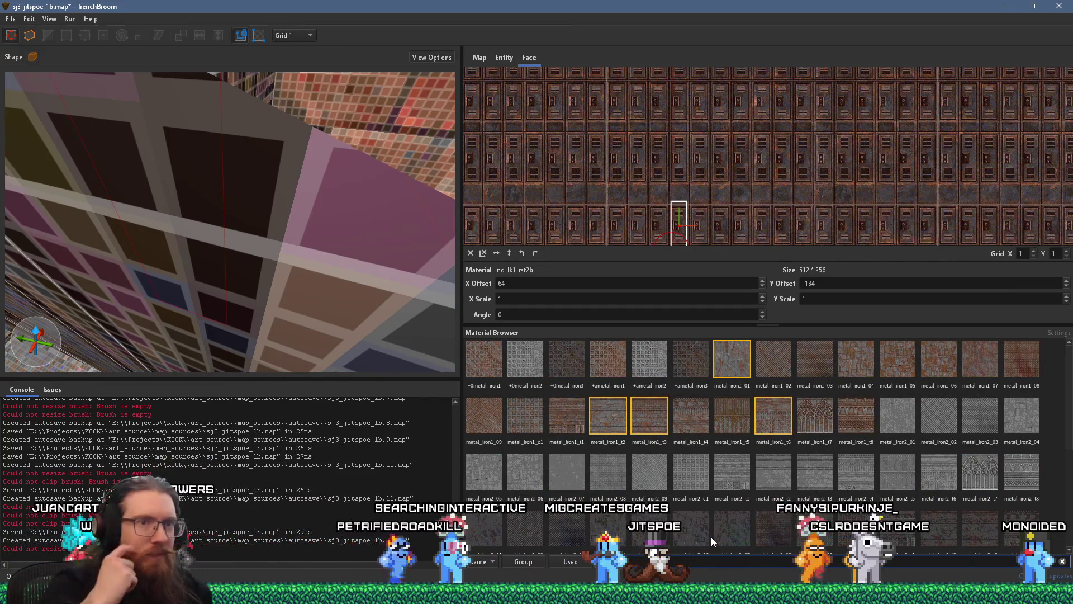
{"action": "scroll", "coordinate": [781, 461], "scroll_direction": "down", "scroll_amount": 3}
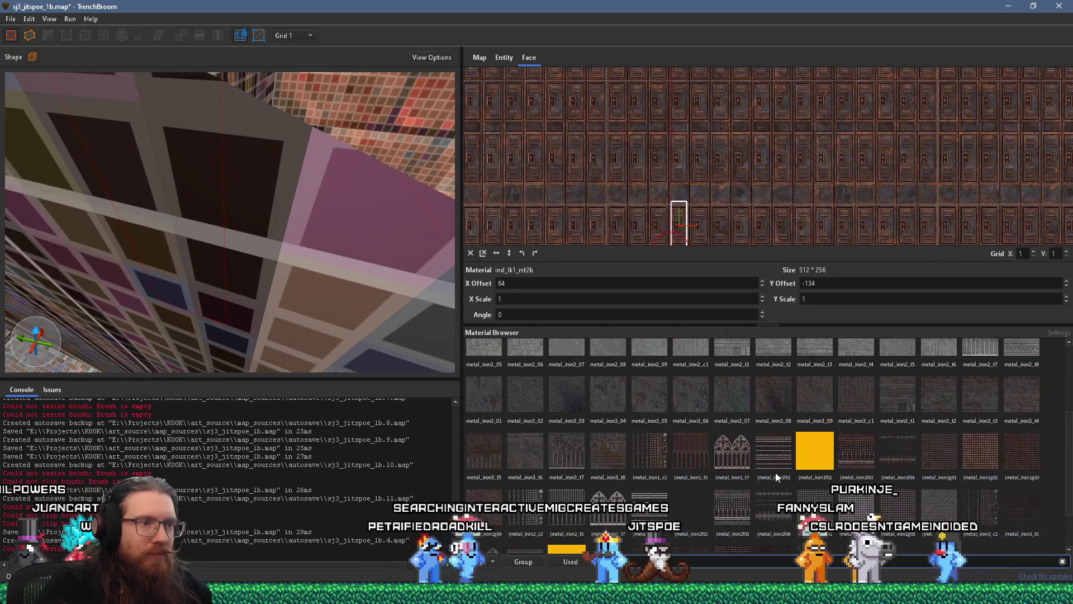
{"action": "scroll", "coordinate": [776, 472], "scroll_direction": "up", "scroll_amount": 3}
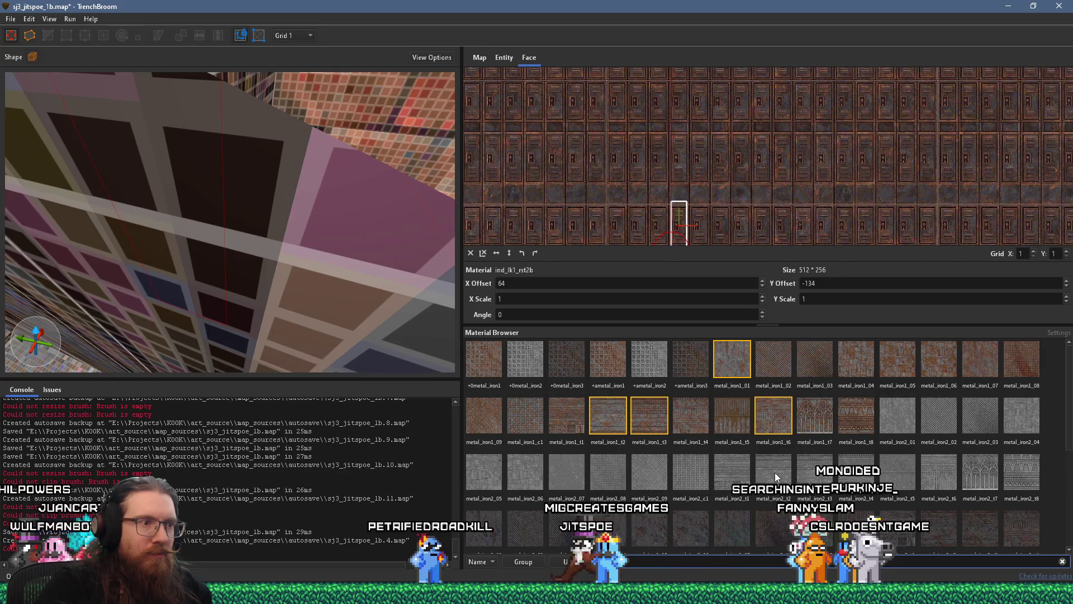
{"action": "scroll", "coordinate": [775, 475], "scroll_direction": "down", "scroll_amount": 3}
{"action": "scroll", "coordinate": [773, 479], "scroll_direction": "down", "scroll_amount": 1}
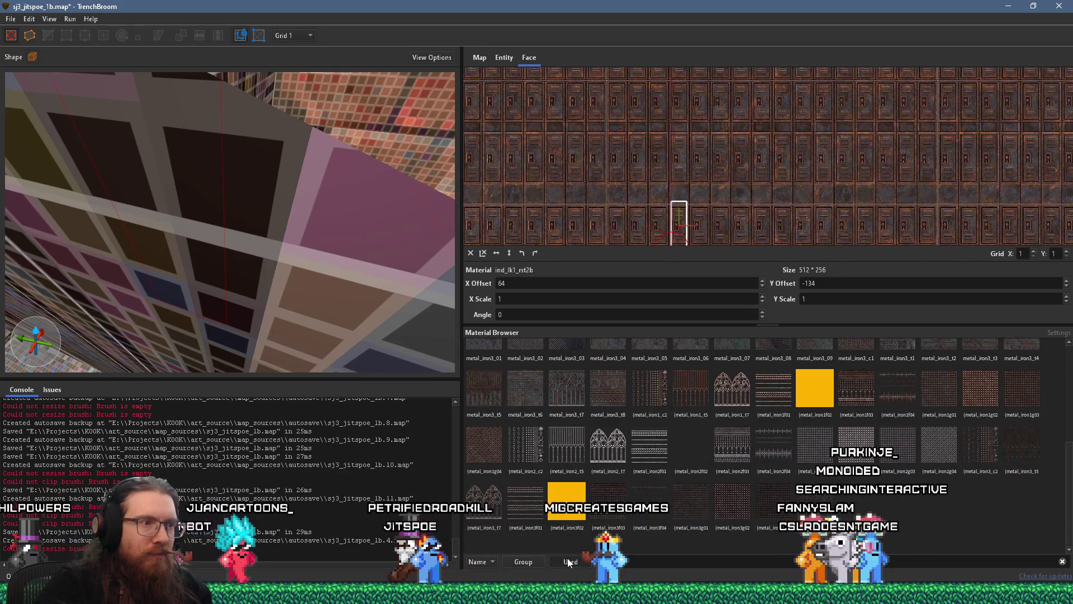
{"action": "left_click", "coordinate": [568, 558]}
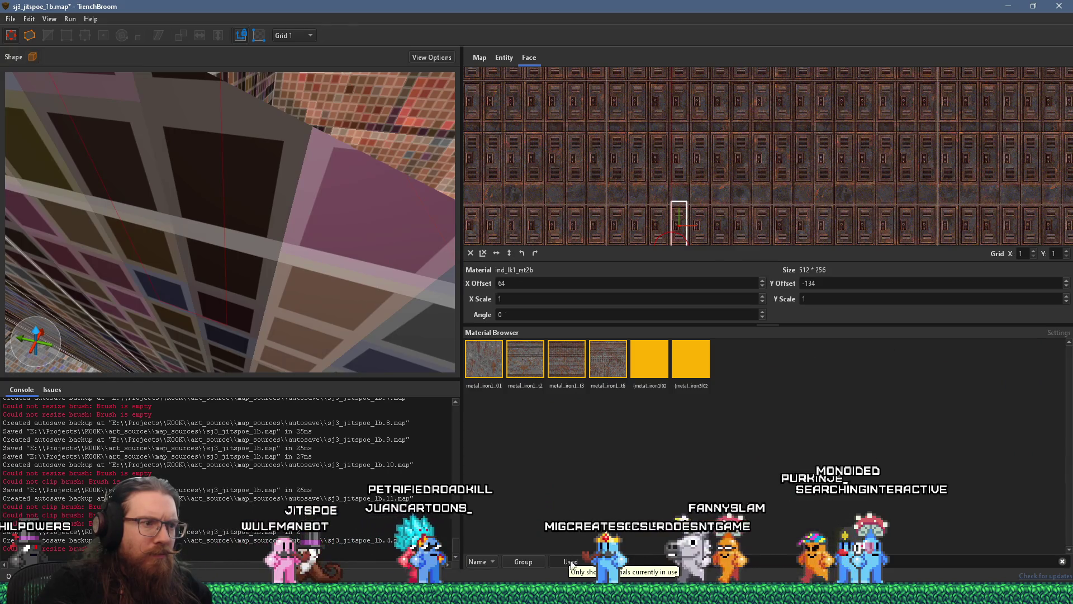
{"action": "left_click", "coordinate": [571, 562]}
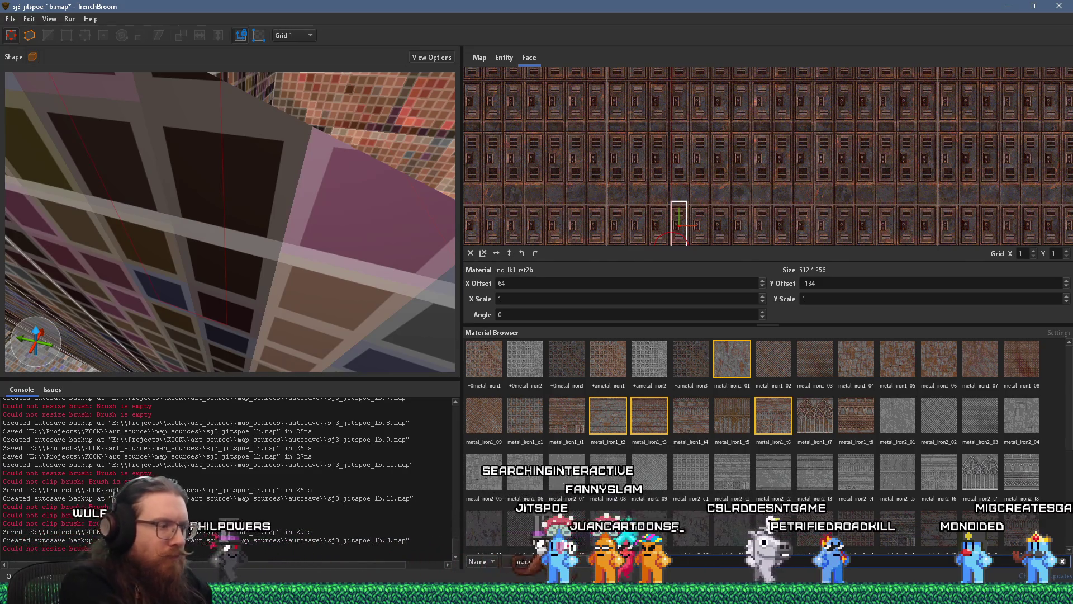
Apply metal_iron3_t3, then replace it with metal_iron3_t2 on the selected face.
{"action": "type", "text": "t3"}
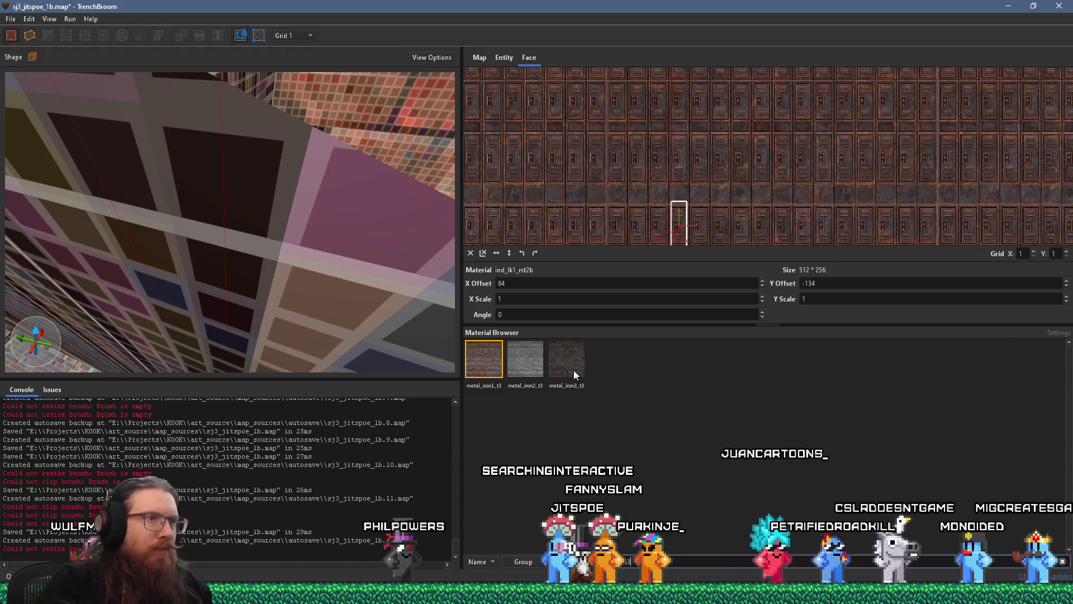
{"action": "left_click", "coordinate": [573, 370]}
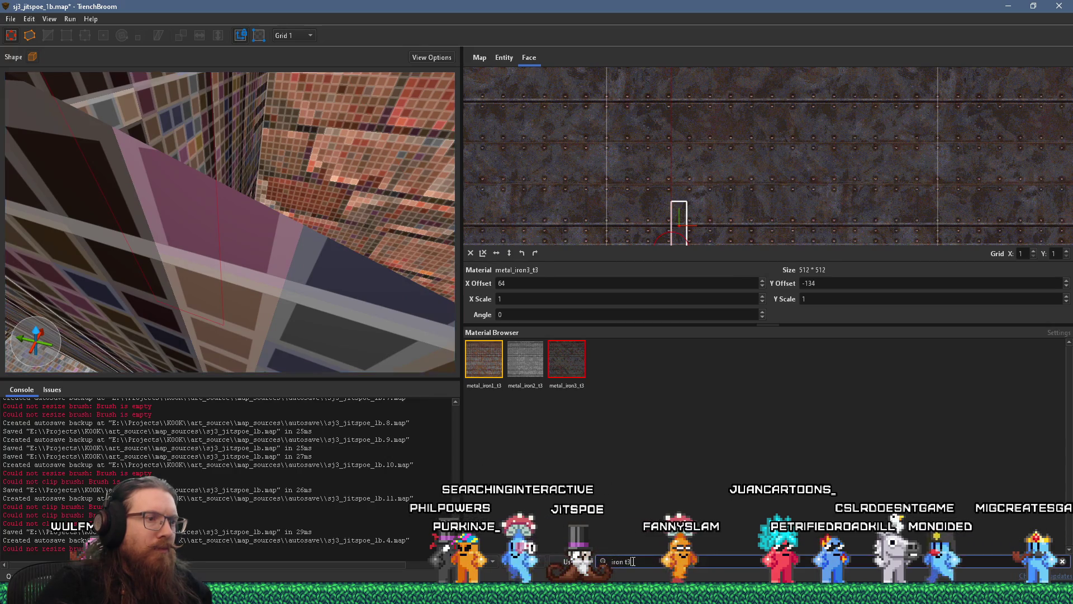
{"action": "key", "text": "BackSpace"}
{"action": "type", "text": "2"}
{"action": "left_click", "coordinate": [578, 364]}
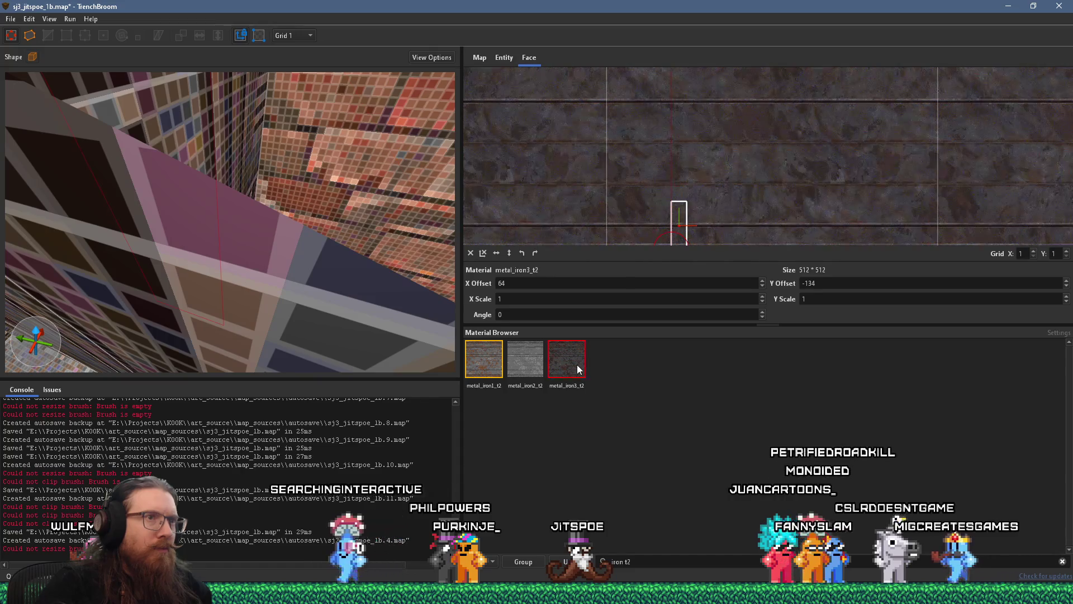
Give a locker-textured frame face metal_iron3_t2, rotated 90° and shifted to line up the stripes.
{"action": "mouse_move", "coordinate": [273, 266]}
{"action": "left_mouse_down"}
{"action": "mouse_move", "coordinate": [297, 282]}
{"action": "mouse_move", "coordinate": [247, 243]}
{"action": "mouse_move", "coordinate": [275, 243]}
{"action": "mouse_move", "coordinate": [250, 254]}
{"action": "mouse_move", "coordinate": [250, 221]}
{"action": "mouse_move", "coordinate": [158, 225]}
{"action": "left_mouse_up"}
{"action": "left_click", "coordinate": [236, 249]}
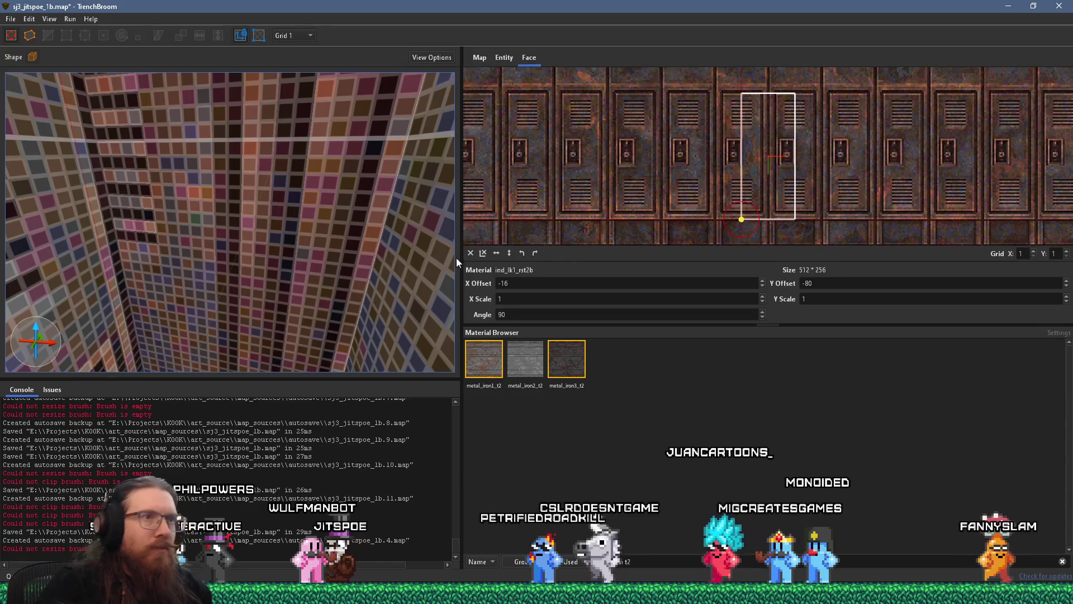
{"action": "left_click", "coordinate": [561, 366]}
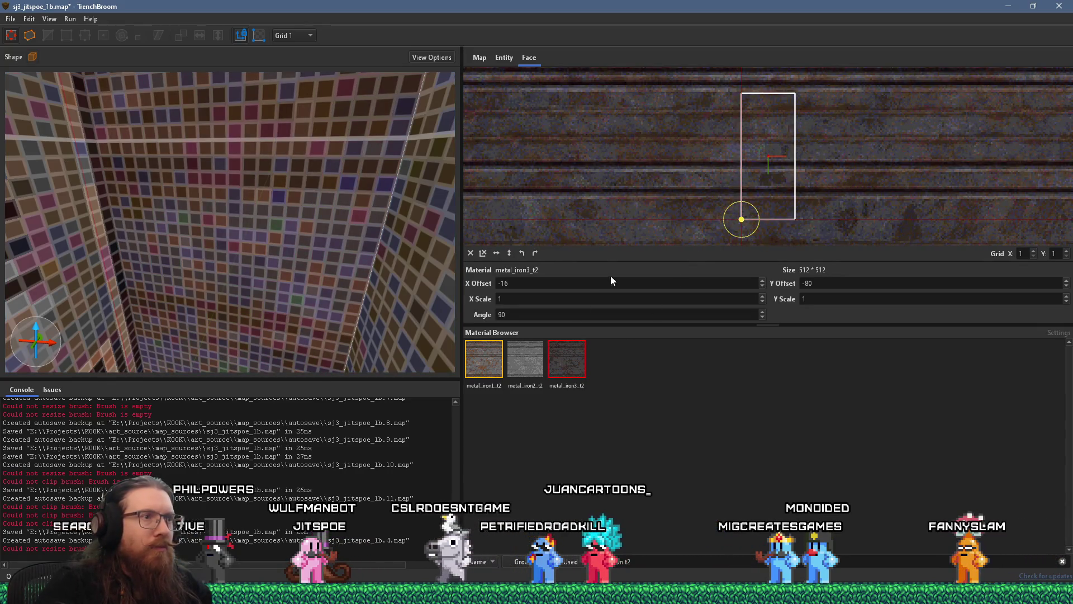
{"action": "left_click", "coordinate": [534, 252]}
{"action": "left_click_drag", "start_coordinate": [841, 189], "coordinate": [921, 194]}
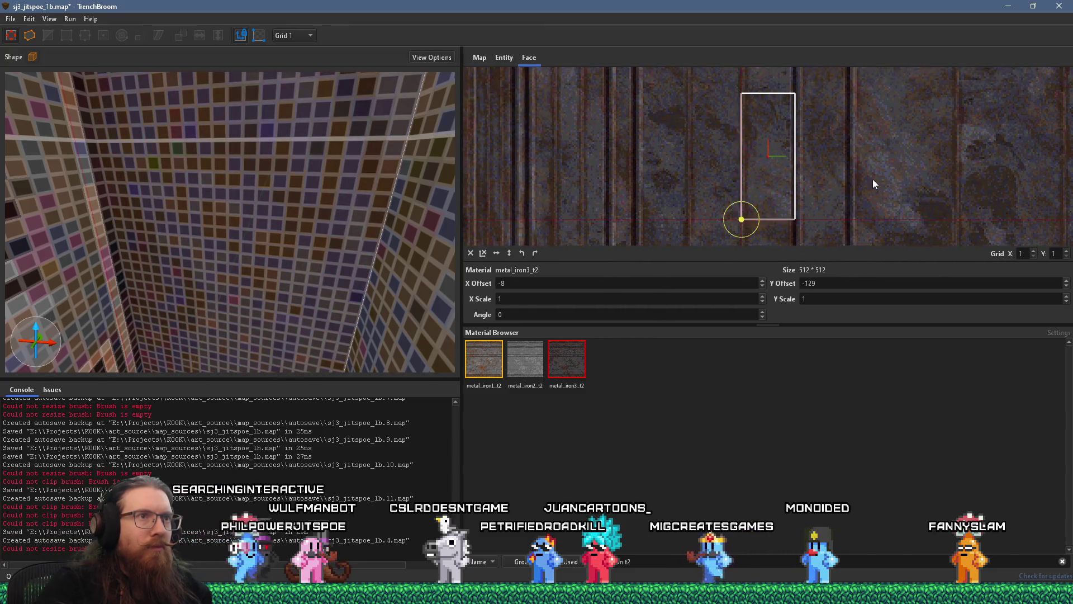
{"action": "scroll", "coordinate": [873, 179], "scroll_direction": "up", "scroll_amount": 3}
{"action": "mouse_move", "coordinate": [865, 205]}
{"action": "left_mouse_down"}
{"action": "mouse_move", "coordinate": [950, 198]}
{"action": "mouse_move", "coordinate": [897, 191]}
{"action": "left_mouse_up"}
Rotate the front frame face's texture to -90° with vertical stripes, offset to X 80, Y 100.
{"action": "mouse_move", "coordinate": [427, 184]}
{"action": "left_mouse_down"}
{"action": "mouse_move", "coordinate": [295, 115]}
{"action": "mouse_move", "coordinate": [277, 125]}
{"action": "mouse_move", "coordinate": [160, 116]}
{"action": "mouse_move", "coordinate": [160, 223]}
{"action": "mouse_move", "coordinate": [307, 195]}
{"action": "mouse_move", "coordinate": [326, 250]}
{"action": "mouse_move", "coordinate": [289, 302]}
{"action": "mouse_move", "coordinate": [309, 267]}
{"action": "mouse_move", "coordinate": [247, 263]}
{"action": "mouse_move", "coordinate": [138, 203]}
{"action": "mouse_move", "coordinate": [195, 224]}
{"action": "mouse_move", "coordinate": [179, 194]}
{"action": "mouse_move", "coordinate": [228, 215]}
{"action": "left_mouse_up"}
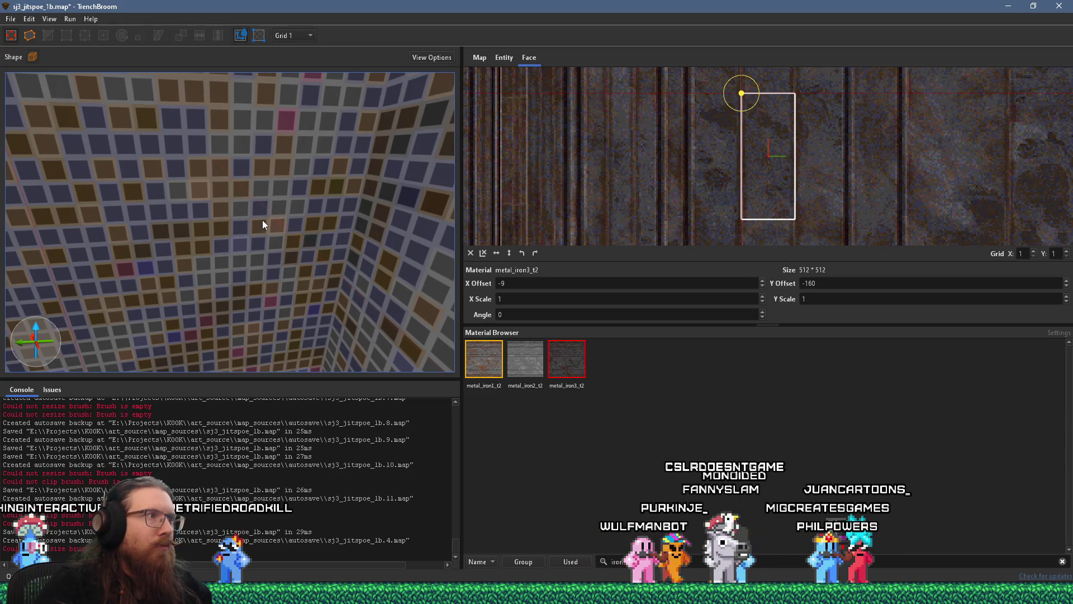
{"action": "left_click", "coordinate": [260, 224], "text": "shift"}
{"action": "mouse_move", "coordinate": [442, 246]}
{"action": "left_mouse_down"}
{"action": "mouse_move", "coordinate": [374, 235]}
{"action": "mouse_move", "coordinate": [342, 214]}
{"action": "mouse_move", "coordinate": [355, 215]}
{"action": "left_mouse_up"}
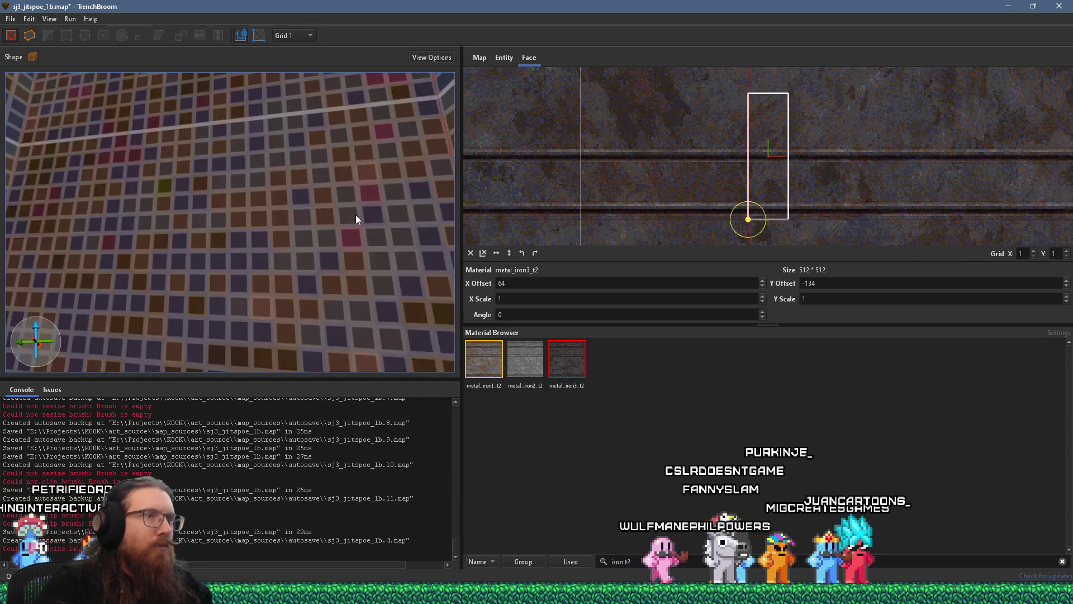
{"action": "scroll", "coordinate": [673, 209], "scroll_direction": "down", "scroll_amount": 5}
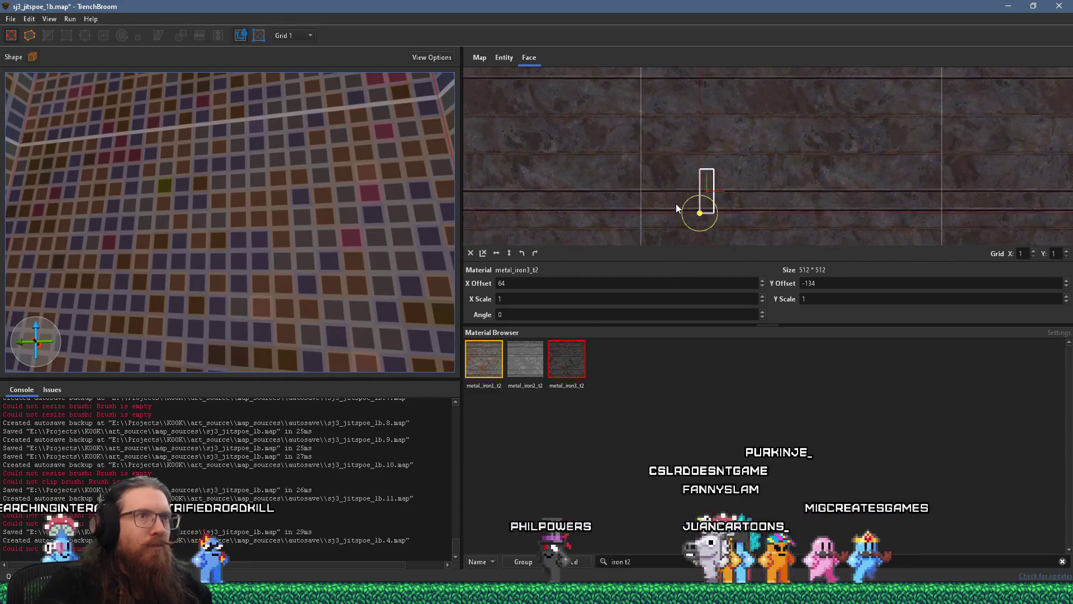
{"action": "left_click", "coordinate": [535, 253]}
{"action": "scroll", "coordinate": [772, 180], "scroll_direction": "up", "scroll_amount": 2}
{"action": "mouse_move", "coordinate": [823, 181]}
{"action": "left_mouse_down"}
{"action": "mouse_move", "coordinate": [678, 171]}
{"action": "mouse_move", "coordinate": [750, 177]}
{"action": "mouse_move", "coordinate": [668, 152]}
{"action": "mouse_move", "coordinate": [649, 160]}
{"action": "left_mouse_up"}
{"action": "scroll", "coordinate": [738, 177], "scroll_direction": "up", "scroll_amount": 1}
{"action": "scroll", "coordinate": [335, 207], "scroll_direction": "down", "scroll_amount": 5}
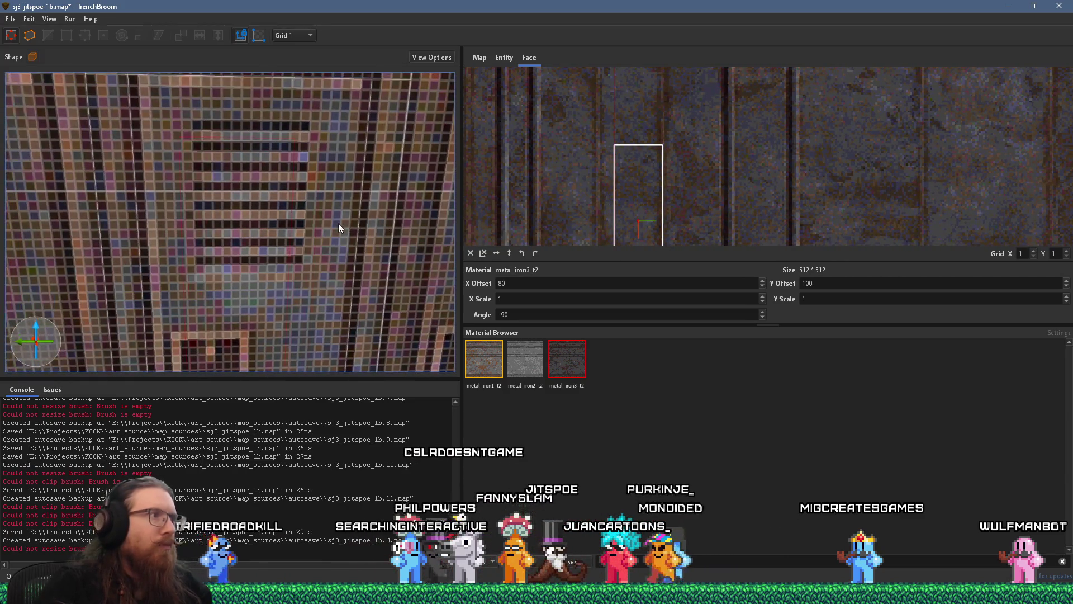
Slide the locker texture on the frame's thin pillar face to X offset -4.
{"action": "left_click", "coordinate": [266, 240]}
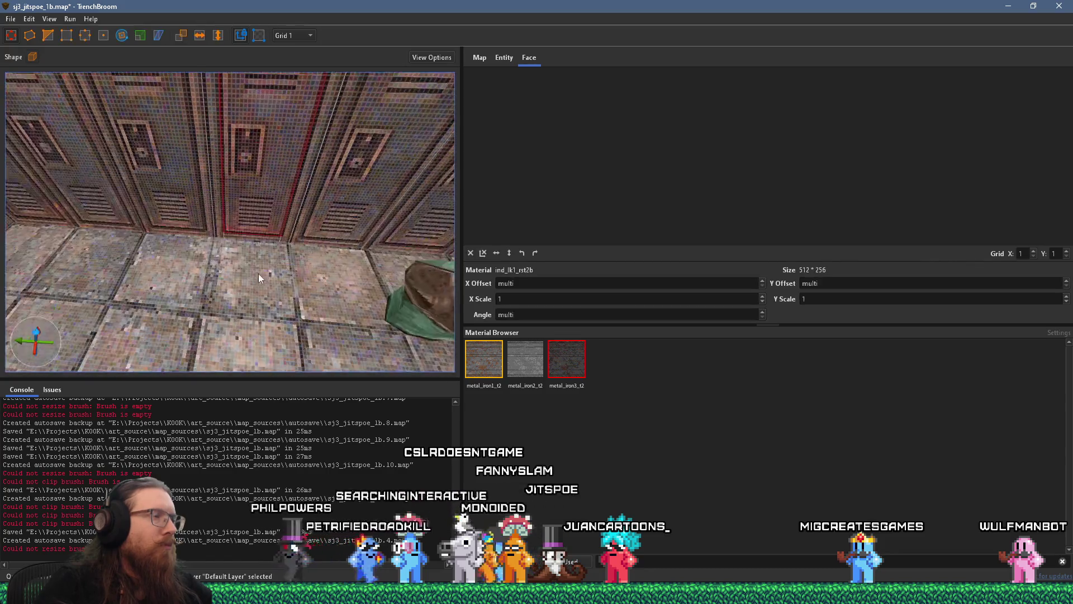
{"action": "scroll", "coordinate": [357, 282], "scroll_direction": "up", "scroll_amount": 5}
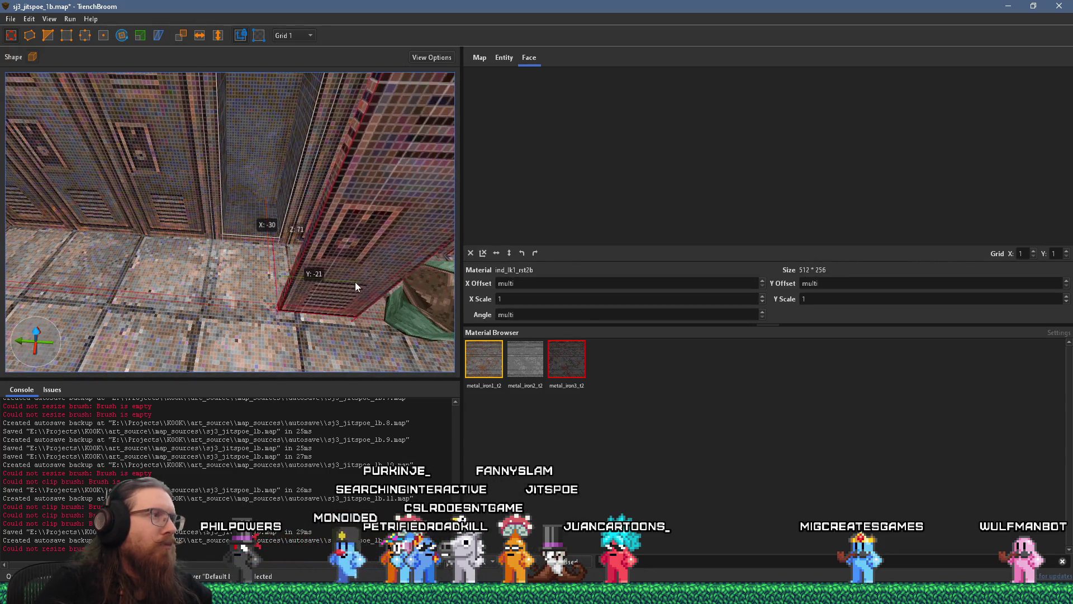
{"action": "mouse_move", "coordinate": [301, 255]}
{"action": "left_mouse_down"}
{"action": "mouse_move", "coordinate": [298, 267]}
{"action": "mouse_move", "coordinate": [323, 245]}
{"action": "mouse_move", "coordinate": [327, 256]}
{"action": "mouse_move", "coordinate": [269, 251]}
{"action": "left_mouse_up"}
{"action": "left_click", "coordinate": [268, 250], "text": "shift"}
{"action": "scroll", "coordinate": [699, 214], "scroll_direction": "up", "scroll_amount": 1}
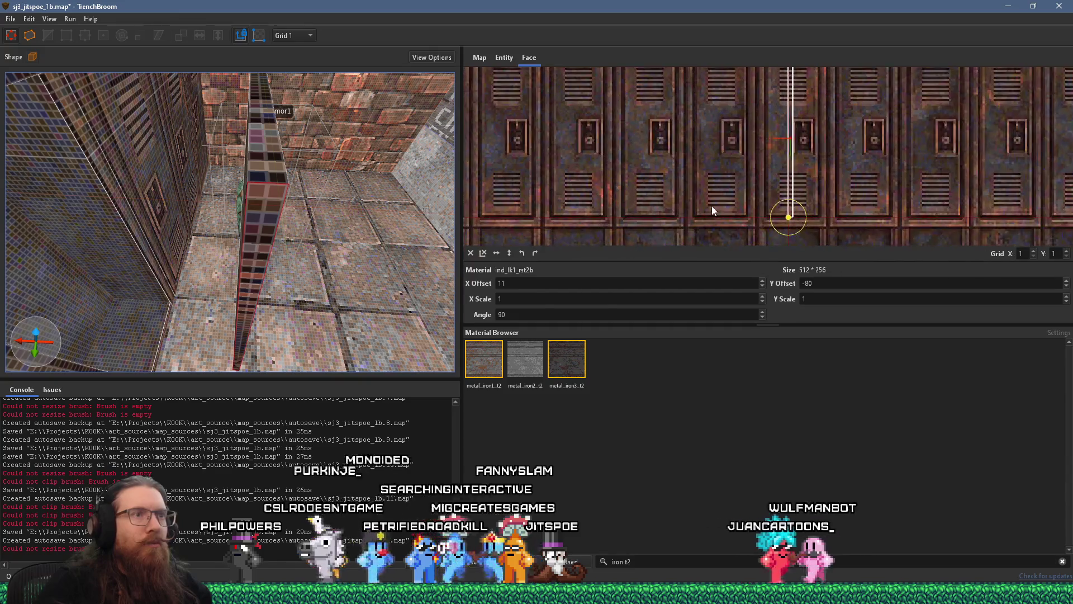
{"action": "scroll", "coordinate": [712, 205], "scroll_direction": "up", "scroll_amount": 1}
{"action": "mouse_move", "coordinate": [880, 170]}
{"action": "left_mouse_down"}
{"action": "mouse_move", "coordinate": [834, 173]}
{"action": "mouse_move", "coordinate": [699, 105]}
{"action": "left_mouse_up"}
Select the block's underside strip face and raise its Y offset to 100.
{"action": "mouse_move", "coordinate": [437, 151]}
{"action": "left_mouse_down"}
{"action": "mouse_move", "coordinate": [404, 159]}
{"action": "mouse_move", "coordinate": [378, 145]}
{"action": "mouse_move", "coordinate": [245, 177]}
{"action": "mouse_move", "coordinate": [284, 143]}
{"action": "mouse_move", "coordinate": [229, 197]}
{"action": "mouse_move", "coordinate": [232, 171]}
{"action": "mouse_move", "coordinate": [202, 149]}
{"action": "mouse_move", "coordinate": [209, 101]}
{"action": "mouse_move", "coordinate": [176, 129]}
{"action": "left_mouse_up"}
{"action": "left_click", "coordinate": [270, 234]}
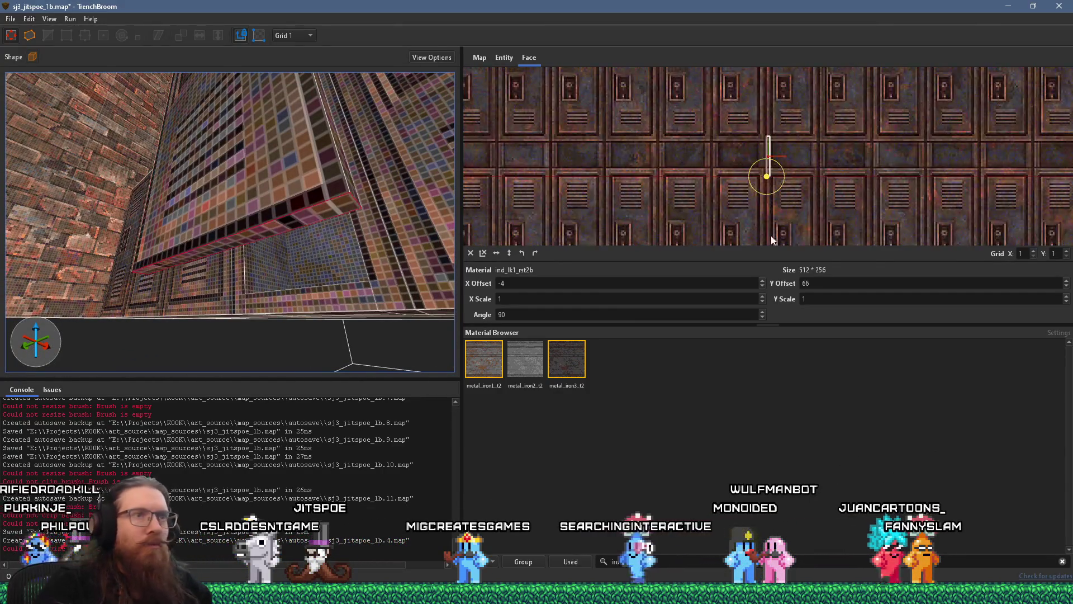
{"action": "scroll", "coordinate": [812, 165], "scroll_direction": "down", "scroll_amount": 2}
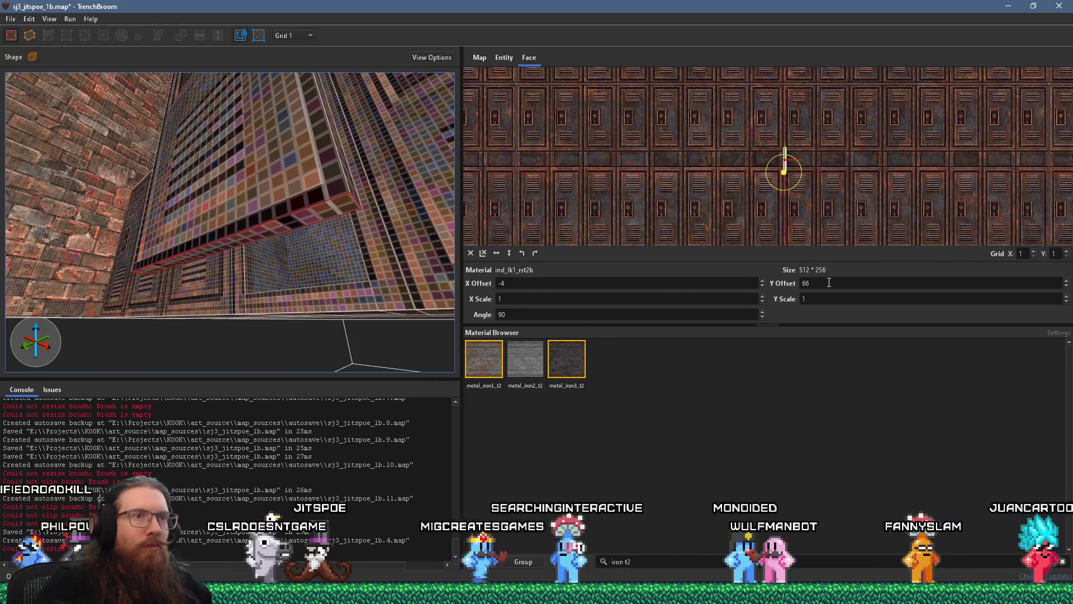
{"action": "scroll", "coordinate": [831, 281], "scroll_direction": "up", "scroll_amount": 20}
{"action": "scroll", "coordinate": [831, 281], "scroll_direction": "up", "scroll_amount": 5}
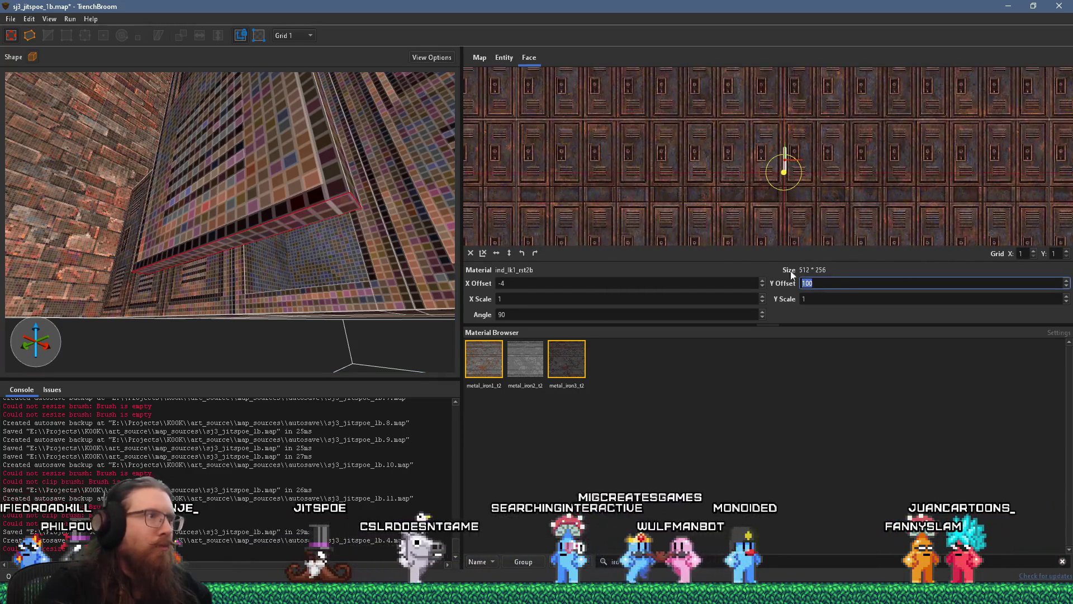
Move the view over the locker block down into the tiled shaft and select the brush there.
{"action": "mouse_move", "coordinate": [247, 315]}
{"action": "left_mouse_down"}
{"action": "mouse_move", "coordinate": [250, 274]}
{"action": "mouse_move", "coordinate": [246, 288]}
{"action": "left_mouse_up"}
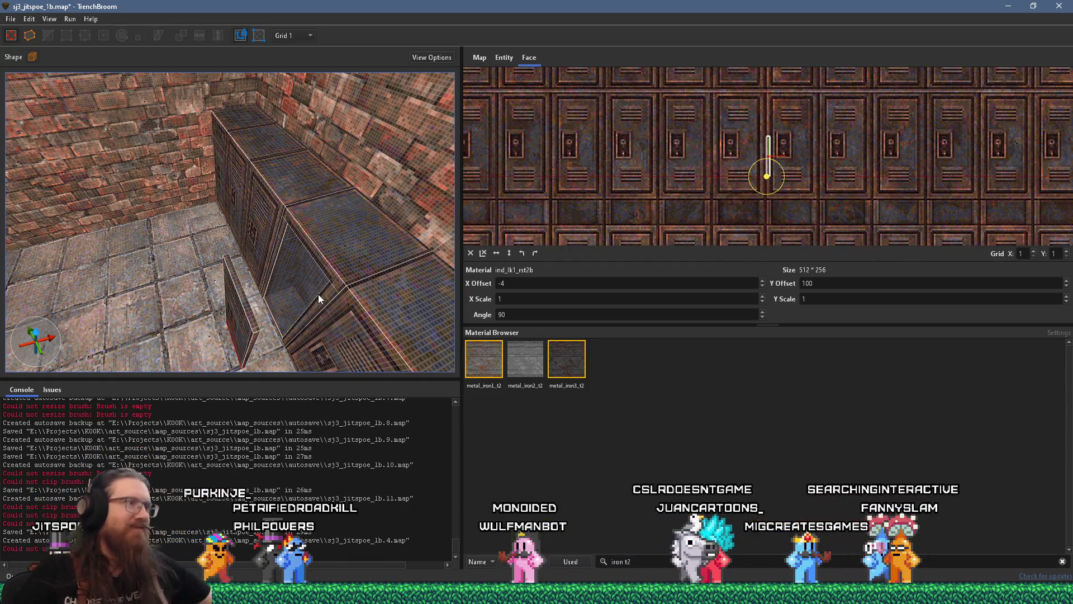
{"action": "scroll", "coordinate": [307, 254], "scroll_direction": "up", "scroll_amount": 5}
{"action": "left_click_drag", "start_coordinate": [307, 254], "coordinate": [285, 271]}
{"action": "left_click", "coordinate": [256, 274]}
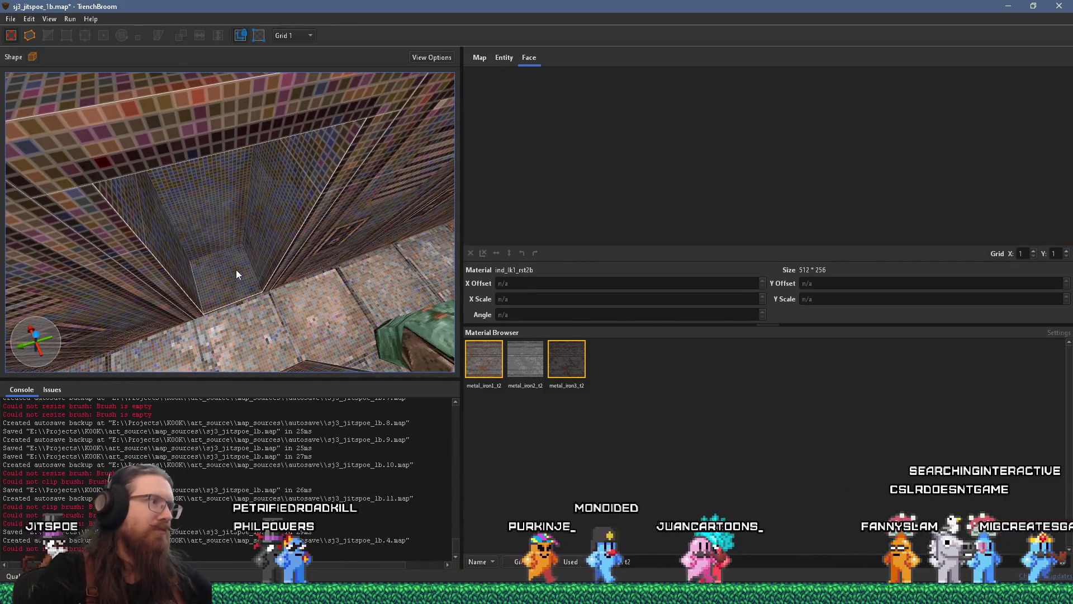
Place an item_artifact_super_damage point entity beside the tiled shaft from the Create Point Entity > Item menu.
{"action": "right_click", "coordinate": [230, 276]}
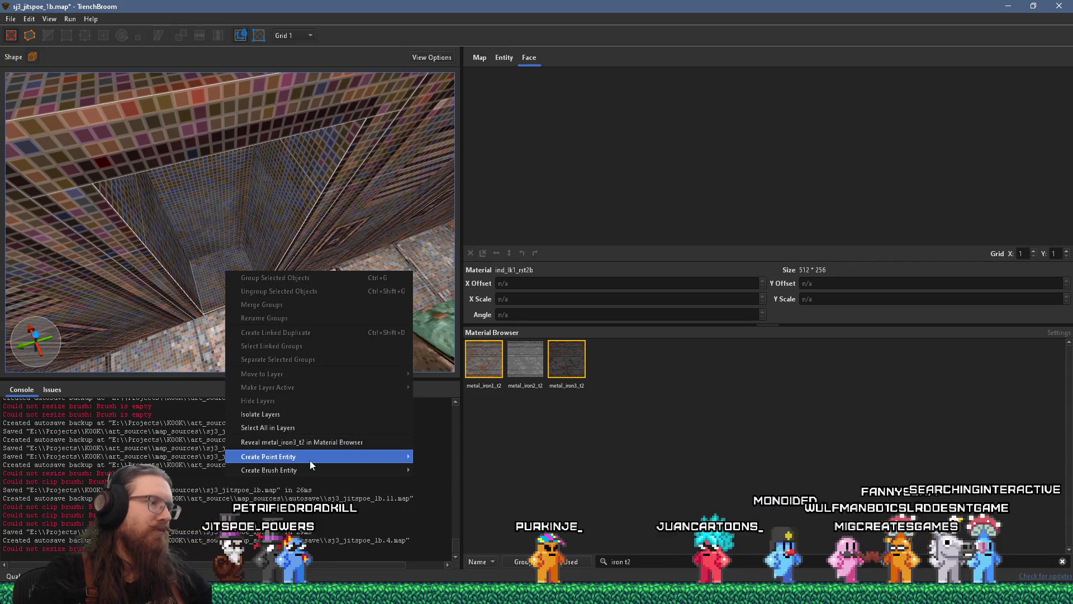
{"action": "mouse_move", "coordinate": [309, 461]}
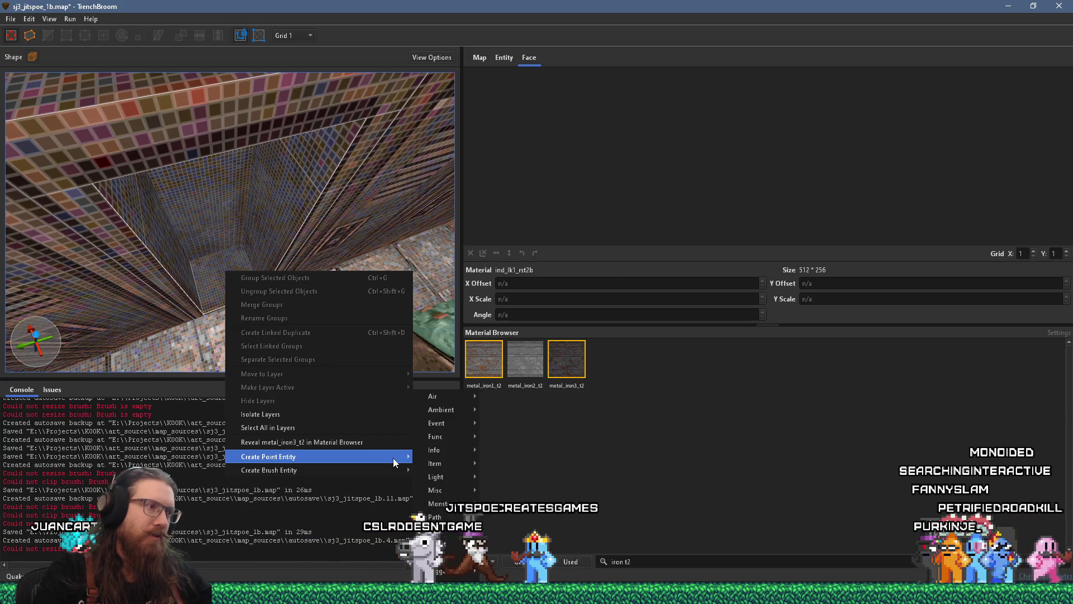
{"action": "mouse_move", "coordinate": [467, 450]}
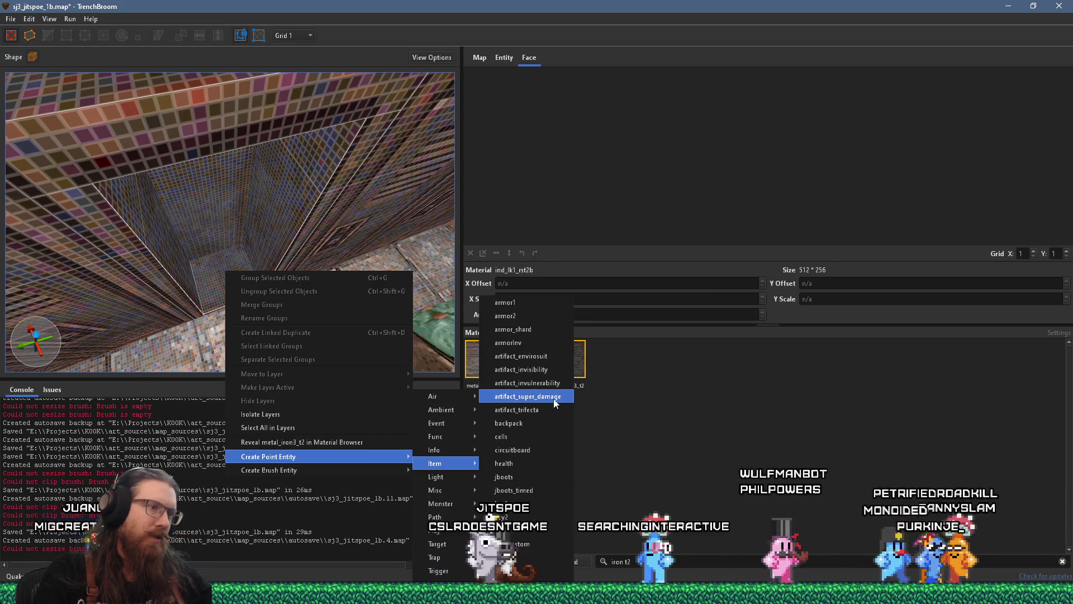
{"action": "left_click", "coordinate": [553, 398]}
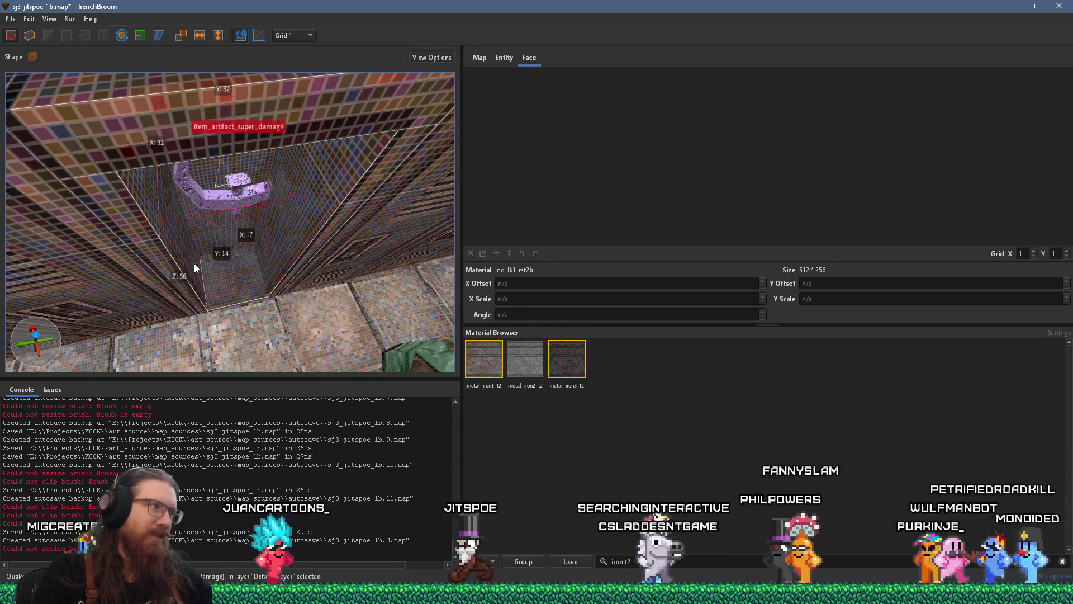
Nudge the quad damage item and tick Trigger spawned so its spawnflags become 96.
{"action": "left_click_drag", "start_coordinate": [182, 264], "coordinate": [185, 306]}
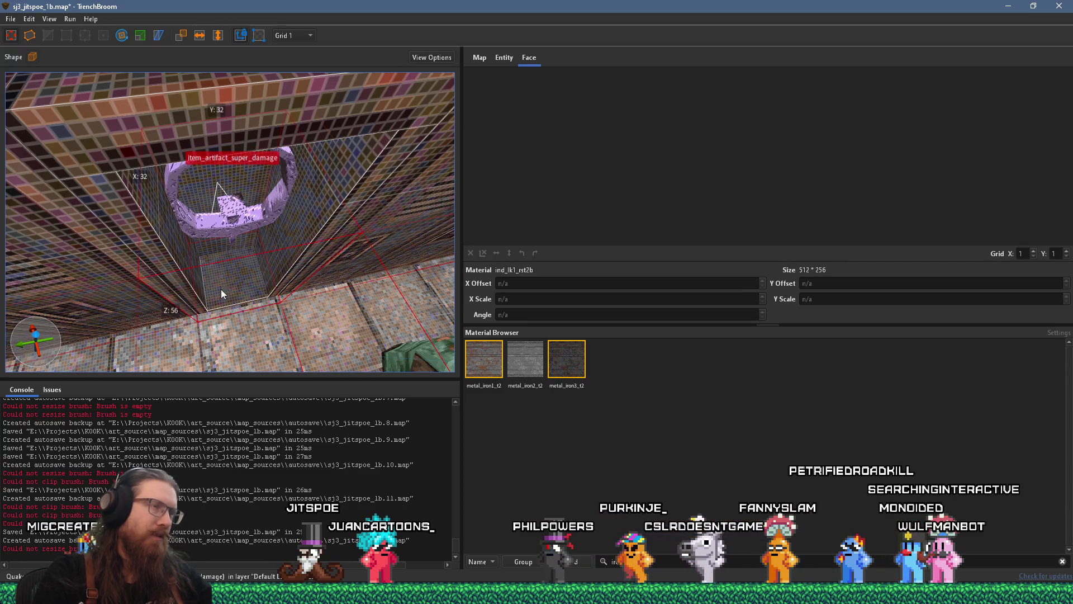
{"action": "left_click", "coordinate": [505, 57]}
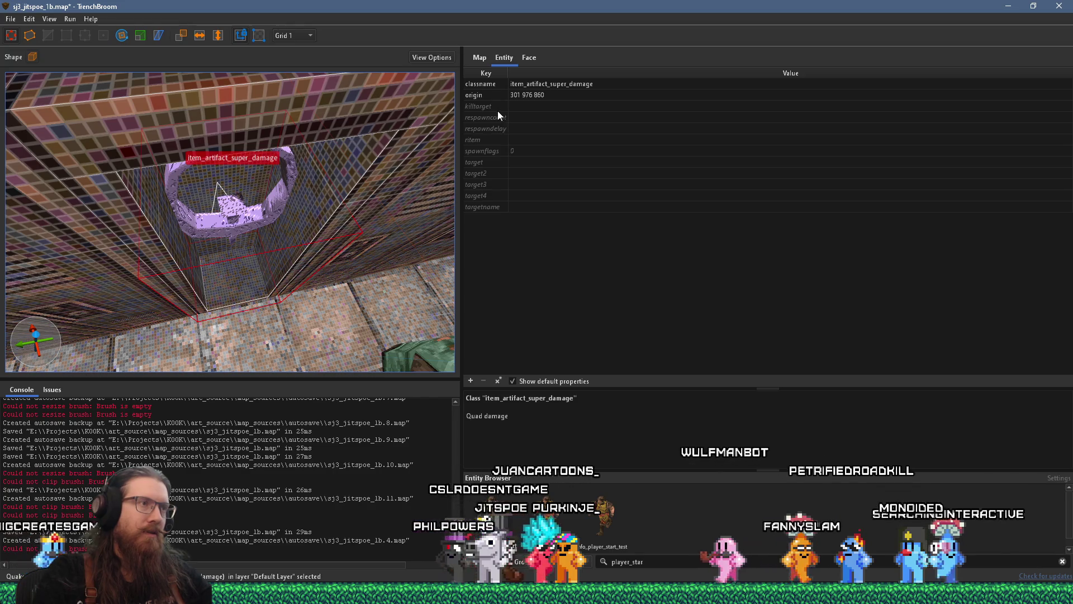
{"action": "left_click", "coordinate": [493, 152]}
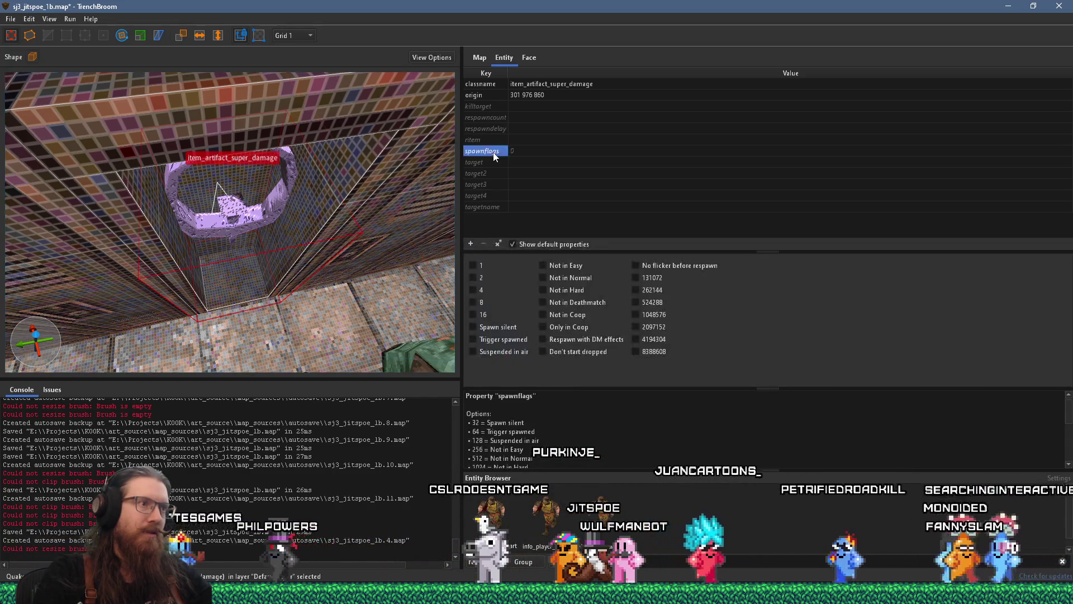
{"action": "left_click", "coordinate": [495, 338]}
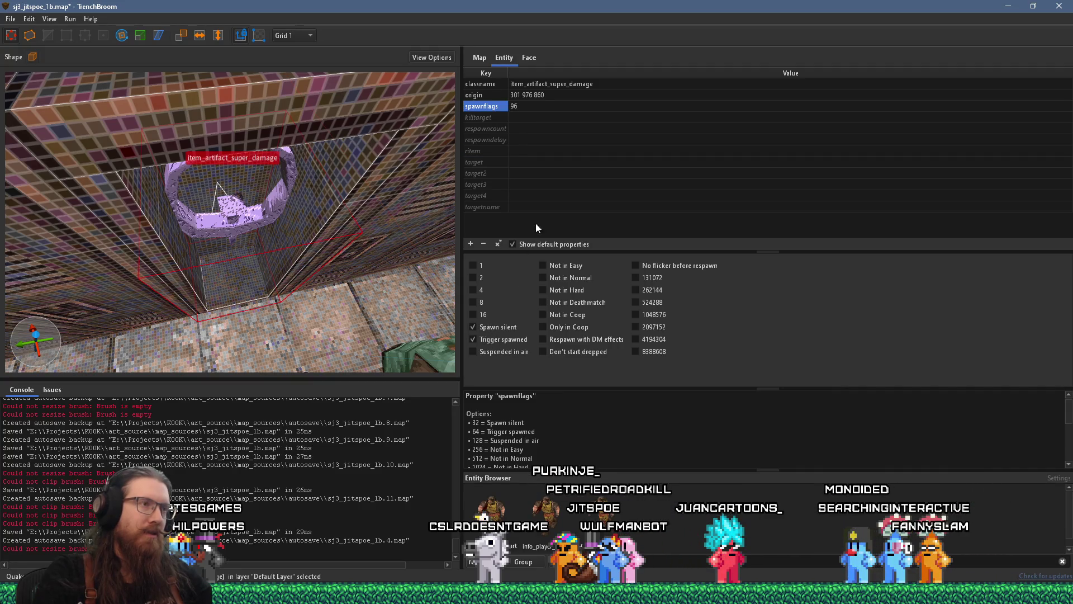
Set the item's targetname to locker_quad.
{"action": "left_click", "coordinate": [532, 207]}
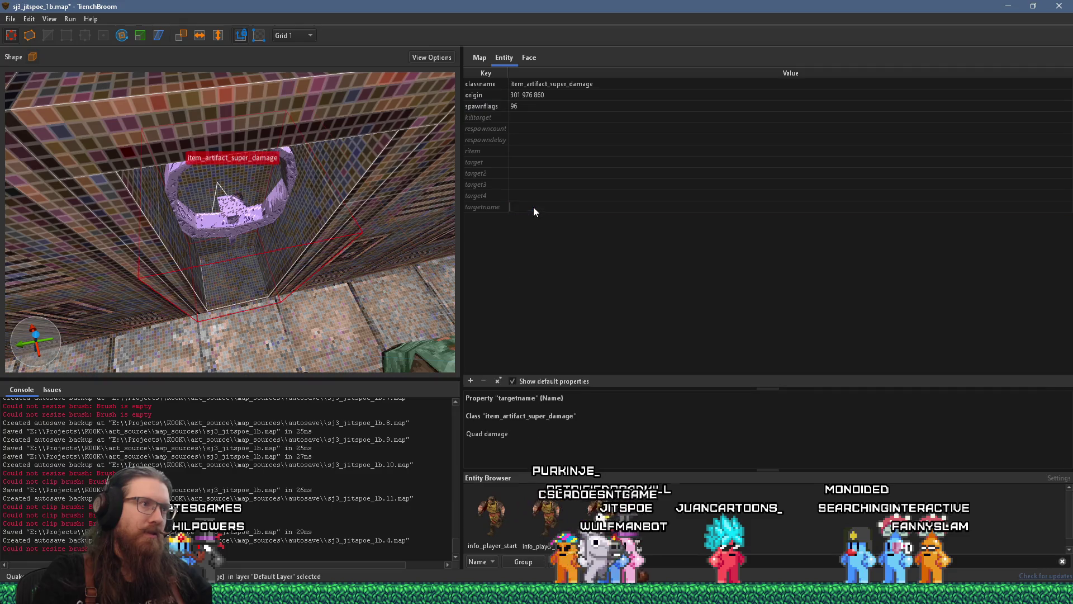
{"action": "type", "text": "locker"}
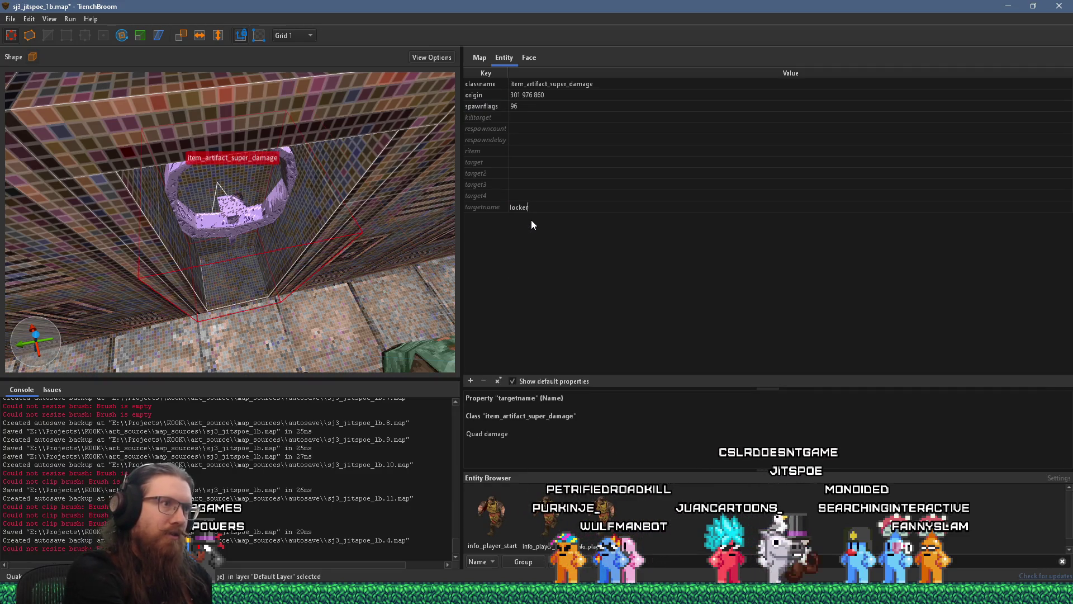
{"action": "type", "text": "_quad"}
{"action": "key", "text": "Return"}
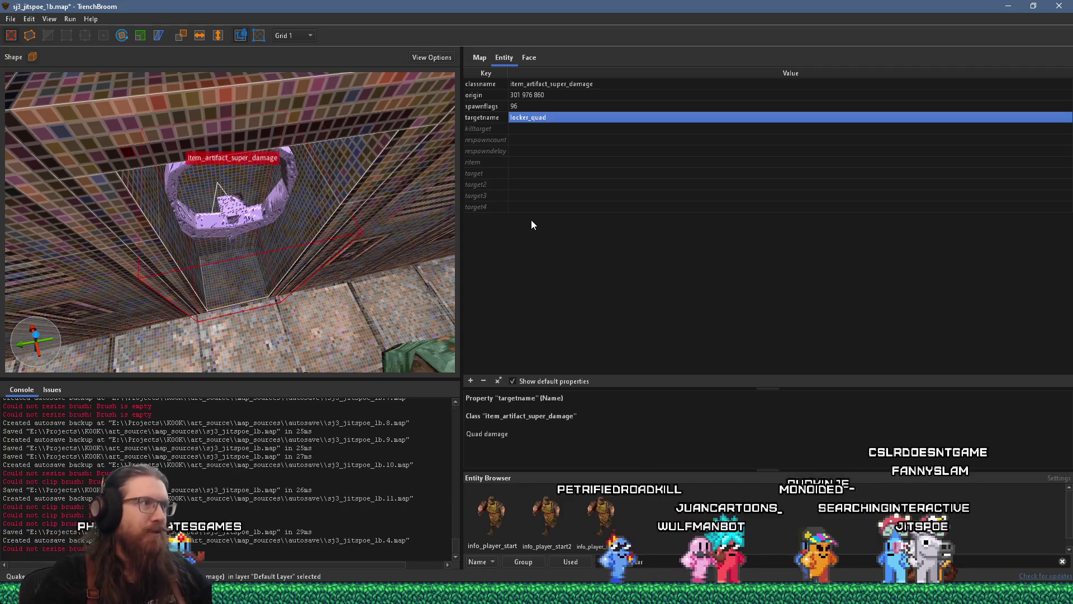
{"action": "scroll", "coordinate": [279, 284], "scroll_direction": "down", "scroll_amount": 5}
{"action": "scroll", "coordinate": [265, 226], "scroll_direction": "up", "scroll_amount": 5}
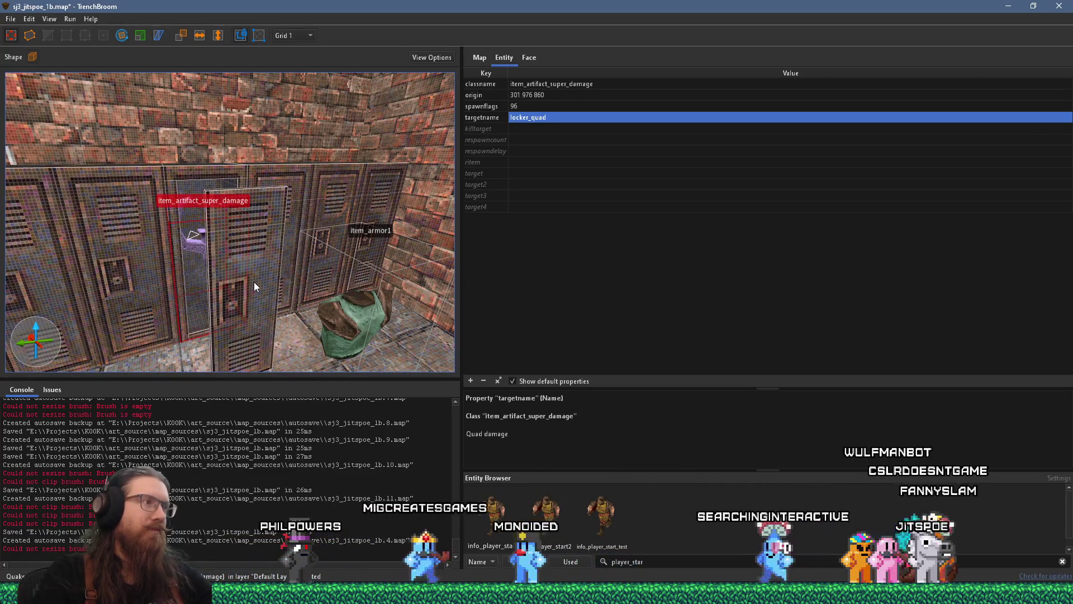
Push the protruding locker brush in front of the item back flush against the wall.
{"action": "key", "text": "Escape"}
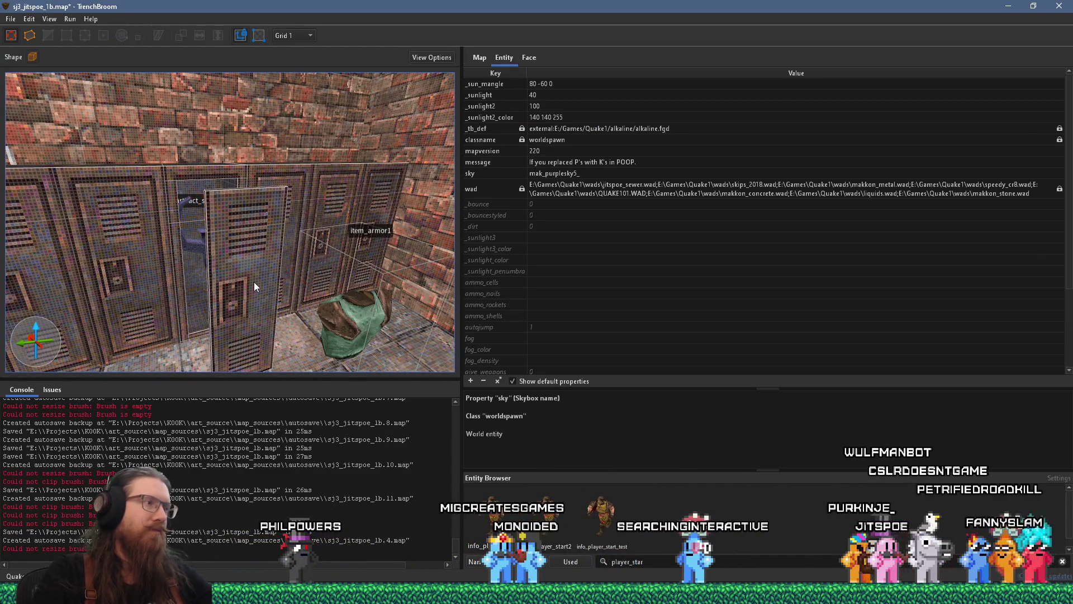
{"action": "mouse_move", "coordinate": [254, 282]}
{"action": "left_mouse_down"}
{"action": "mouse_move", "coordinate": [244, 291]}
{"action": "mouse_move", "coordinate": [267, 285]}
{"action": "mouse_move", "coordinate": [251, 308]}
{"action": "left_mouse_up"}
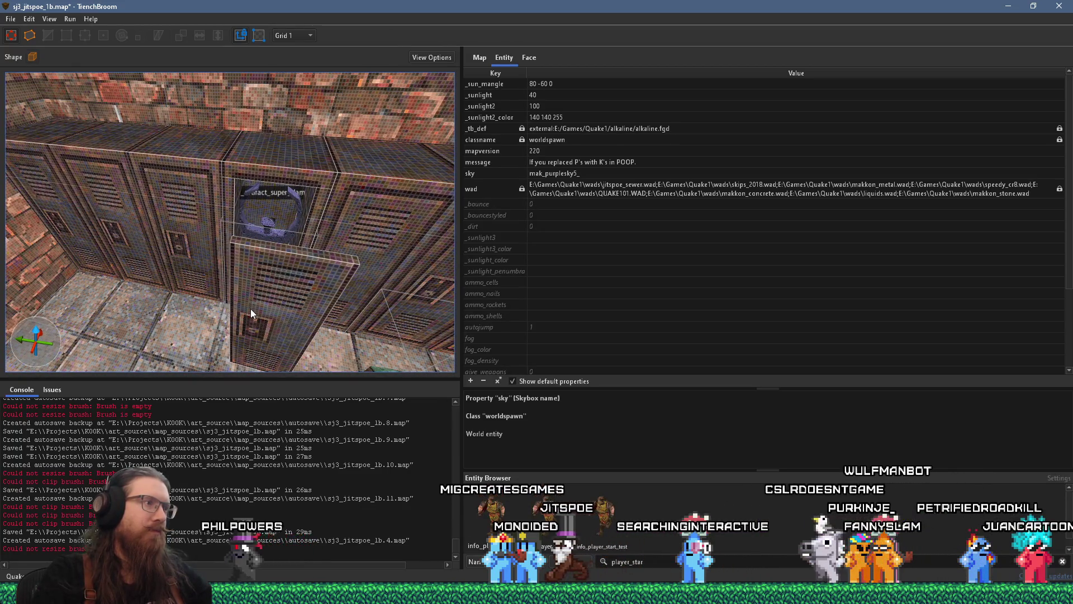
{"action": "left_click_drag", "start_coordinate": [251, 308], "coordinate": [249, 294]}
{"action": "left_click", "coordinate": [249, 294]}
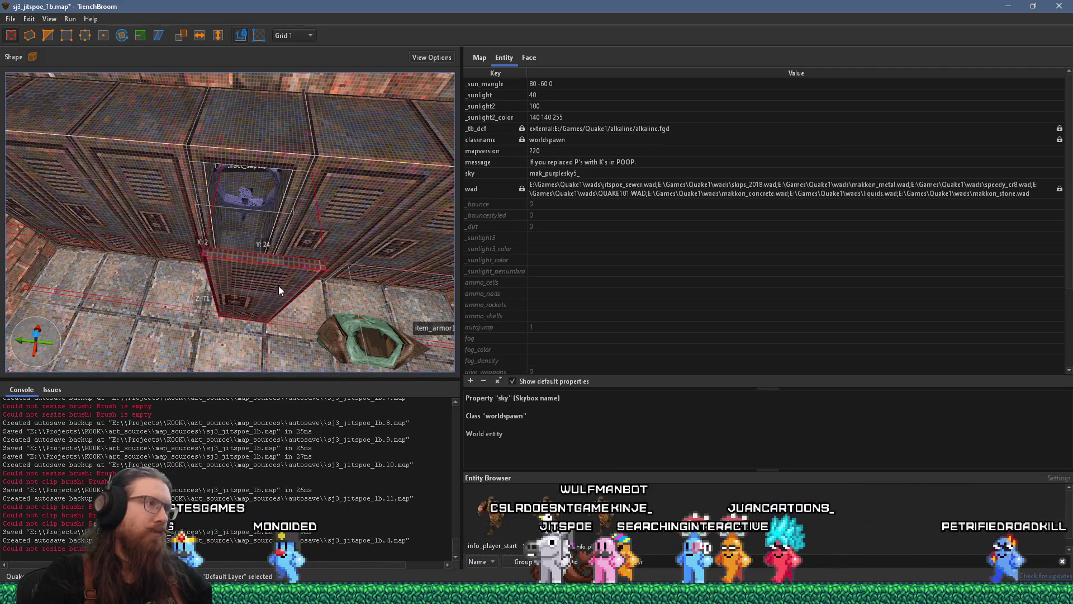
{"action": "left_click_drag", "start_coordinate": [279, 285], "coordinate": [262, 200]}
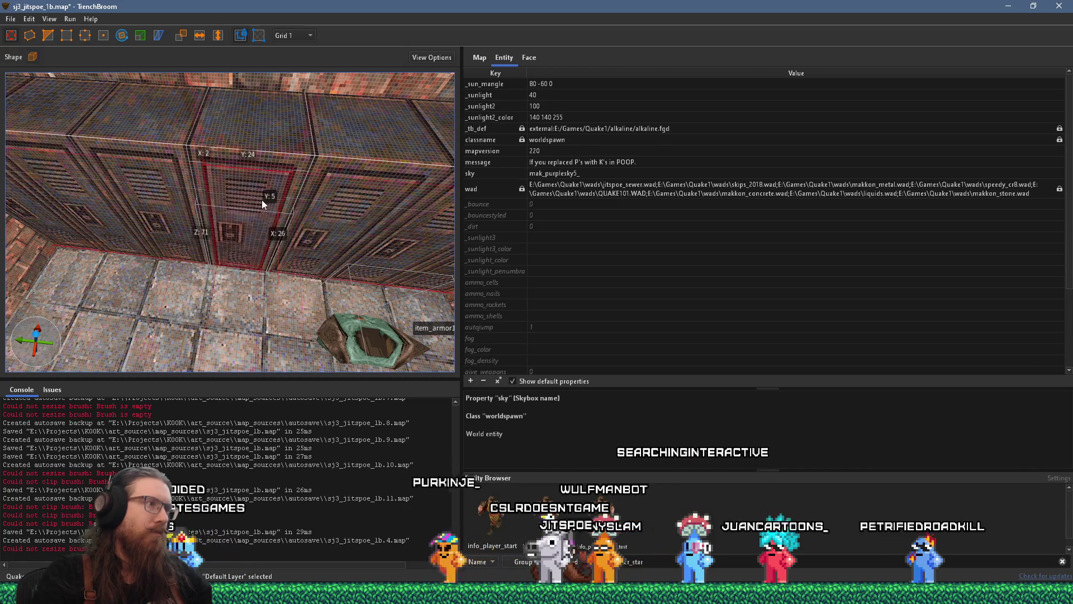
{"action": "scroll", "coordinate": [265, 213], "scroll_direction": "up", "scroll_amount": 5}
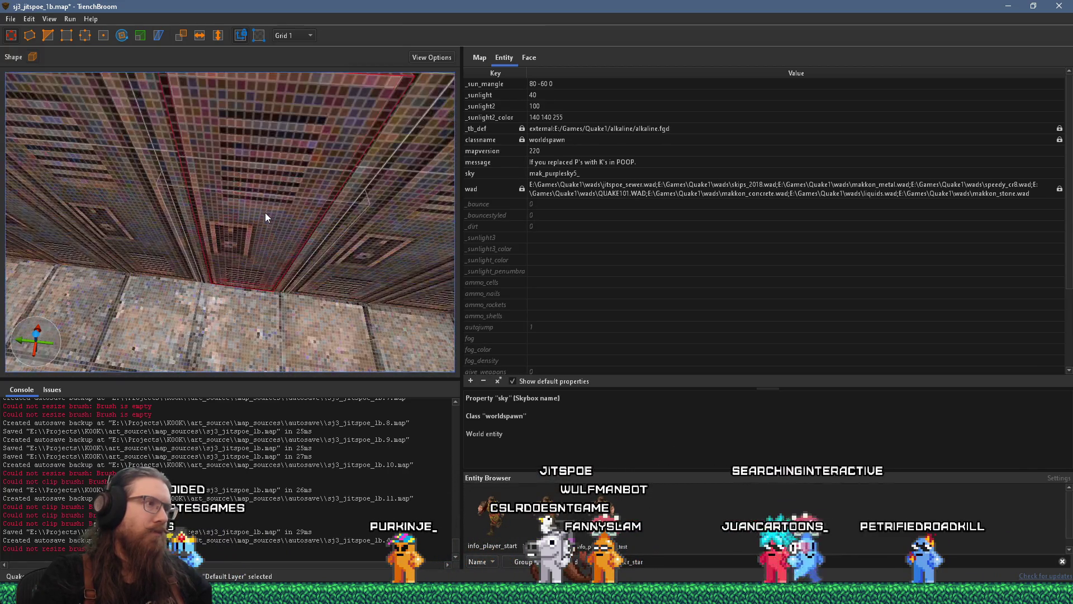
{"action": "left_click_drag", "start_coordinate": [253, 244], "coordinate": [253, 236]}
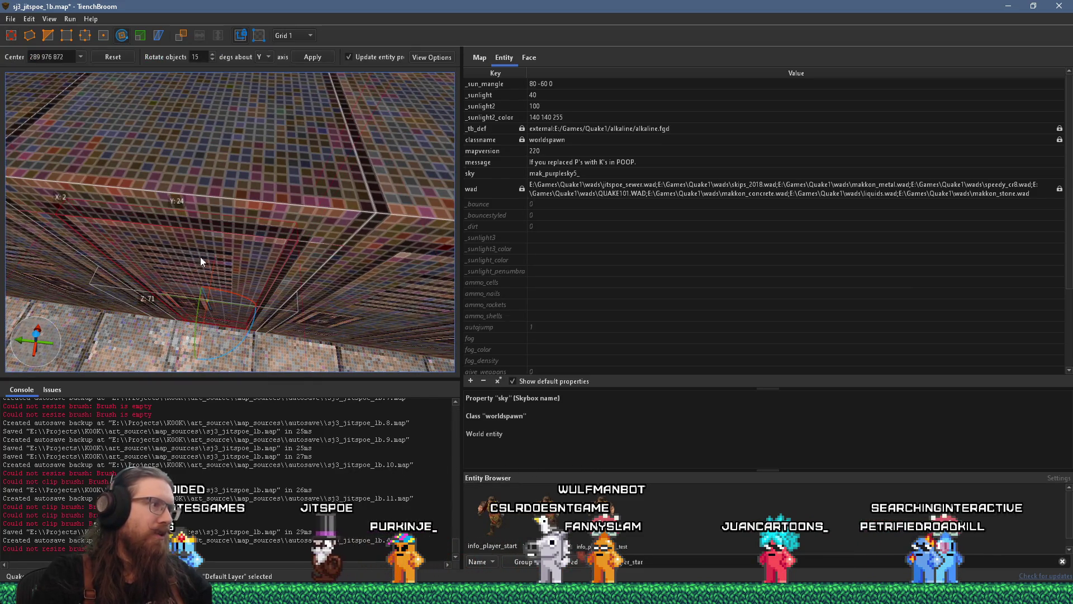
Shift the rotation pivot 13 units along Y and fine-tune its position.
{"action": "left_click_drag", "start_coordinate": [210, 302], "coordinate": [263, 311]}
{"action": "scroll", "coordinate": [249, 280], "scroll_direction": "up", "scroll_amount": 5}
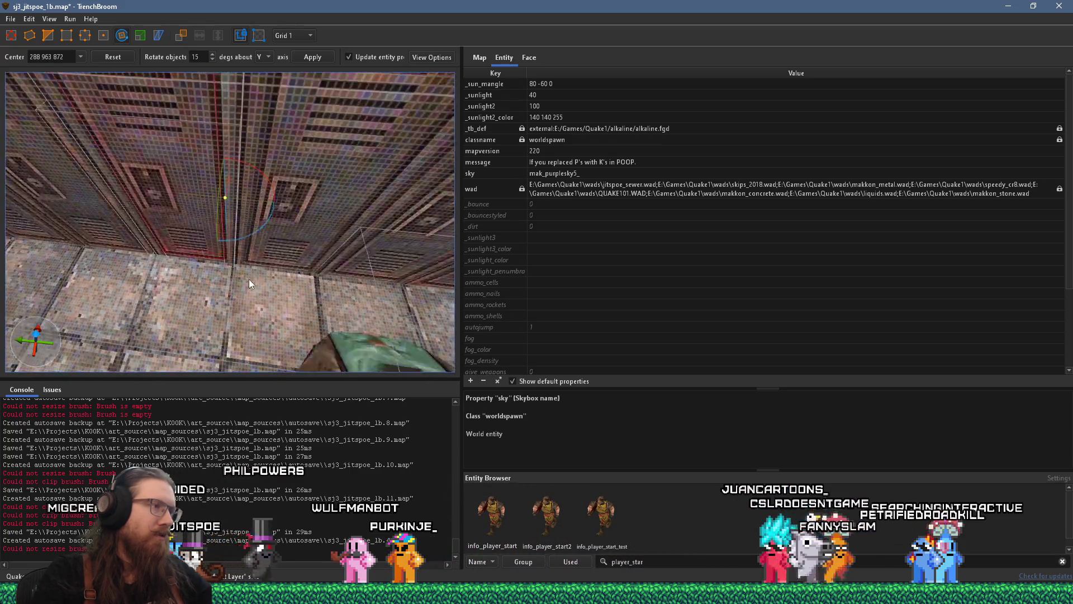
{"action": "scroll", "coordinate": [245, 278], "scroll_direction": "up", "scroll_amount": 5}
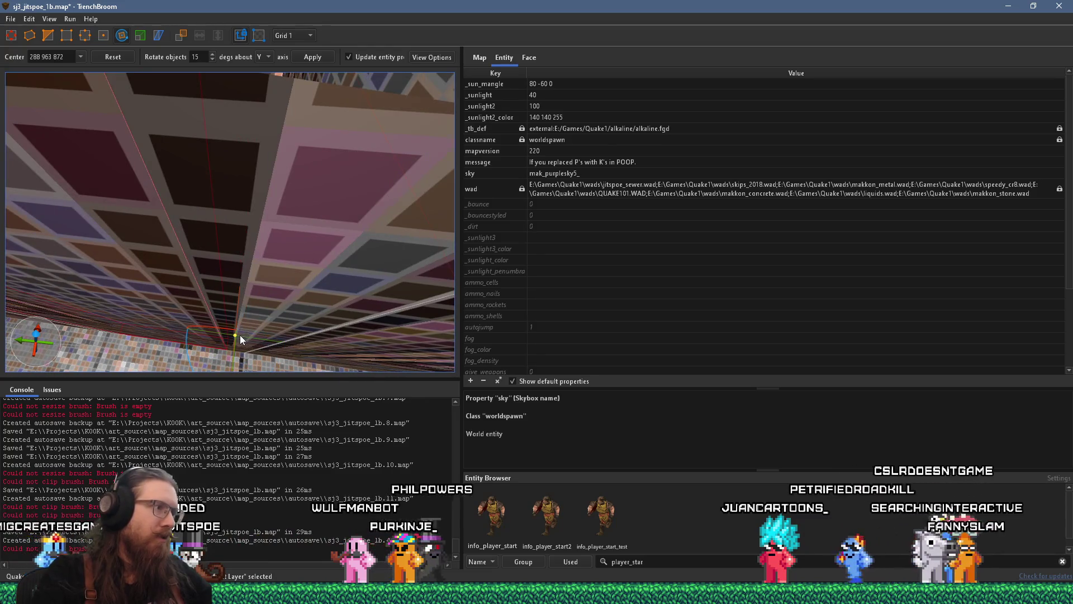
{"action": "scroll", "coordinate": [246, 320], "scroll_direction": "up", "scroll_amount": 2}
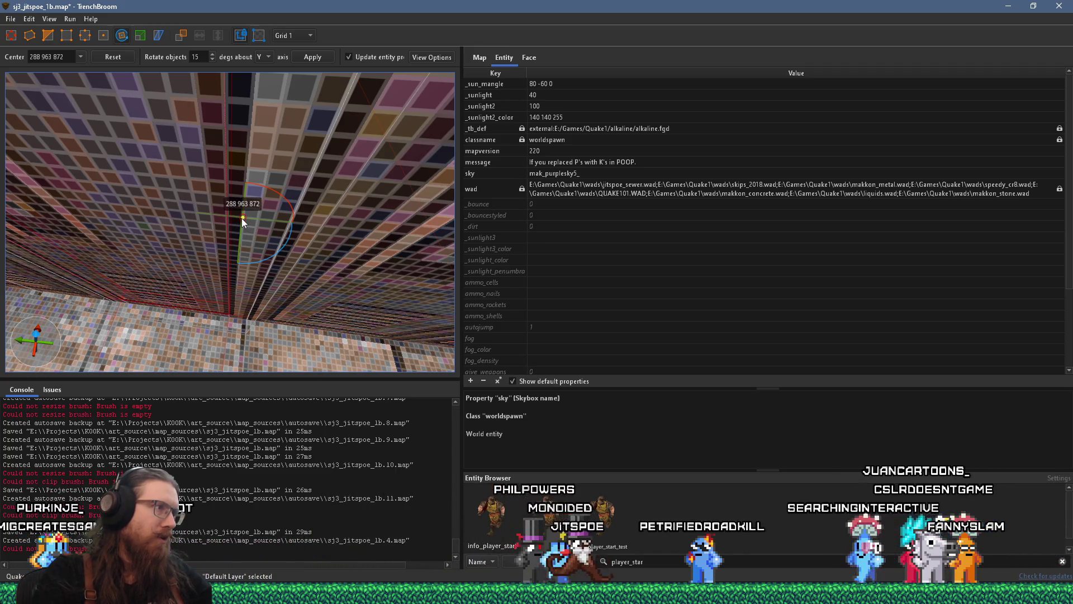
{"action": "left_click_drag", "start_coordinate": [241, 218], "coordinate": [228, 216]}
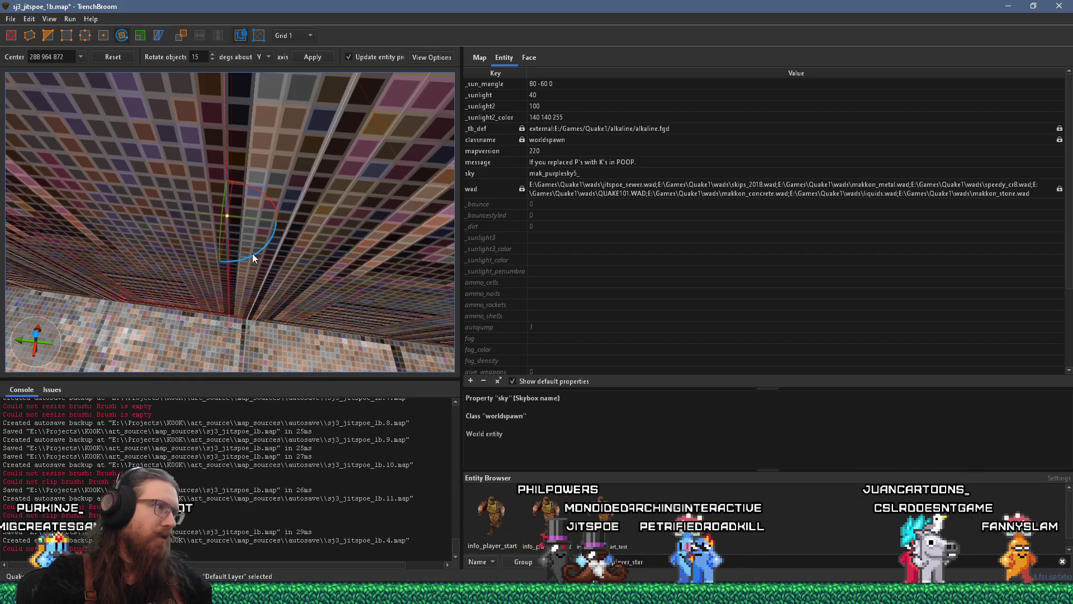
{"action": "scroll", "coordinate": [261, 258], "scroll_direction": "down", "scroll_amount": 10}
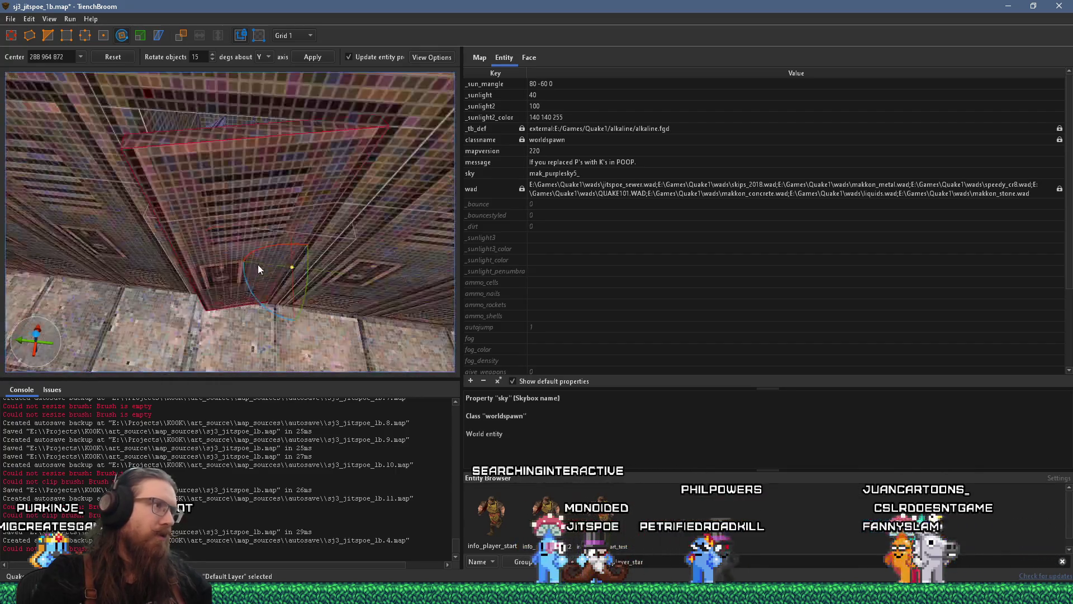
{"action": "scroll", "coordinate": [291, 237], "scroll_direction": "up", "scroll_amount": 8}
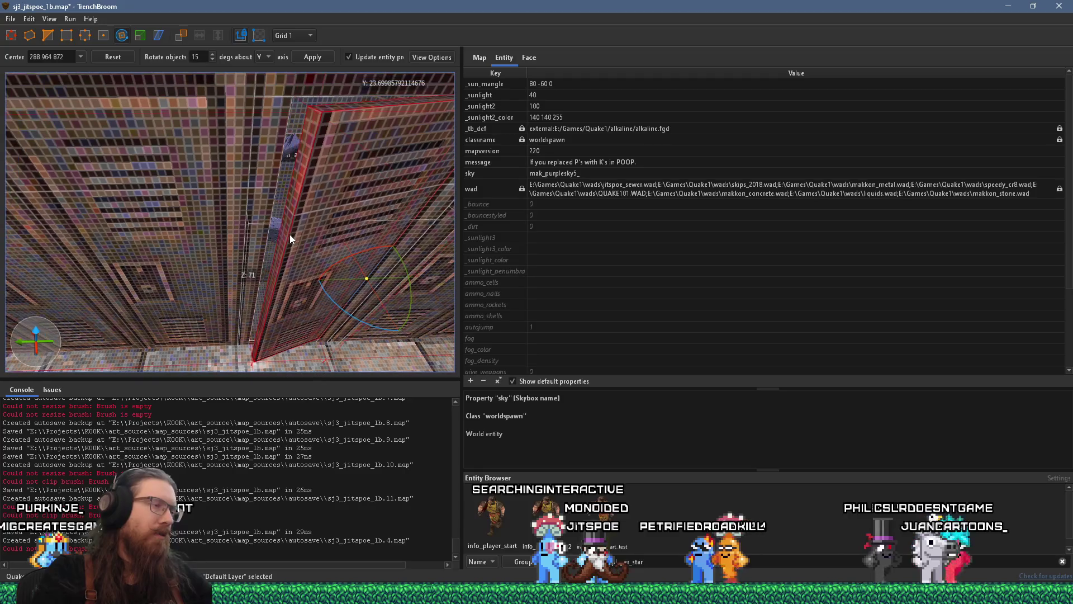
{"action": "scroll", "coordinate": [290, 235], "scroll_direction": "up", "scroll_amount": 2}
{"action": "scroll", "coordinate": [279, 243], "scroll_direction": "down", "scroll_amount": 5}
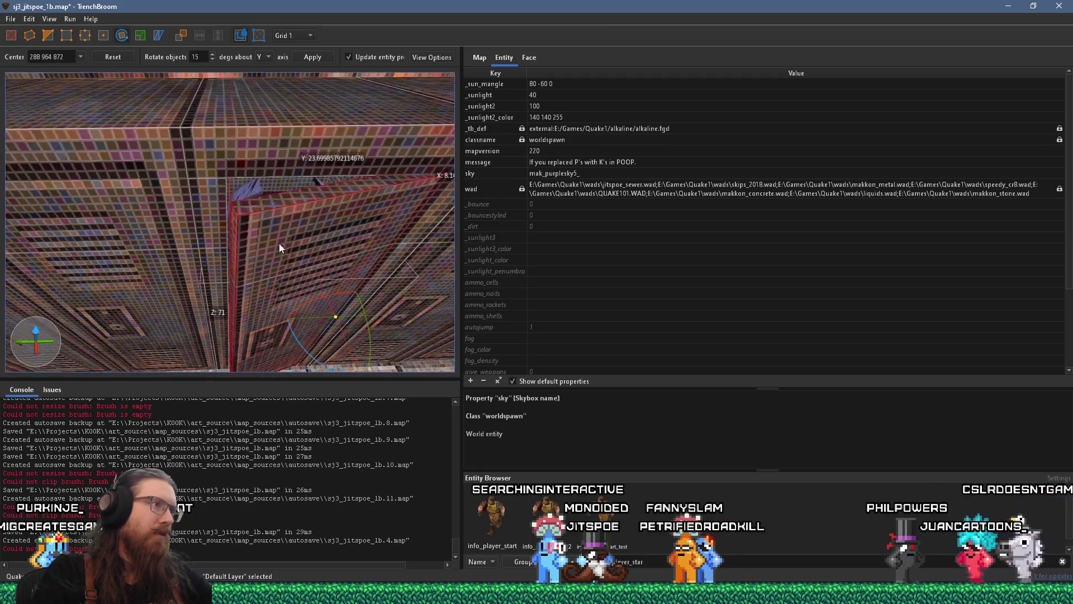
Clear the selection and select the locker door brush.
{"action": "key", "text": "Escape"}
{"action": "key", "text": "Escape"}
{"action": "scroll", "coordinate": [274, 250], "scroll_direction": "up", "scroll_amount": 5}
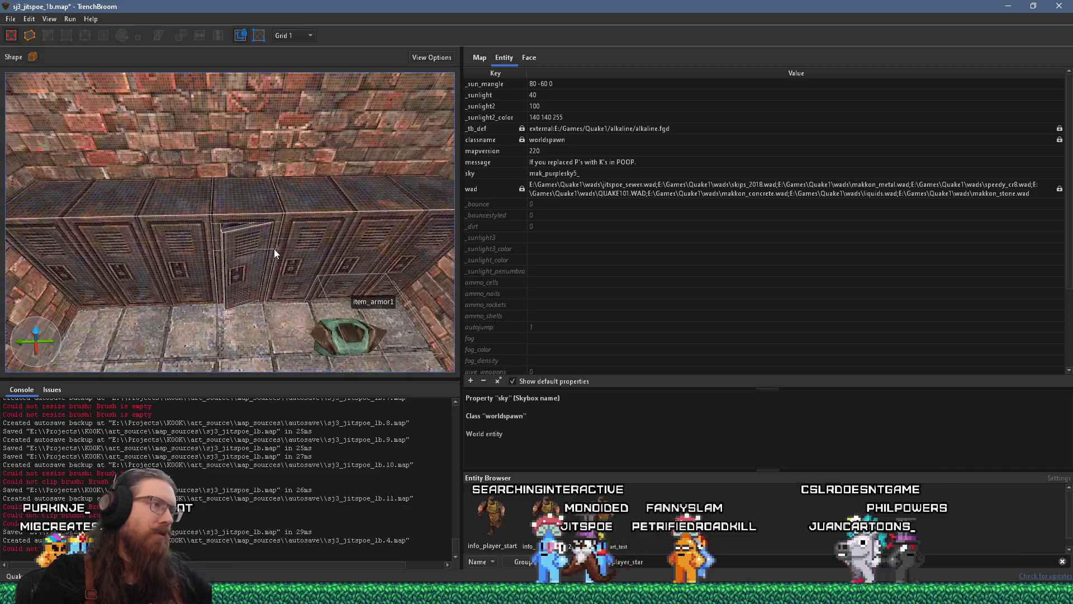
{"action": "scroll", "coordinate": [250, 239], "scroll_direction": "down", "scroll_amount": 5}
{"action": "left_click", "coordinate": [248, 218]}
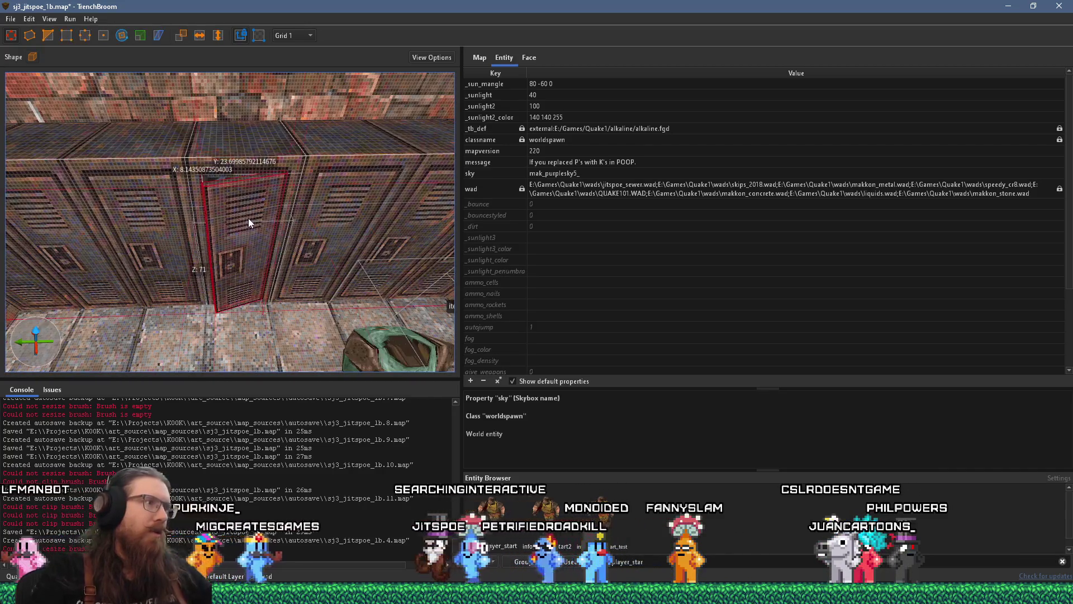
Turn the locker door brush into a func_breakable with bloodtype 2 (grey chunks).
{"action": "right_click", "coordinate": [260, 247]}
{"action": "mouse_move", "coordinate": [368, 463]}
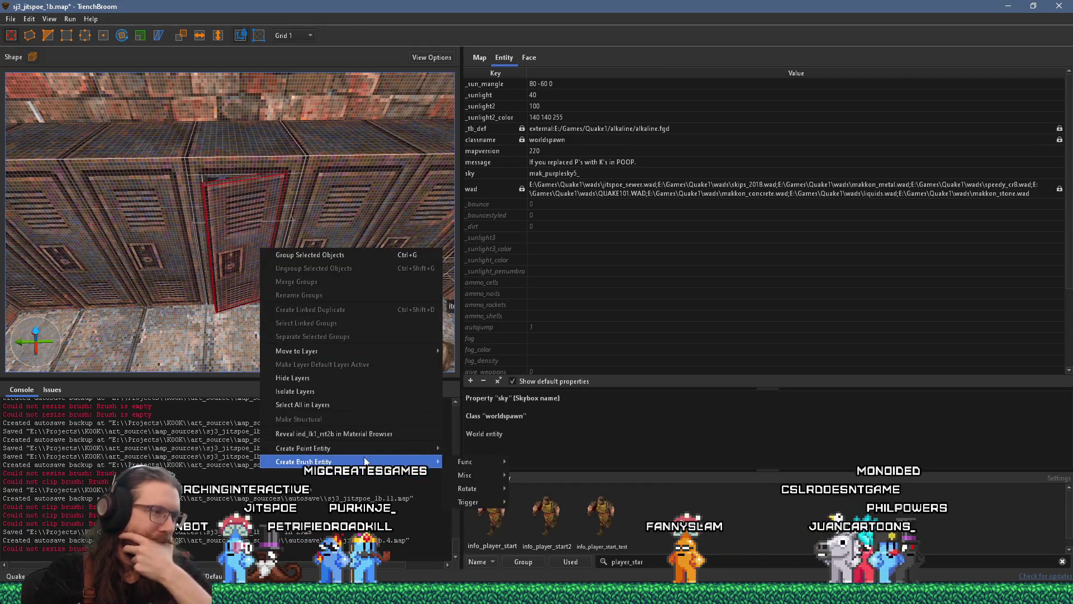
{"action": "mouse_move", "coordinate": [487, 464]}
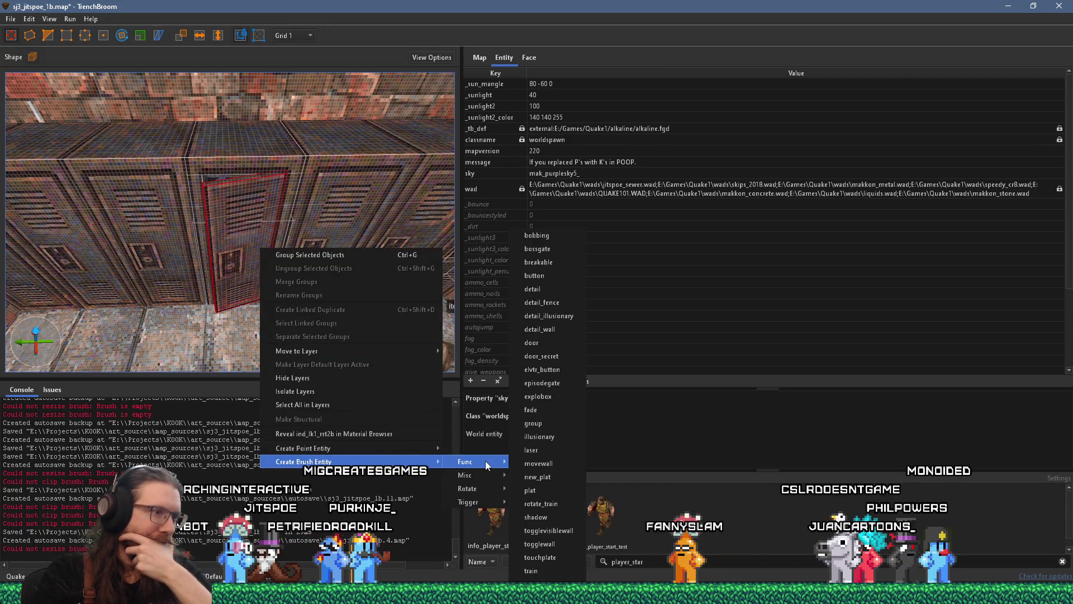
{"action": "left_click", "coordinate": [552, 261]}
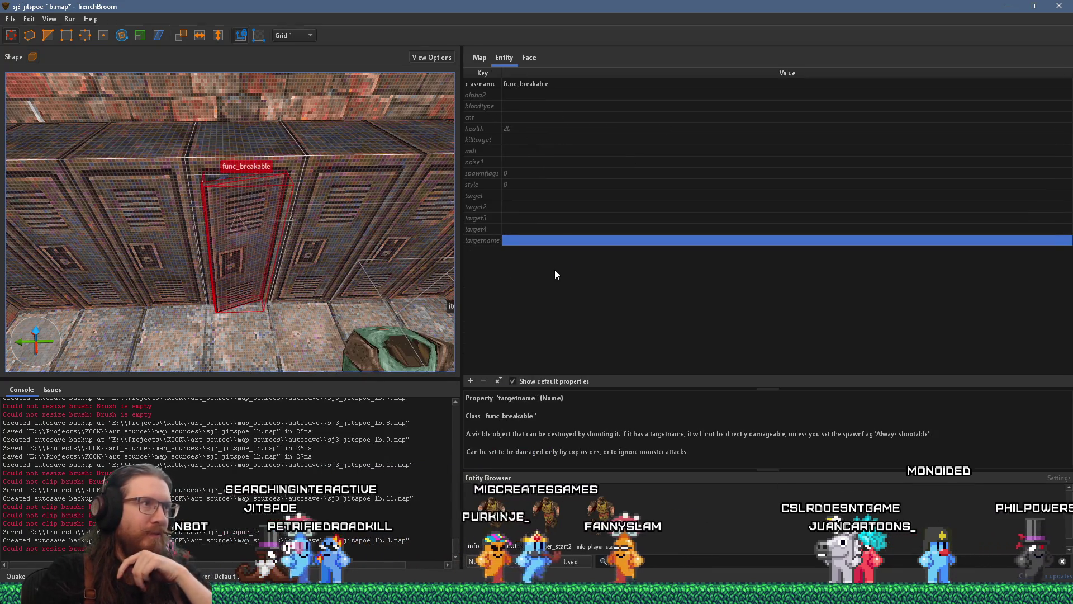
{"action": "left_click", "coordinate": [487, 107]}
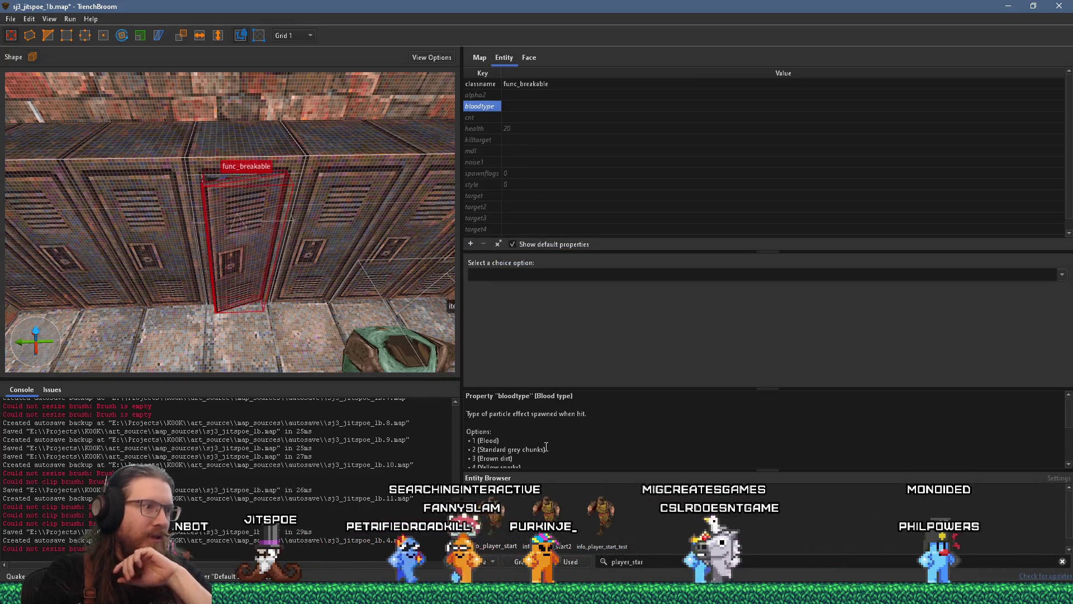
{"action": "scroll", "coordinate": [541, 441], "scroll_direction": "down", "scroll_amount": 2}
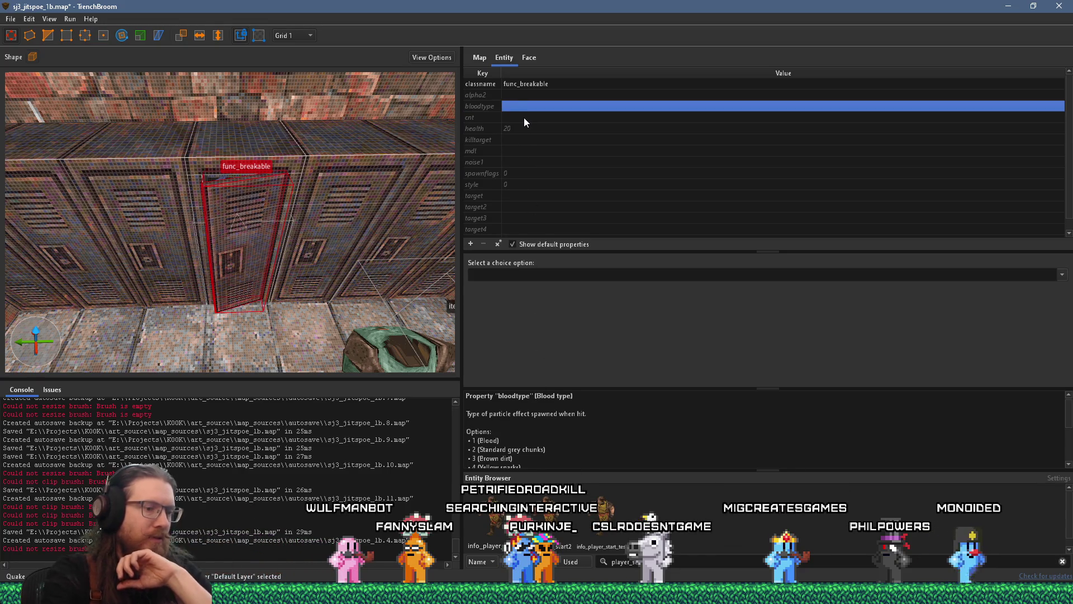
{"action": "type", "text": "2"}
{"action": "key", "text": "Return"}
Change the door's health value from 20 to 2.
{"action": "scroll", "coordinate": [557, 435], "scroll_direction": "down", "scroll_amount": 2}
{"action": "scroll", "coordinate": [558, 435], "scroll_direction": "down", "scroll_amount": 1}
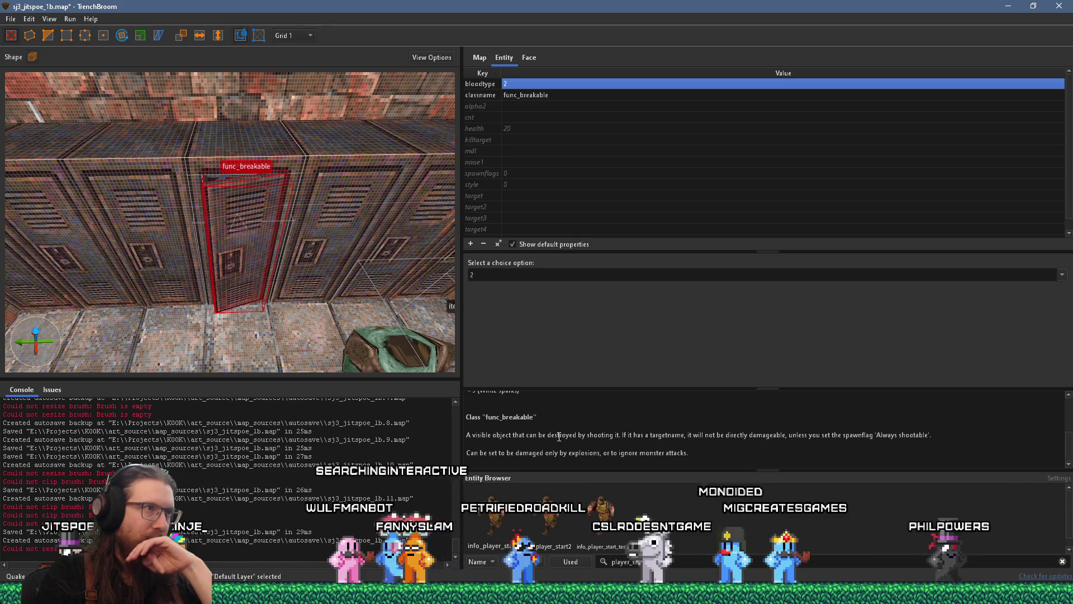
{"action": "left_click", "coordinate": [507, 128]}
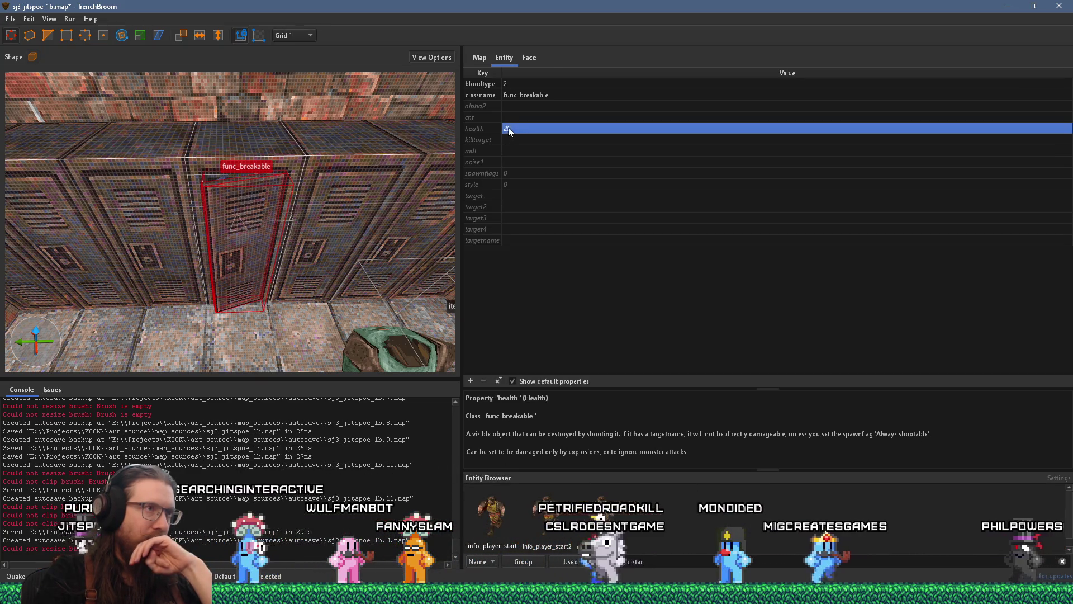
{"action": "left_click", "coordinate": [521, 128]}
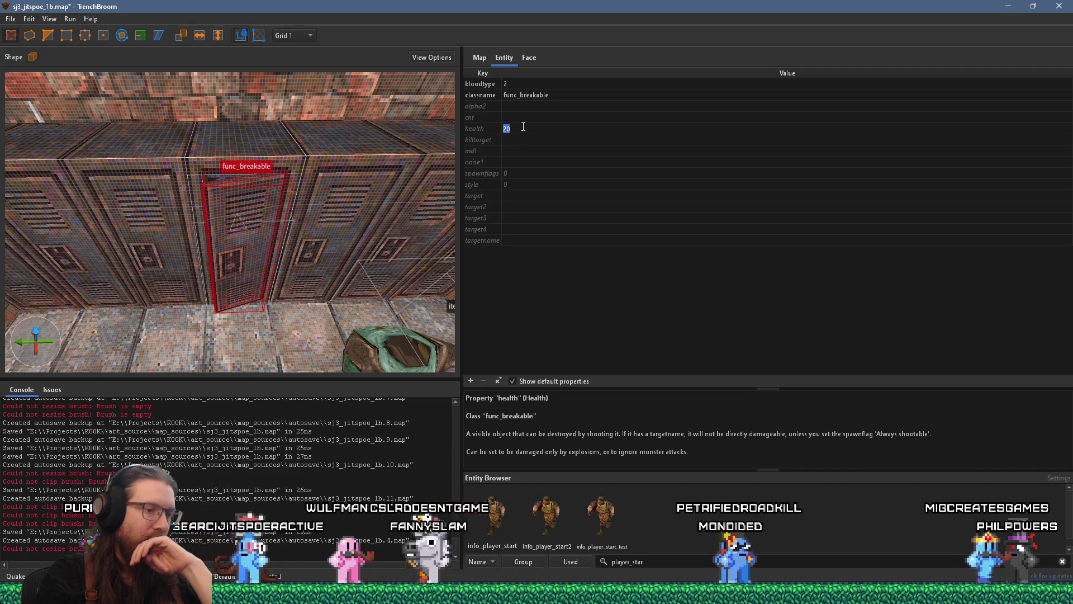
{"action": "type", "text": "2"}
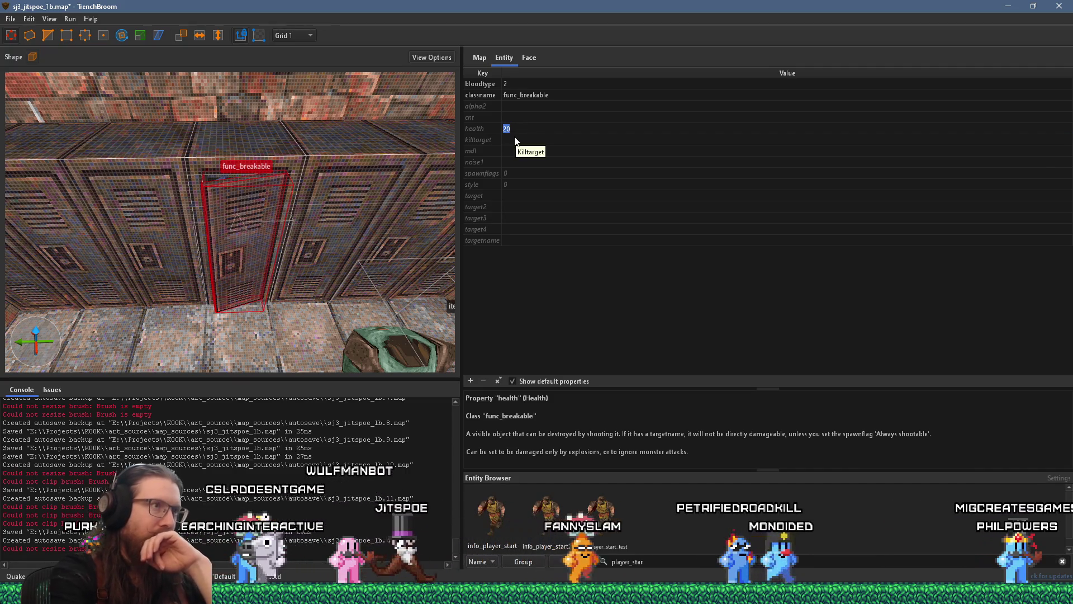
{"action": "key", "text": "Return"}
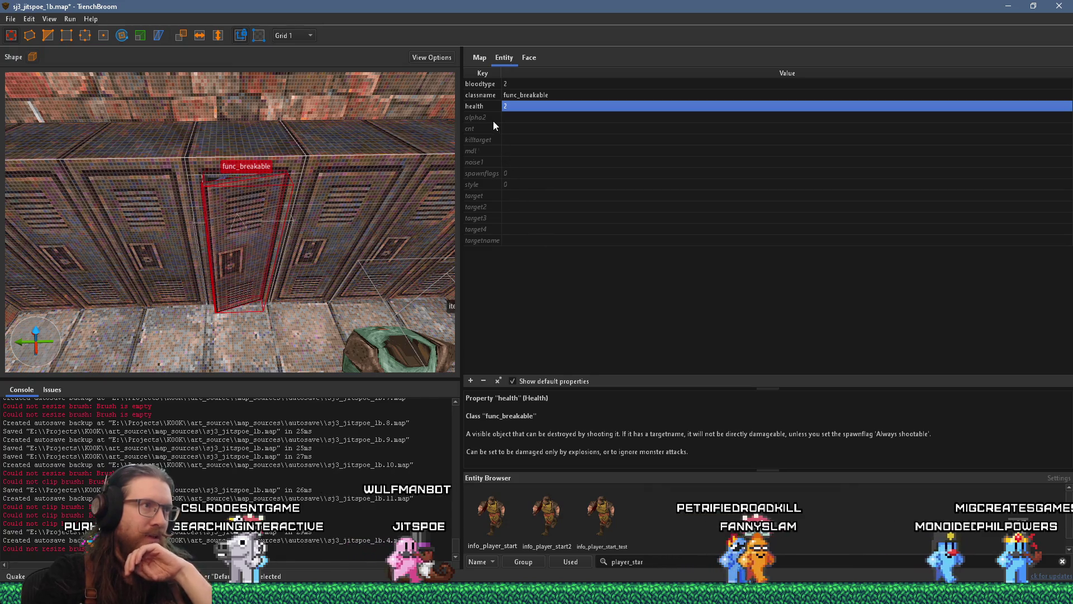
Read the alpha2 property description, look around the door's corner, and deselect the door.
{"action": "left_click", "coordinate": [493, 121]}
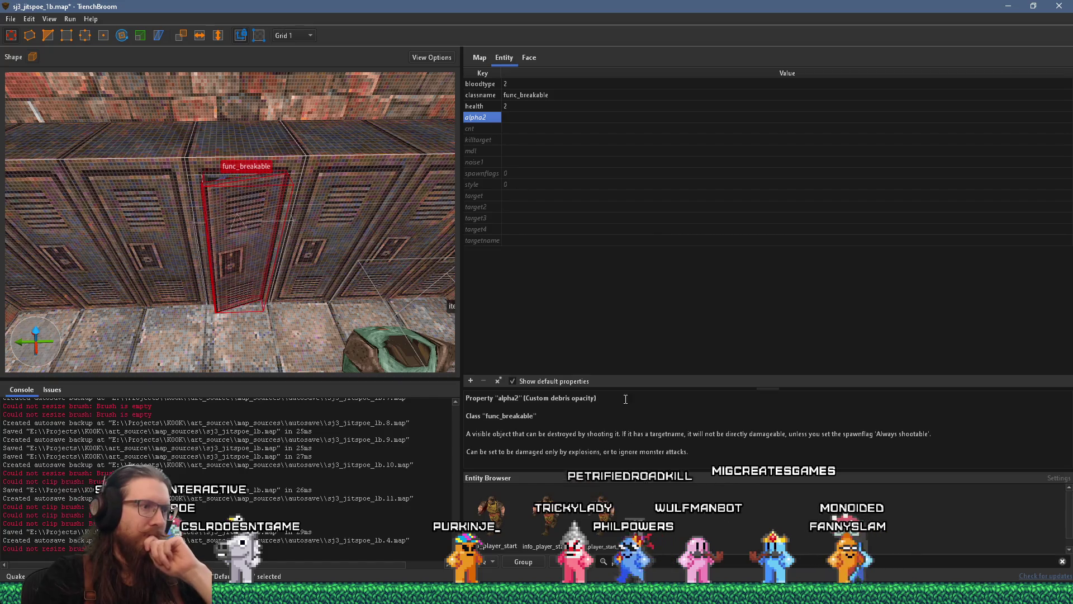
{"action": "left_click_drag", "start_coordinate": [645, 390], "coordinate": [646, 347]}
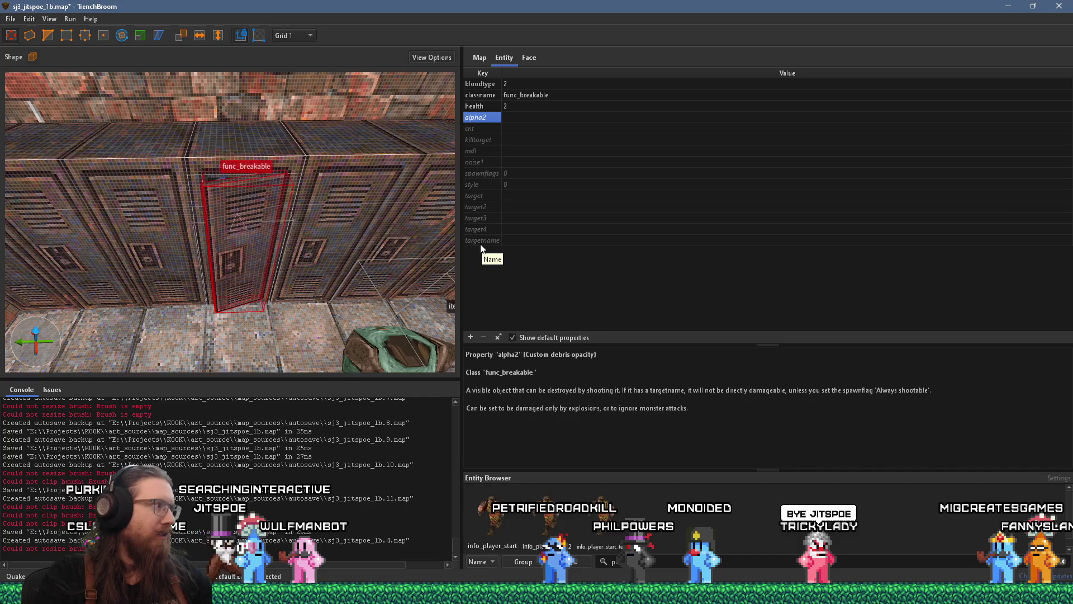
{"action": "mouse_move", "coordinate": [307, 247]}
{"action": "left_mouse_down"}
{"action": "mouse_move", "coordinate": [333, 255]}
{"action": "mouse_move", "coordinate": [353, 243]}
{"action": "mouse_move", "coordinate": [333, 242]}
{"action": "mouse_move", "coordinate": [321, 264]}
{"action": "mouse_move", "coordinate": [360, 268]}
{"action": "mouse_move", "coordinate": [346, 268]}
{"action": "left_mouse_up"}
{"action": "mouse_move", "coordinate": [277, 286]}
{"action": "left_mouse_down"}
{"action": "mouse_move", "coordinate": [255, 290]}
{"action": "mouse_move", "coordinate": [263, 284]}
{"action": "left_mouse_up"}
{"action": "key", "text": "Escape"}
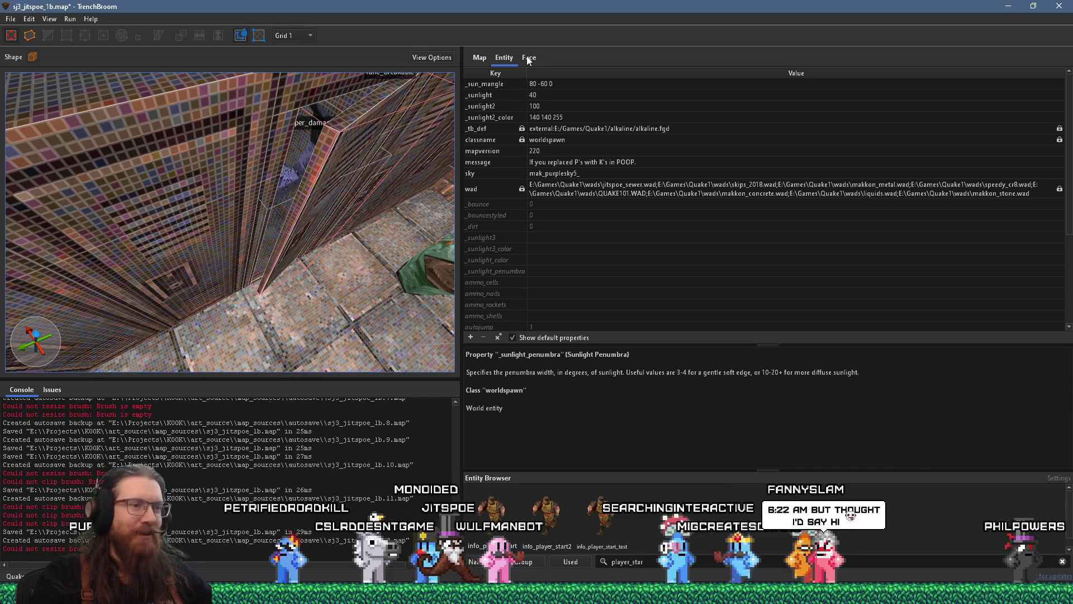
Clear the entity list filter and filter the Face tab's Material Browser for skip.
{"action": "left_click", "coordinate": [1062, 561]}
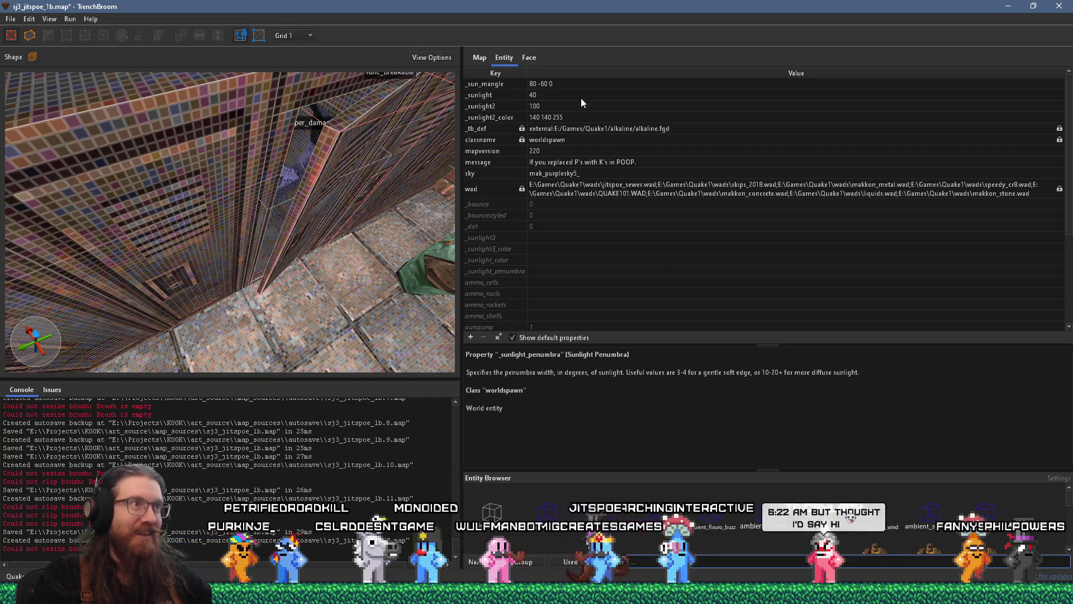
{"action": "left_click", "coordinate": [528, 58]}
{"action": "triple_click", "coordinate": [626, 561]}
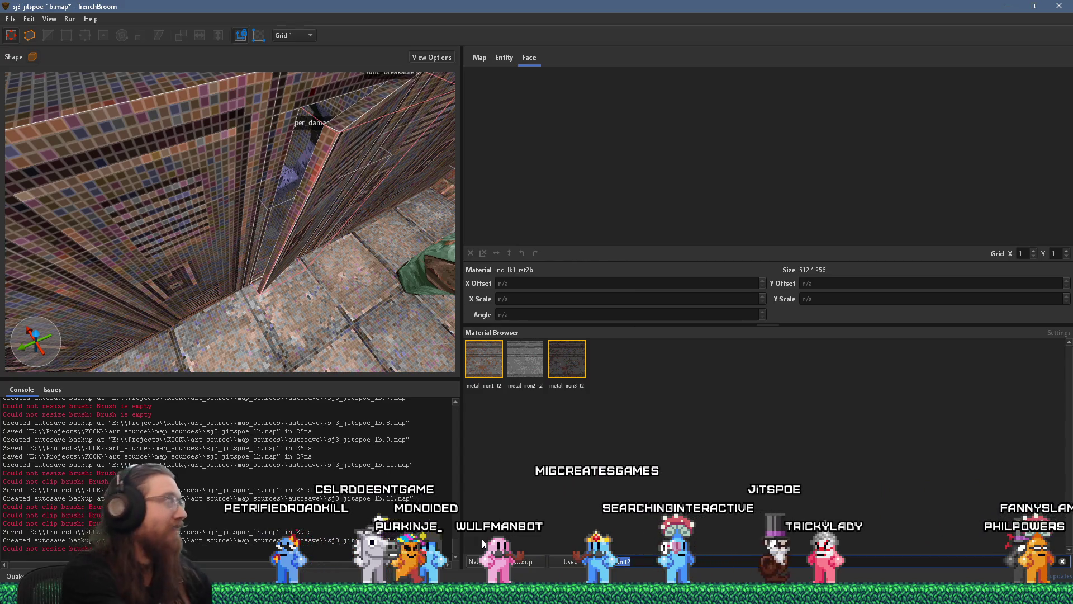
{"action": "type", "text": "skip"}
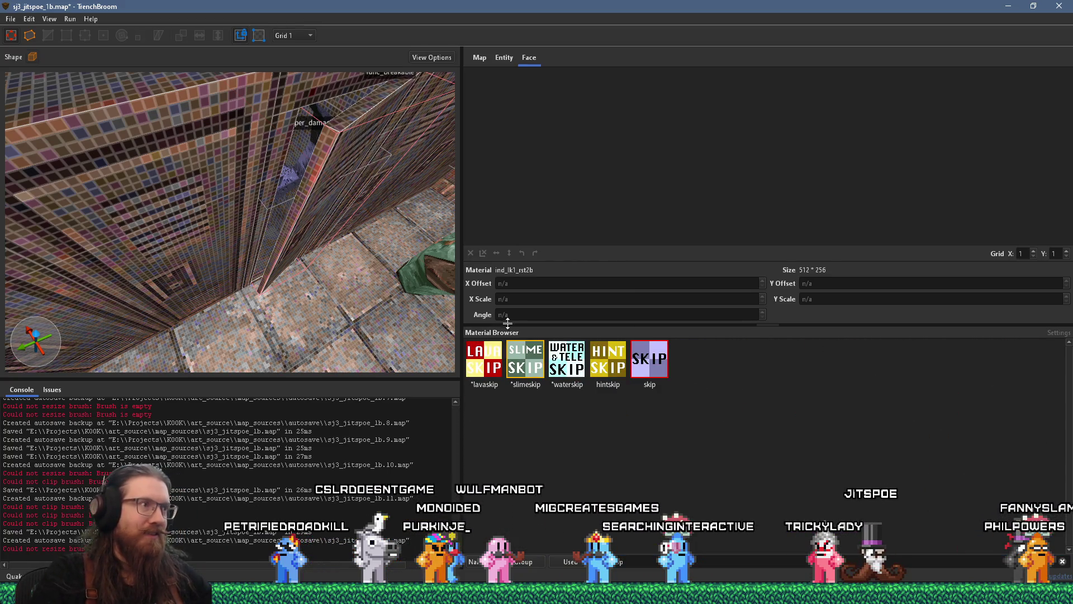
{"action": "scroll", "coordinate": [291, 291], "scroll_direction": "down", "scroll_amount": 2}
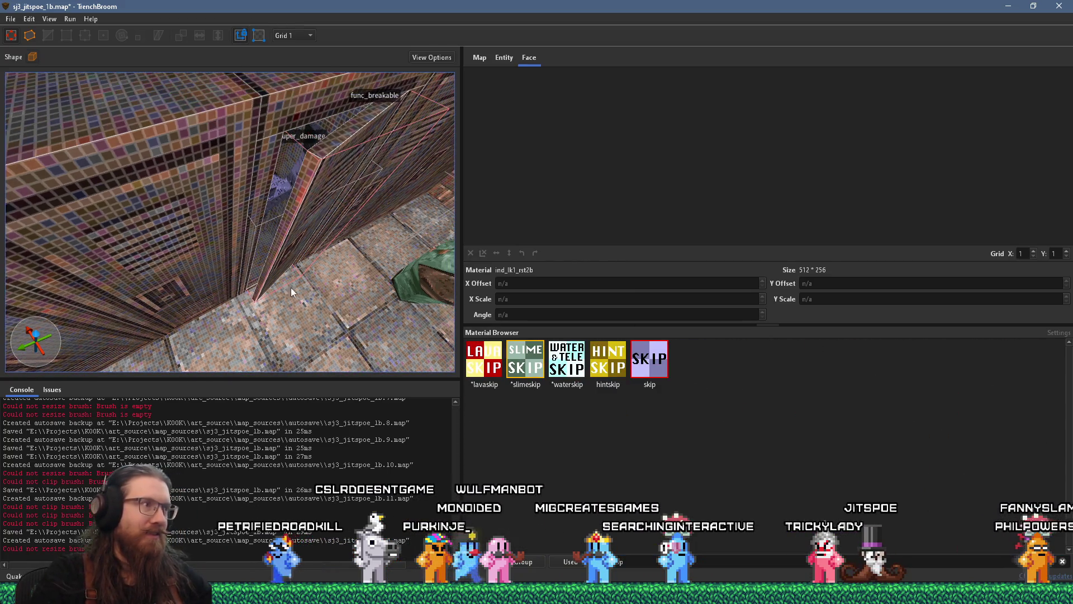
Set the grid to 8 and stretch the skip brush into a tall 16 × 32 × 72 column.
{"action": "left_click", "coordinate": [297, 34]}
{"action": "left_click", "coordinate": [304, 92]}
{"action": "mouse_move", "coordinate": [289, 287]}
{"action": "left_mouse_down"}
{"action": "mouse_move", "coordinate": [239, 217]}
{"action": "mouse_move", "coordinate": [276, 273]}
{"action": "mouse_move", "coordinate": [278, 256]}
{"action": "mouse_move", "coordinate": [358, 218]}
{"action": "mouse_move", "coordinate": [335, 228]}
{"action": "mouse_move", "coordinate": [290, 219]}
{"action": "mouse_move", "coordinate": [304, 99]}
{"action": "left_mouse_up"}
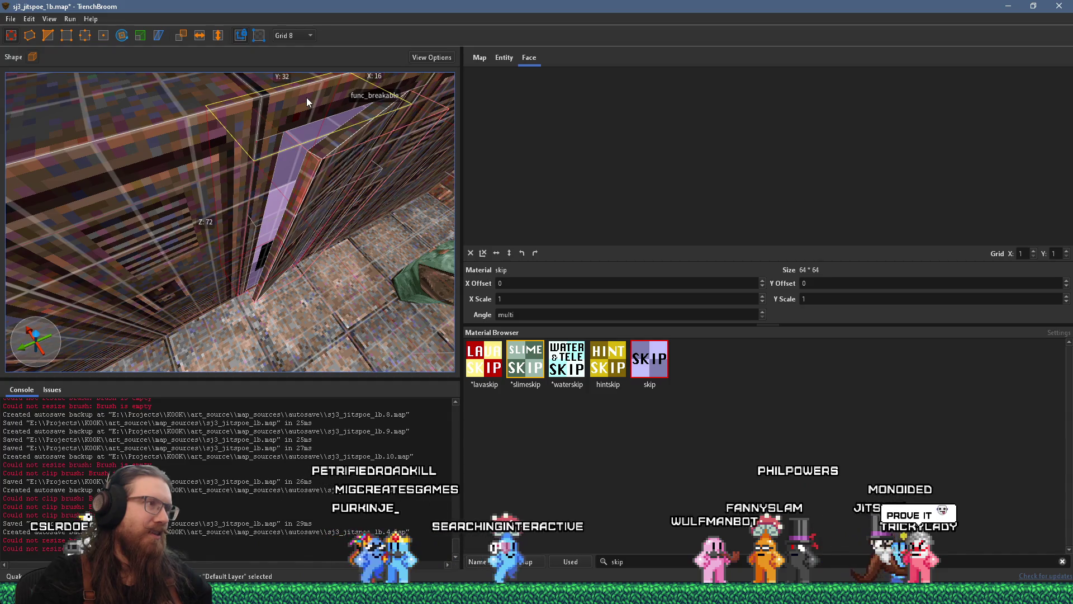
Convert the tall skip brush beside the locker door into a trigger_secret brush entity.
{"action": "mouse_move", "coordinate": [297, 168]}
{"action": "left_mouse_down"}
{"action": "mouse_move", "coordinate": [304, 186]}
{"action": "mouse_move", "coordinate": [294, 172]}
{"action": "left_mouse_up"}
{"action": "right_click", "coordinate": [246, 154]}
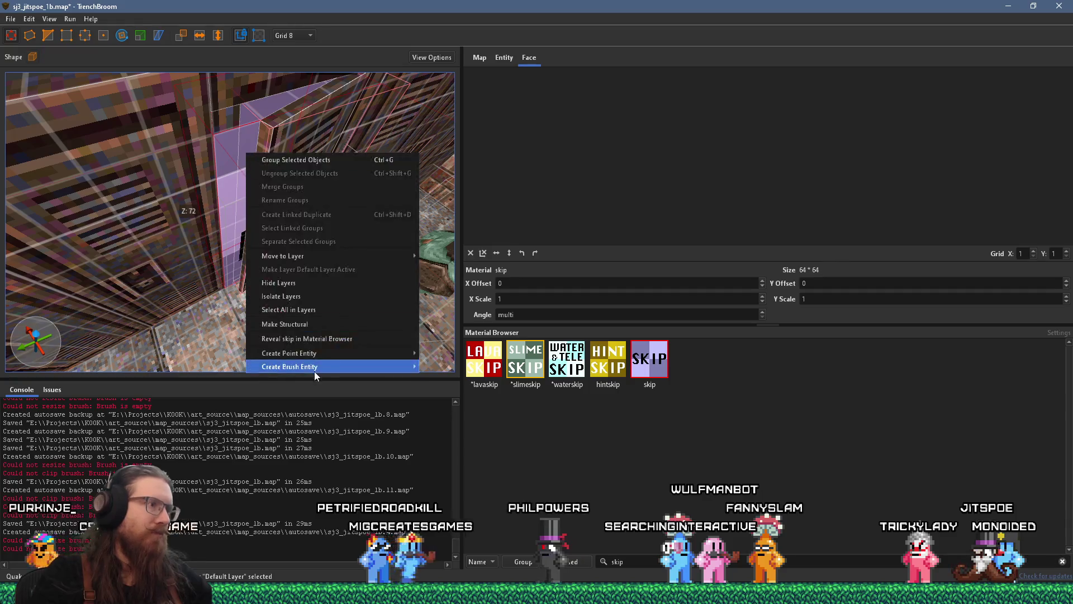
{"action": "mouse_move", "coordinate": [321, 366]}
{"action": "mouse_move", "coordinate": [446, 382]}
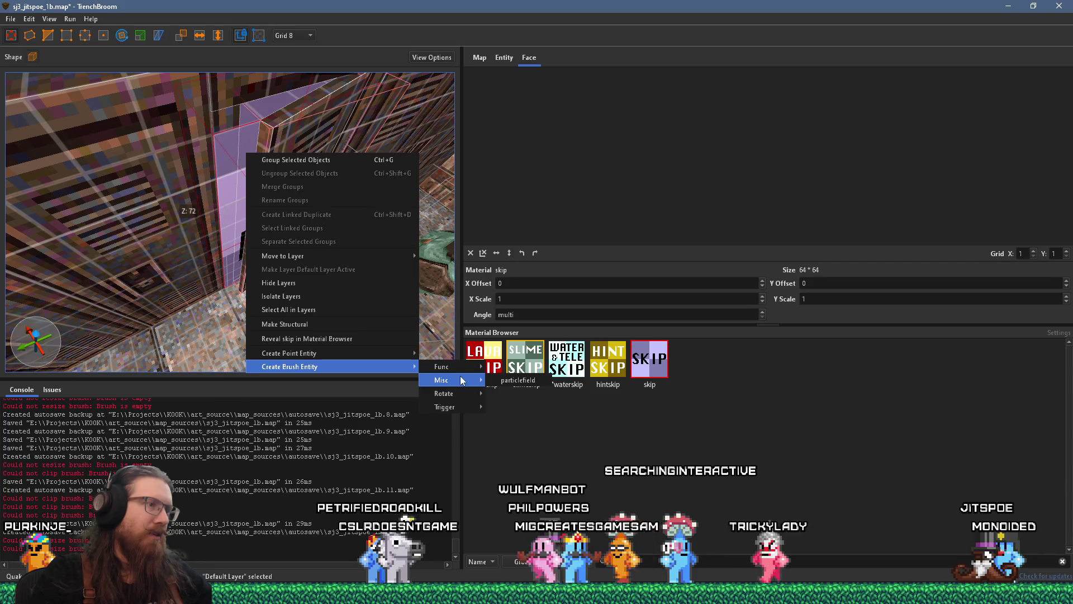
{"action": "mouse_move", "coordinate": [459, 402]}
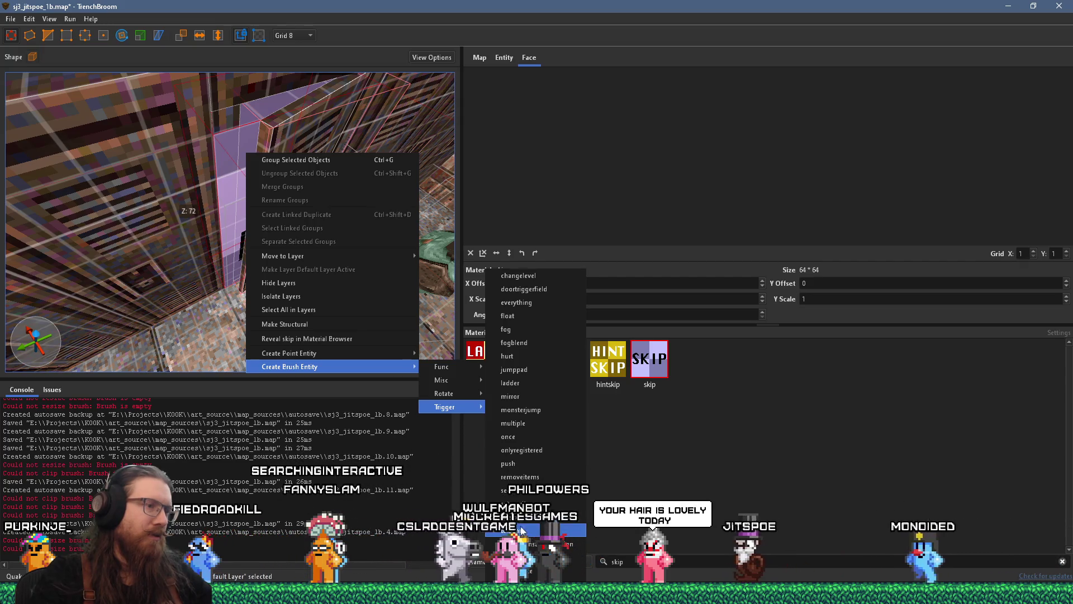
{"action": "left_click", "coordinate": [526, 495]}
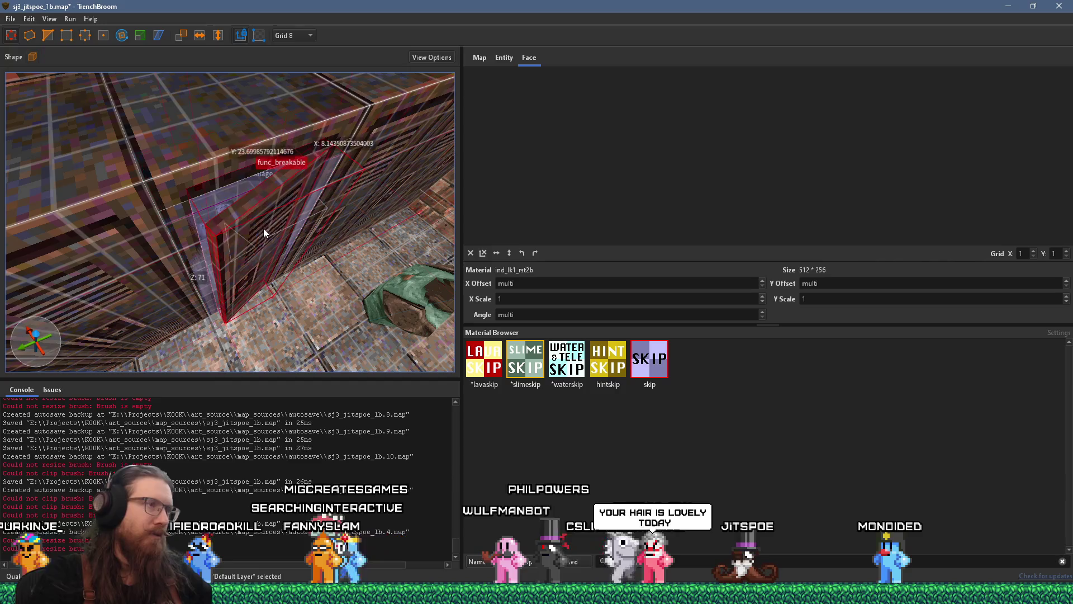
Set the grid back to 1 unit and reselect the skip brush.
{"action": "scroll", "coordinate": [260, 215], "scroll_direction": "up", "scroll_amount": 3}
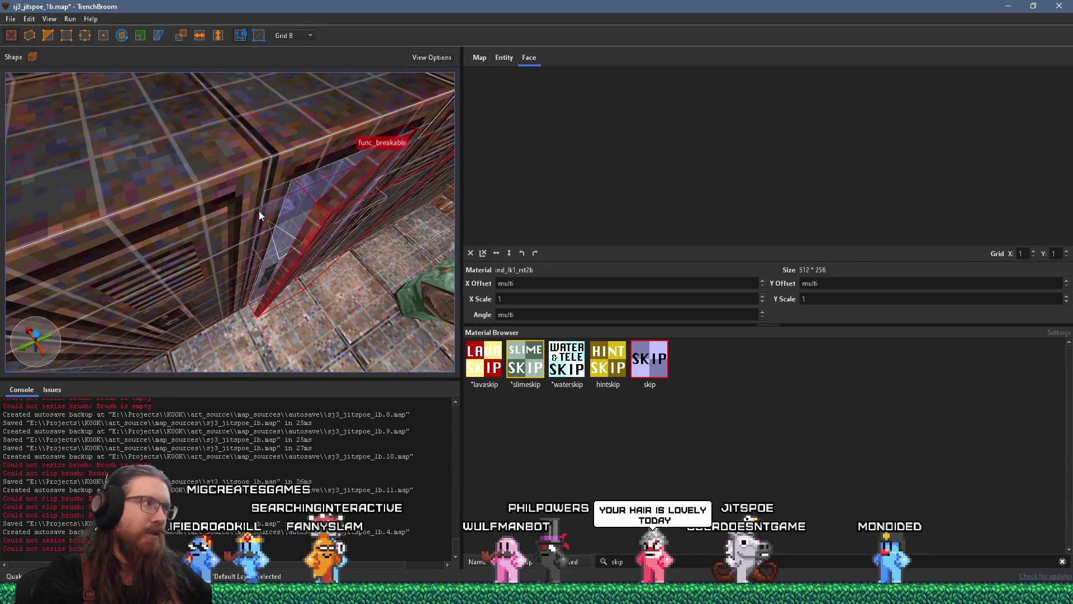
{"action": "left_click", "coordinate": [284, 239]}
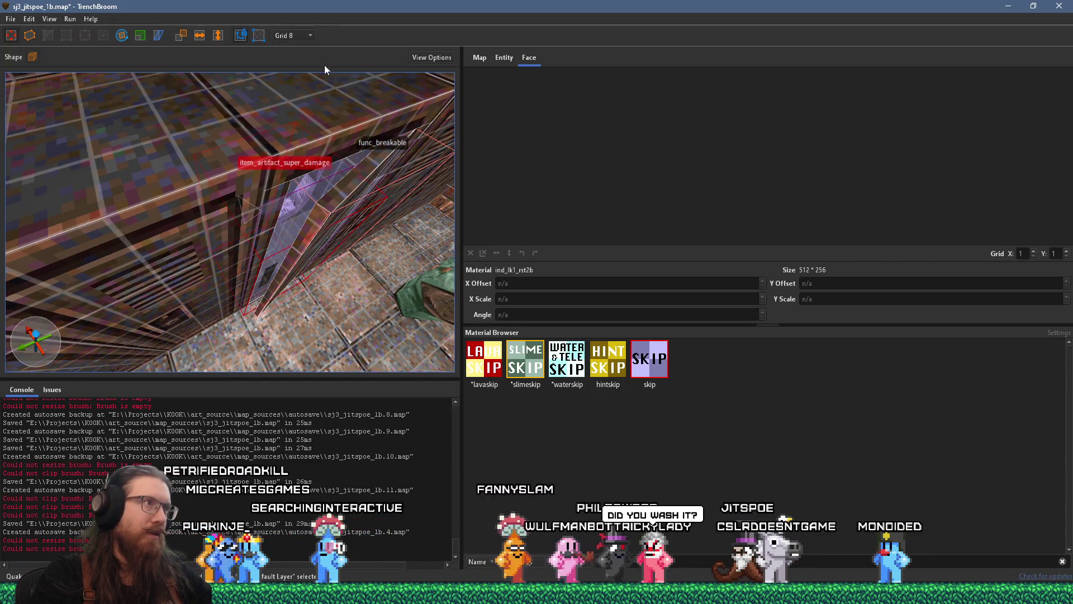
{"action": "left_click", "coordinate": [301, 48]}
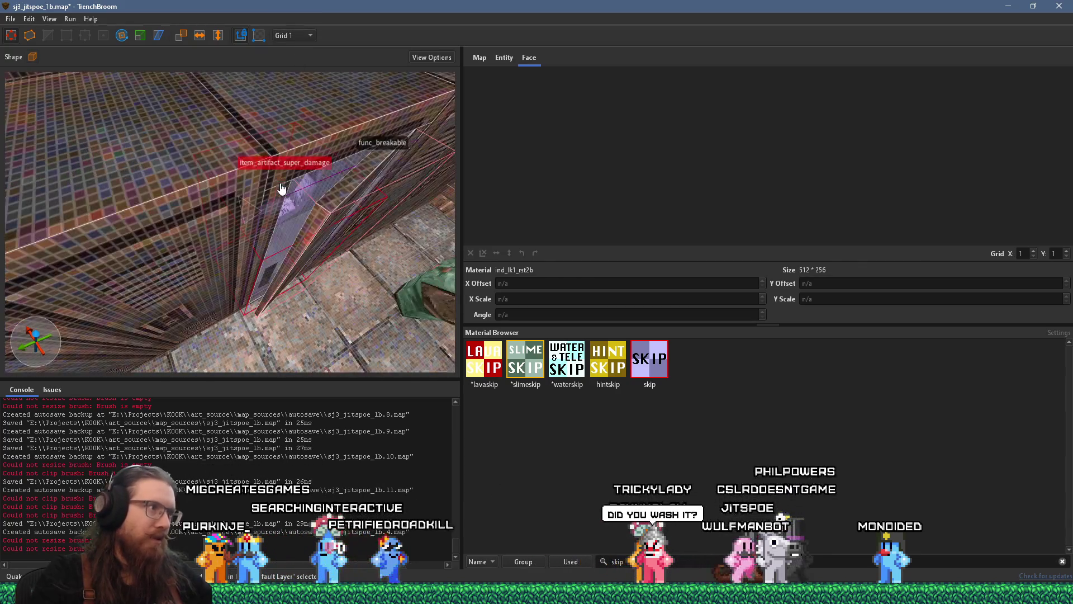
{"action": "scroll", "coordinate": [274, 270], "scroll_direction": "down", "scroll_amount": 2}
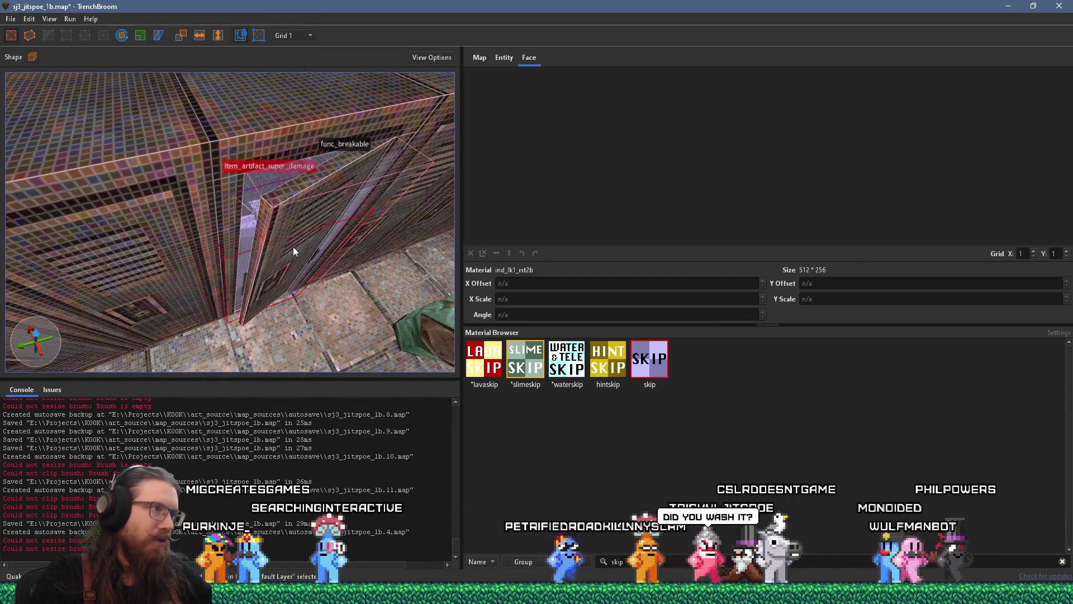
{"action": "left_click_drag", "start_coordinate": [207, 136], "coordinate": [358, 272]}
{"action": "left_click_drag", "start_coordinate": [185, 303], "coordinate": [250, 269]}
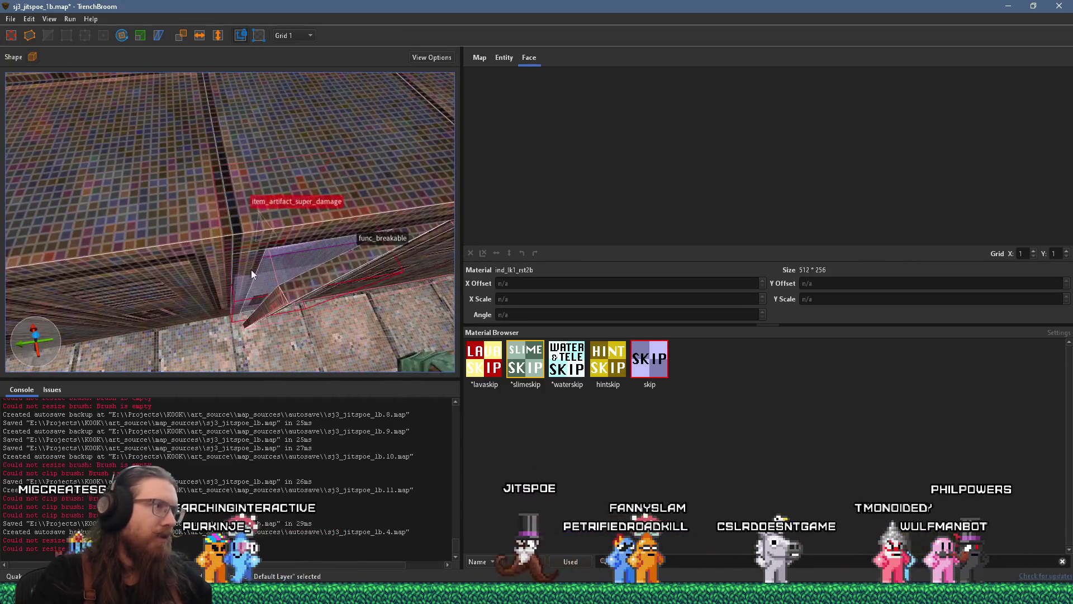
{"action": "left_click", "coordinate": [378, 242]}
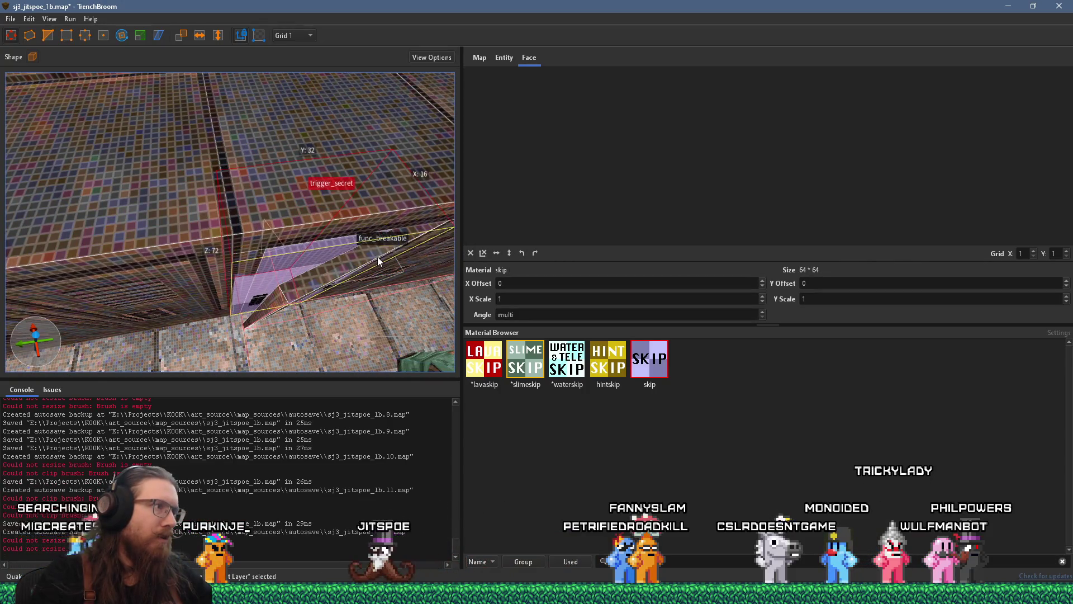
{"action": "left_click_drag", "start_coordinate": [376, 257], "coordinate": [376, 243]}
{"action": "scroll", "coordinate": [256, 247], "scroll_direction": "up", "scroll_amount": 3}
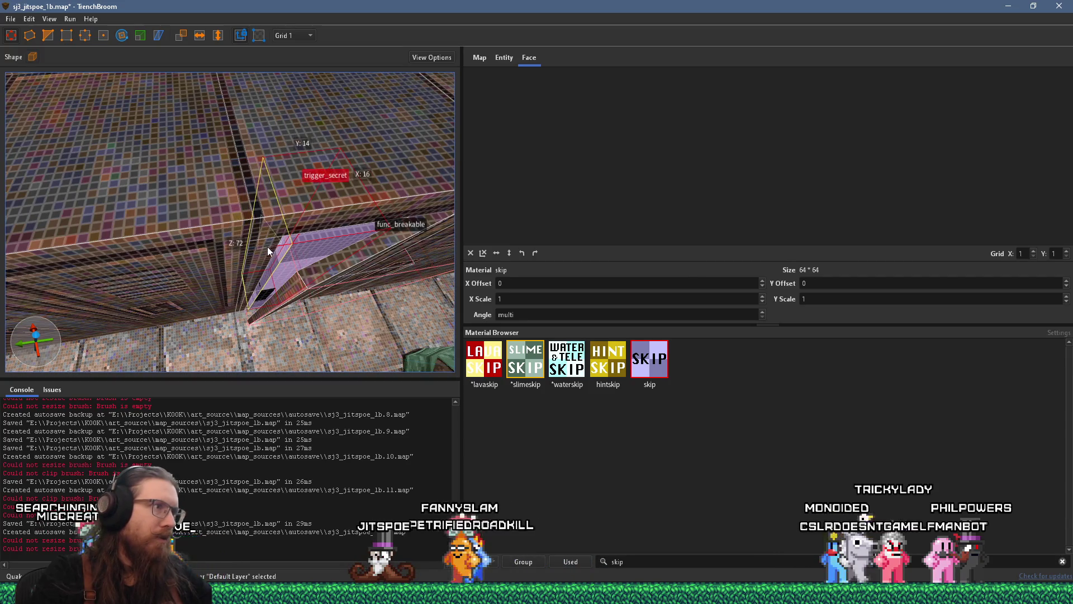
{"action": "left_click_drag", "start_coordinate": [335, 244], "coordinate": [336, 230]}
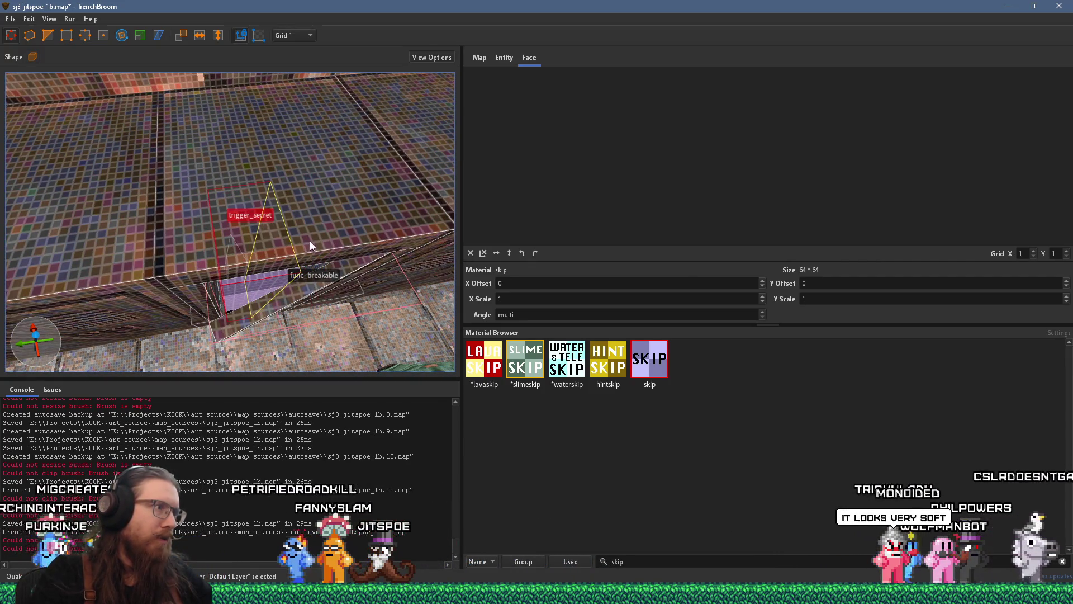
{"action": "left_click", "coordinate": [262, 289]}
{"action": "left_click", "coordinate": [262, 291]}
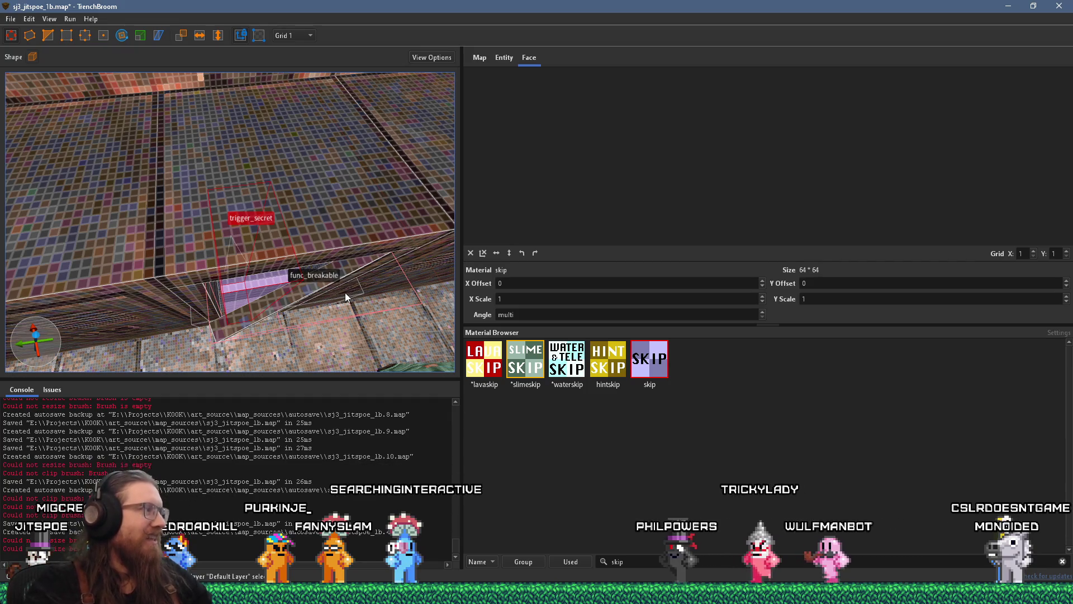
{"action": "mouse_move", "coordinate": [333, 270]}
{"action": "left_mouse_down"}
{"action": "mouse_move", "coordinate": [253, 199]}
{"action": "mouse_move", "coordinate": [259, 165]}
{"action": "mouse_move", "coordinate": [320, 165]}
{"action": "mouse_move", "coordinate": [313, 90]}
{"action": "mouse_move", "coordinate": [337, 101]}
{"action": "mouse_move", "coordinate": [314, 108]}
{"action": "mouse_move", "coordinate": [300, 174]}
{"action": "left_mouse_up"}
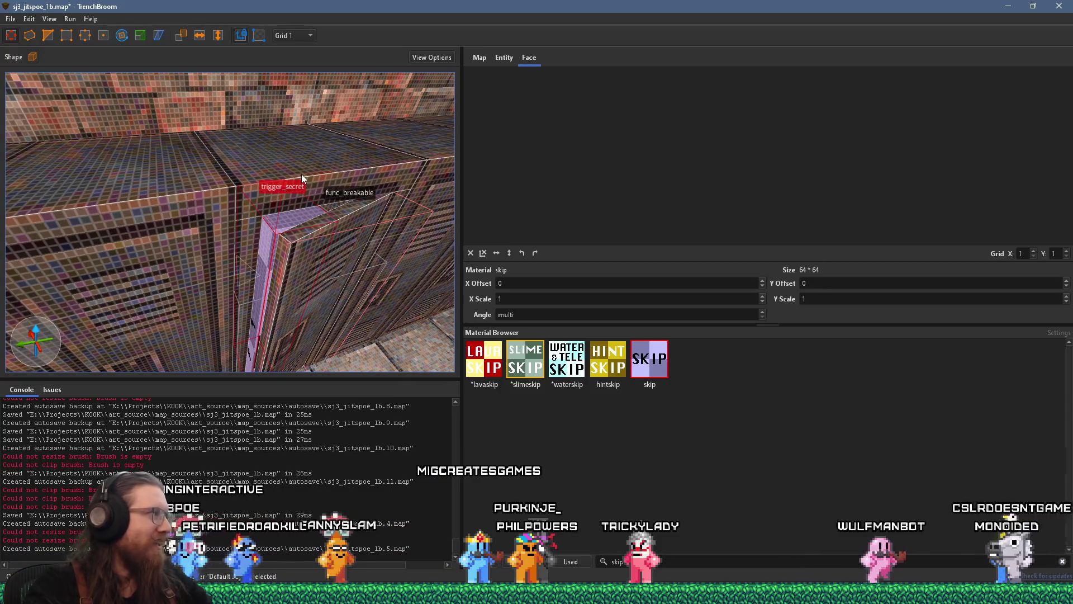
{"action": "key", "text": "alt+Tab"}
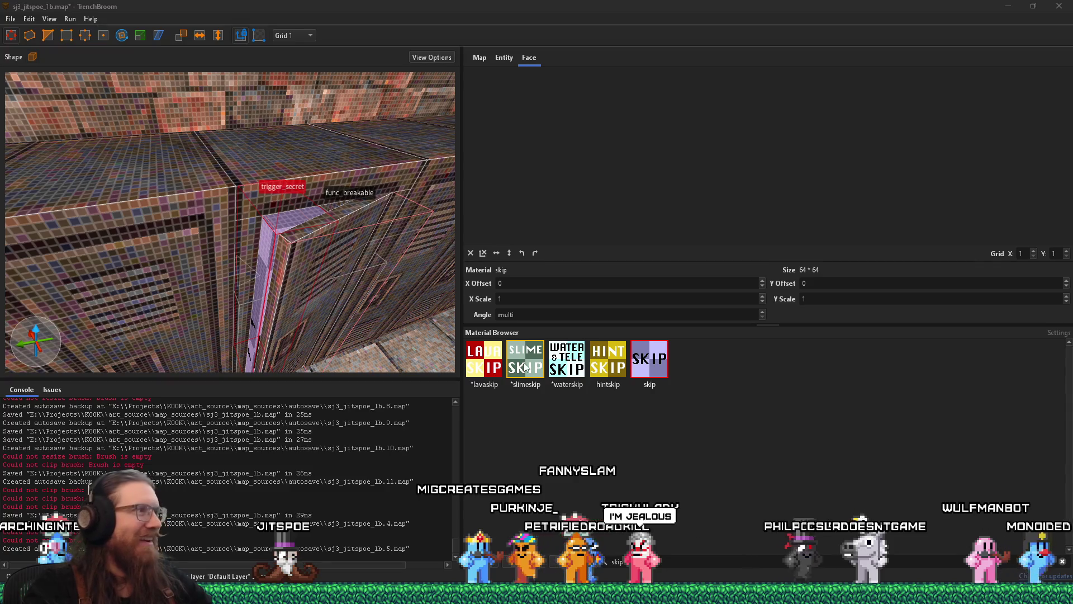
{"action": "mouse_move", "coordinate": [296, 311]}
{"action": "left_mouse_down"}
{"action": "mouse_move", "coordinate": [318, 317]}
{"action": "mouse_move", "coordinate": [296, 330]}
{"action": "left_mouse_up"}
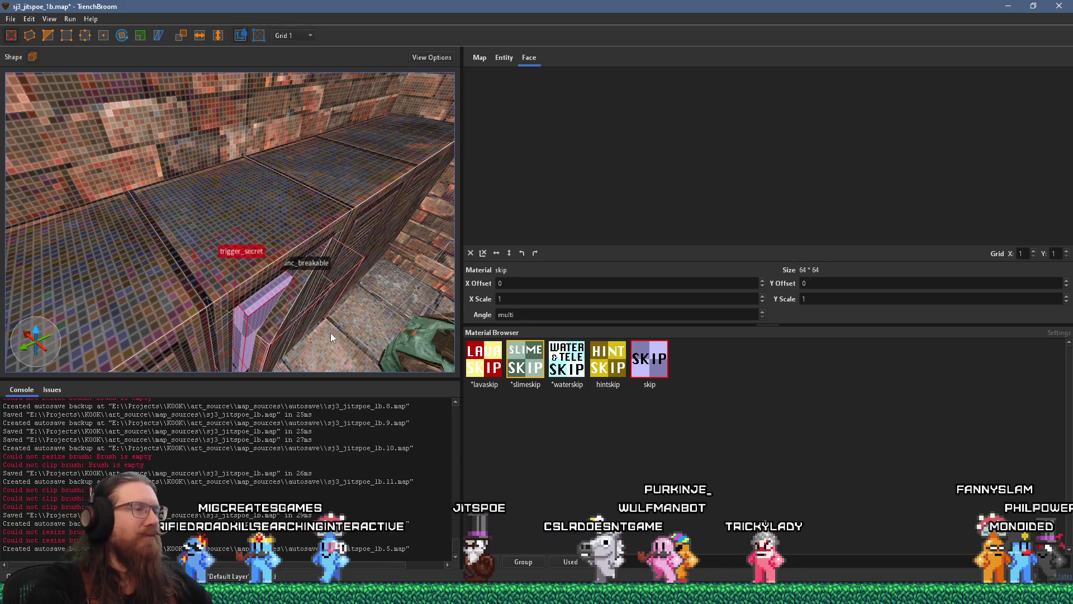
{"action": "scroll", "coordinate": [292, 320], "scroll_direction": "up", "scroll_amount": 10}
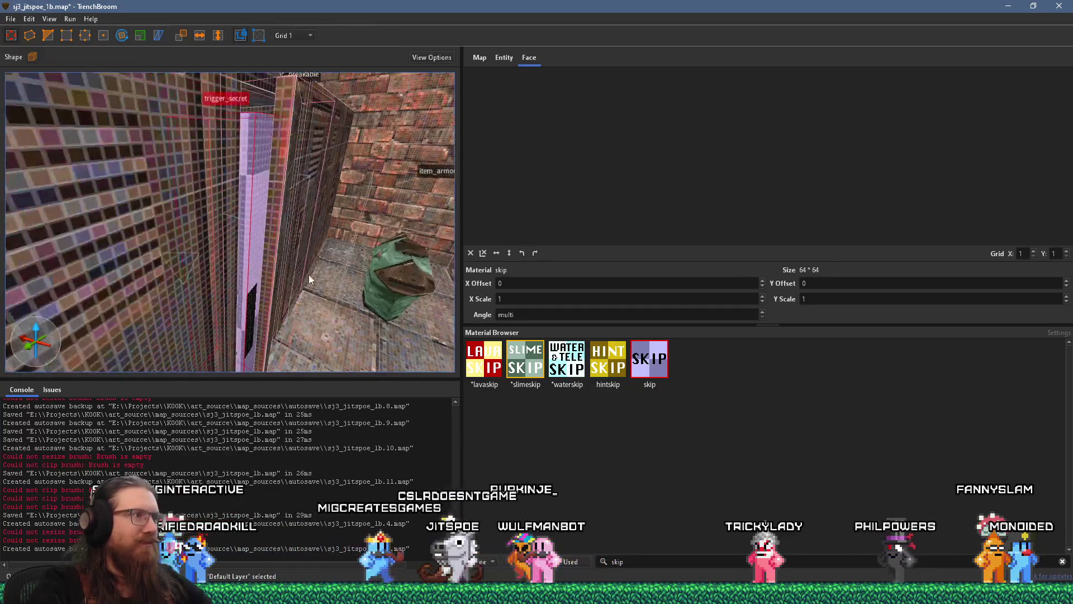
{"action": "key", "text": "Escape"}
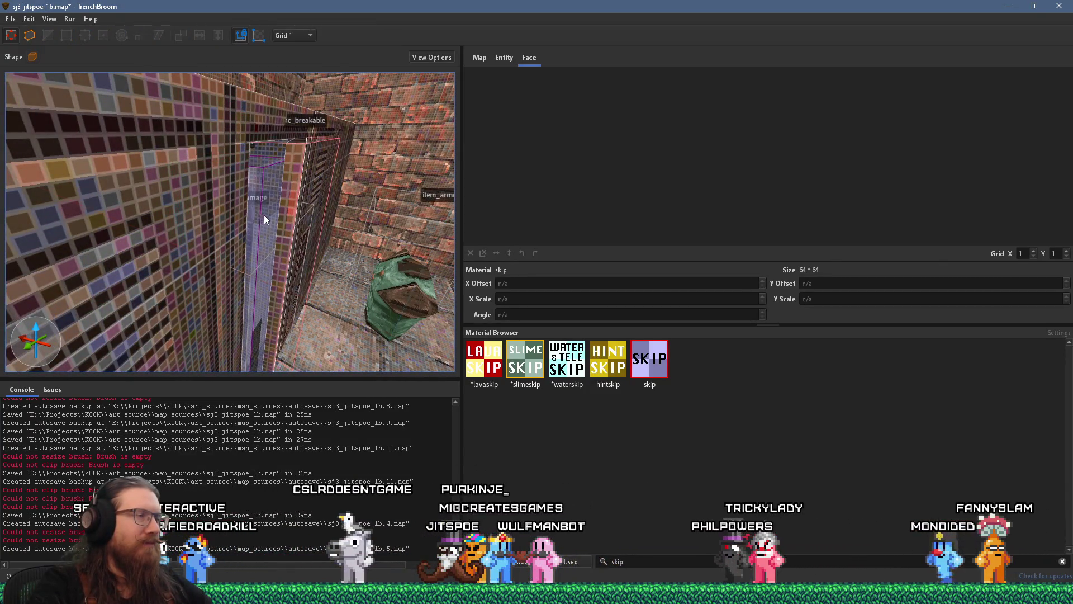
{"action": "left_click", "coordinate": [291, 195]}
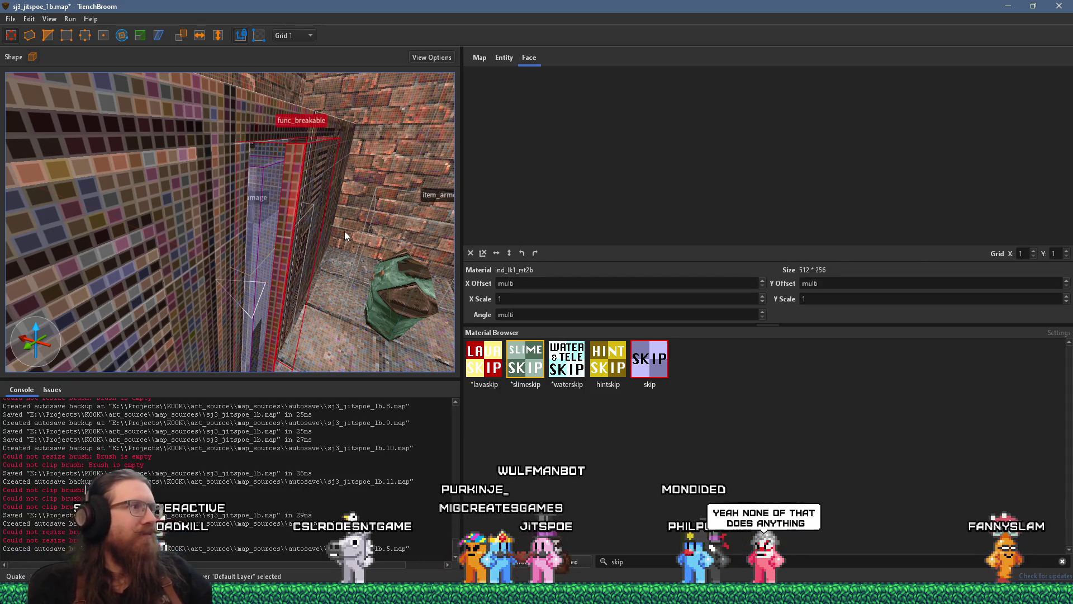
{"action": "scroll", "coordinate": [300, 163], "scroll_direction": "up", "scroll_amount": 5}
{"action": "scroll", "coordinate": [310, 157], "scroll_direction": "up", "scroll_amount": 2}
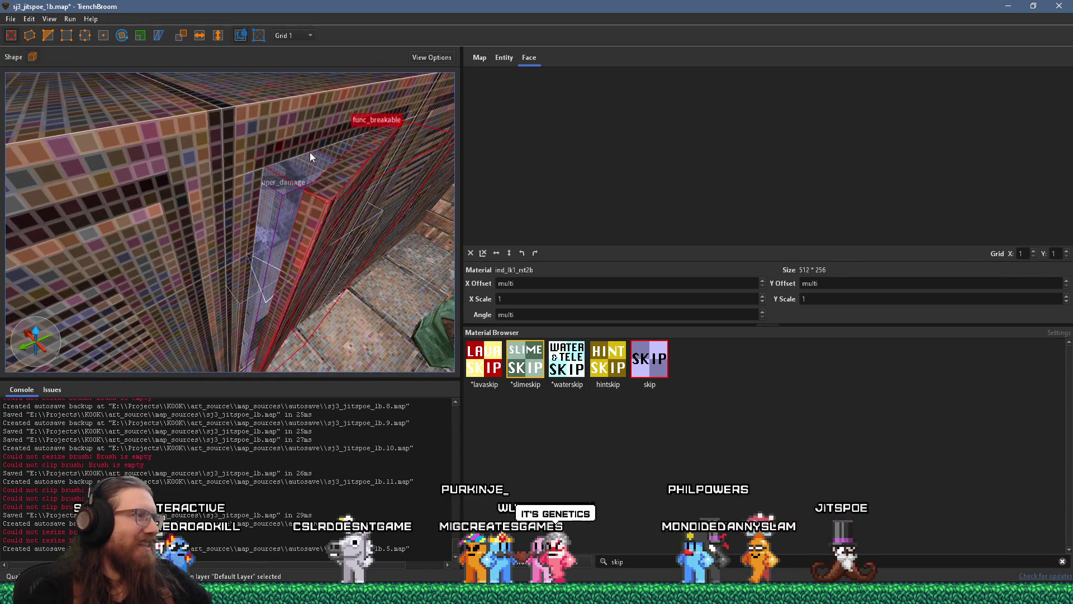
{"action": "scroll", "coordinate": [310, 152], "scroll_direction": "down", "scroll_amount": 5}
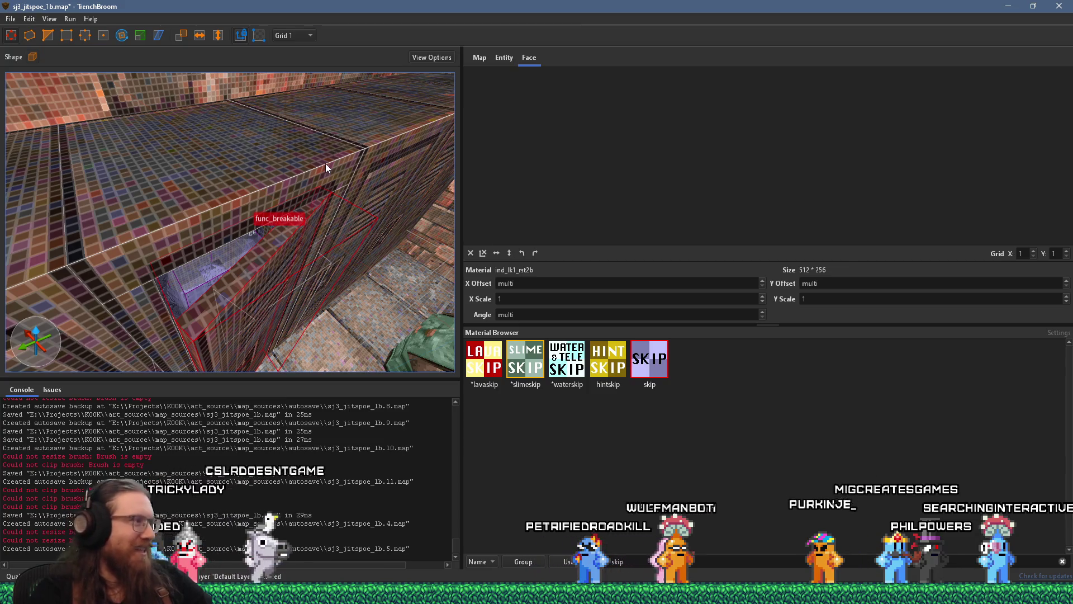
{"action": "mouse_move", "coordinate": [163, 162]}
{"action": "left_mouse_down"}
{"action": "mouse_move", "coordinate": [225, 237]}
{"action": "mouse_move", "coordinate": [229, 185]}
{"action": "mouse_move", "coordinate": [243, 174]}
{"action": "mouse_move", "coordinate": [310, 176]}
{"action": "mouse_move", "coordinate": [256, 193]}
{"action": "mouse_move", "coordinate": [249, 211]}
{"action": "left_mouse_up"}
{"action": "left_click", "coordinate": [500, 59]}
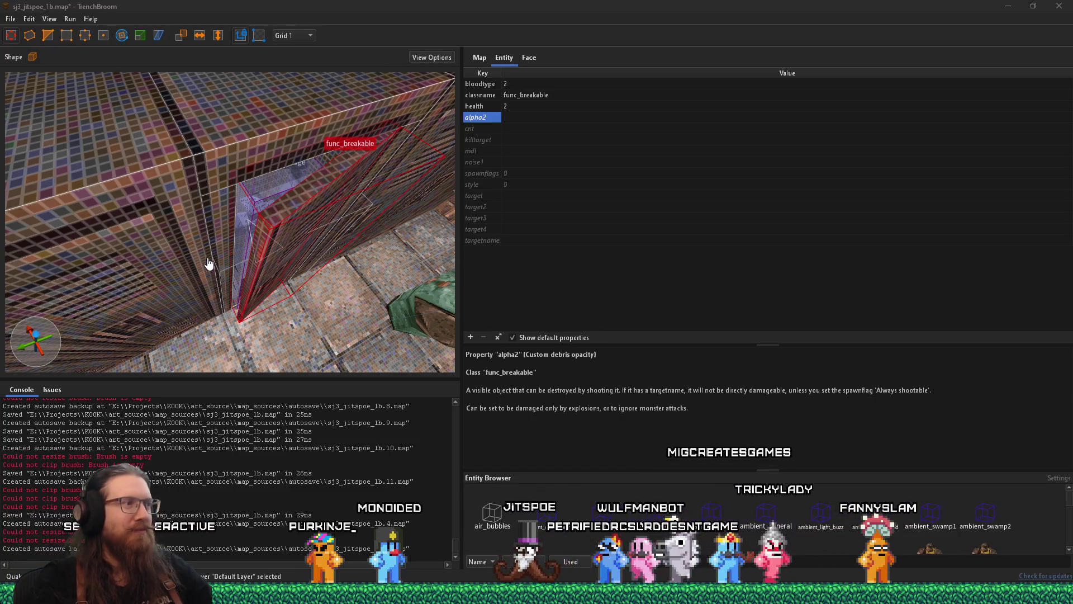
Scroll the func_breakable's entity properties to show bloodtype 2 and health 2.
{"action": "scroll", "coordinate": [290, 269], "scroll_direction": "down", "scroll_amount": 5}
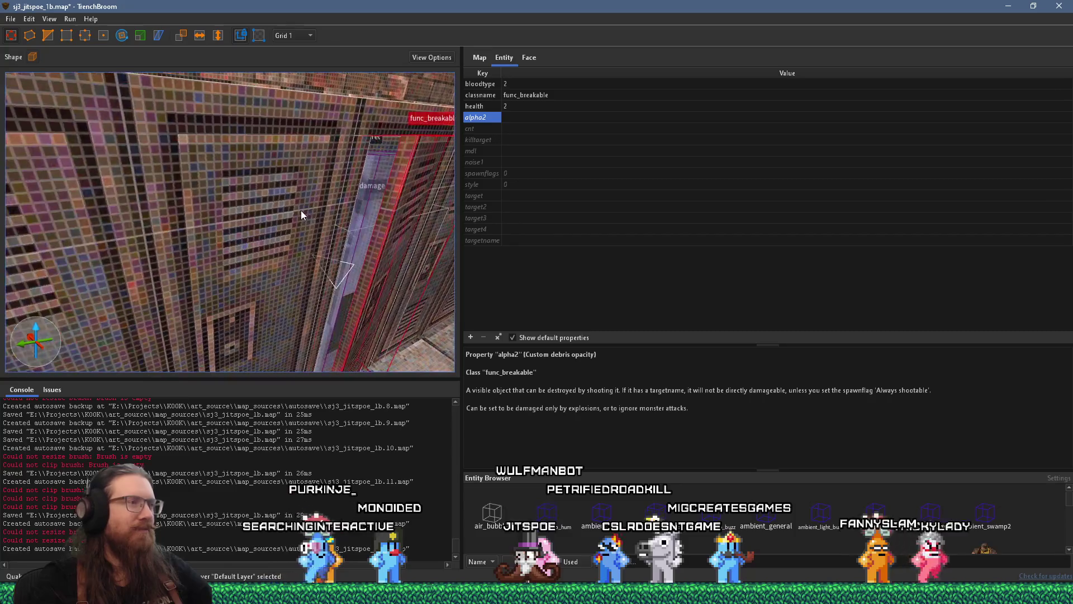
Set the locker func_breakable's target to locker_quad, then deselect it.
{"action": "scroll", "coordinate": [295, 218], "scroll_direction": "down", "scroll_amount": 5}
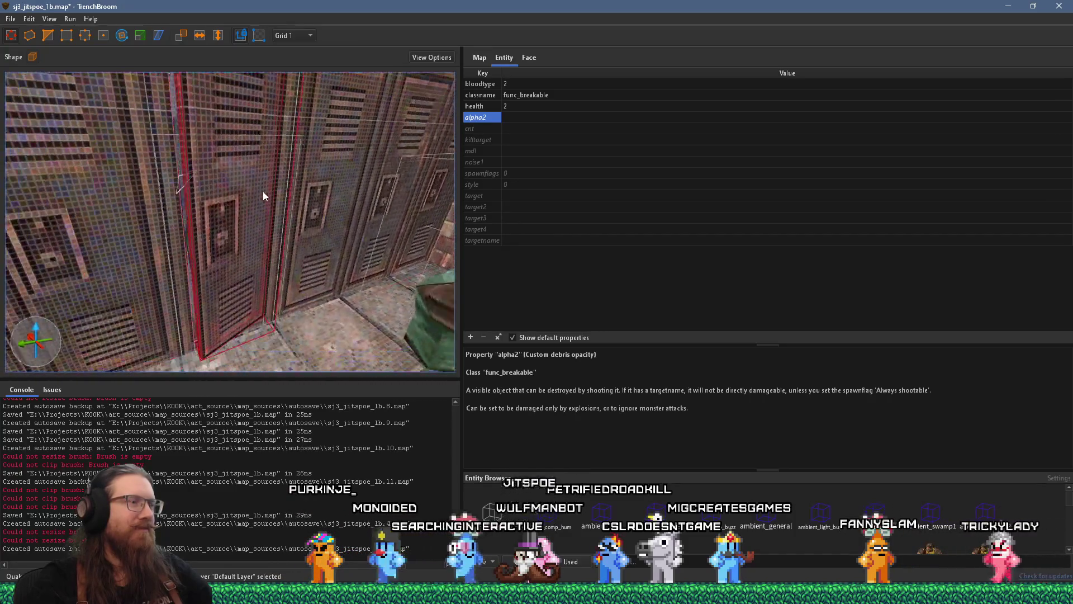
{"action": "scroll", "coordinate": [273, 182], "scroll_direction": "down", "scroll_amount": 5}
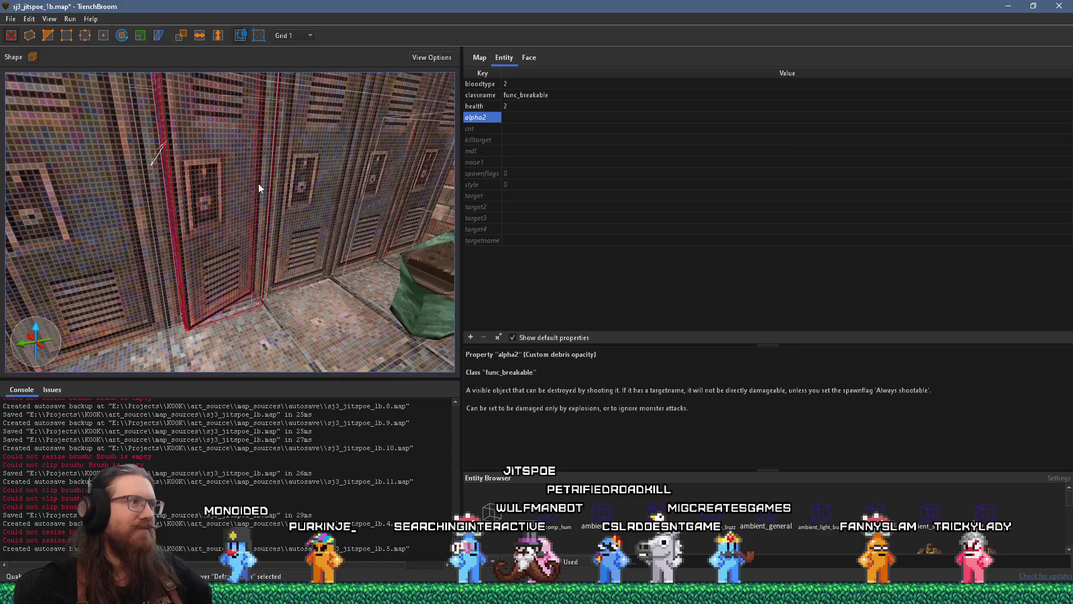
{"action": "scroll", "coordinate": [280, 206], "scroll_direction": "up", "scroll_amount": 5}
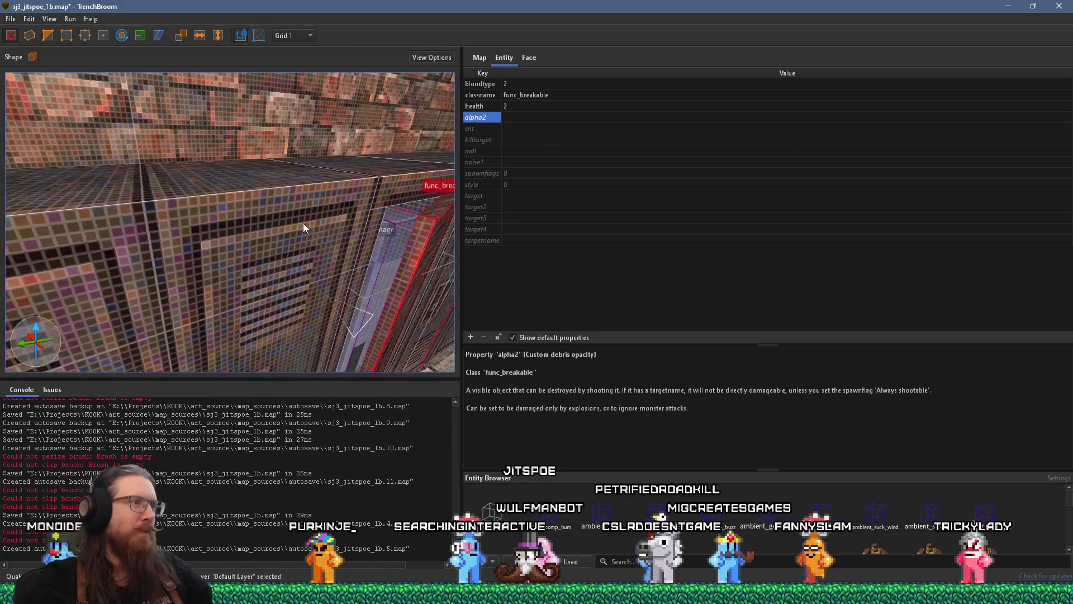
{"action": "left_click", "coordinate": [485, 196]}
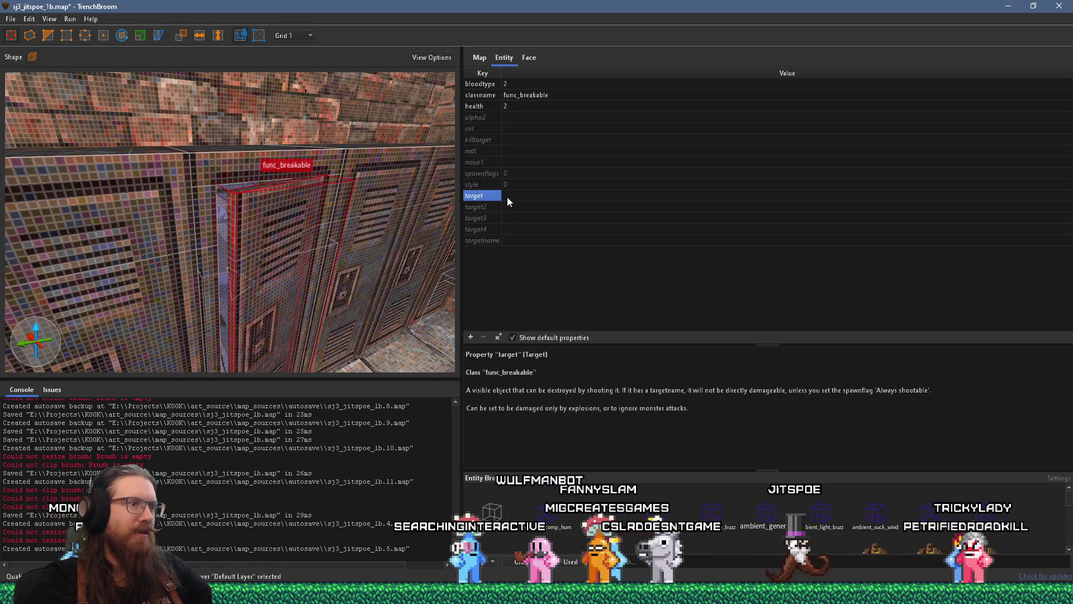
{"action": "left_click", "coordinate": [507, 197]}
{"action": "left_click", "coordinate": [507, 197]}
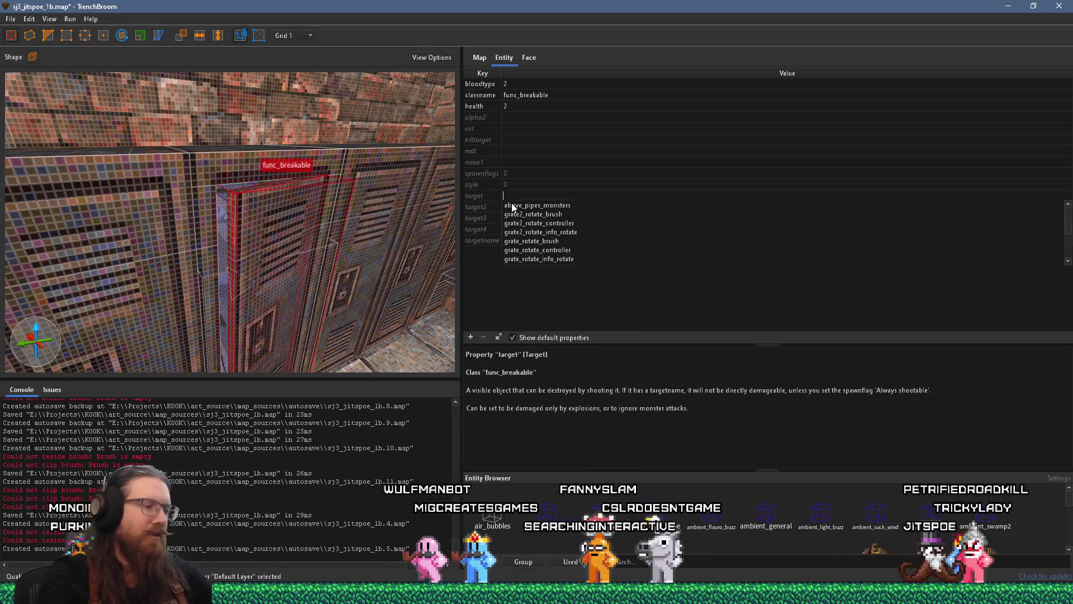
{"action": "type", "text": "locker_quad"}
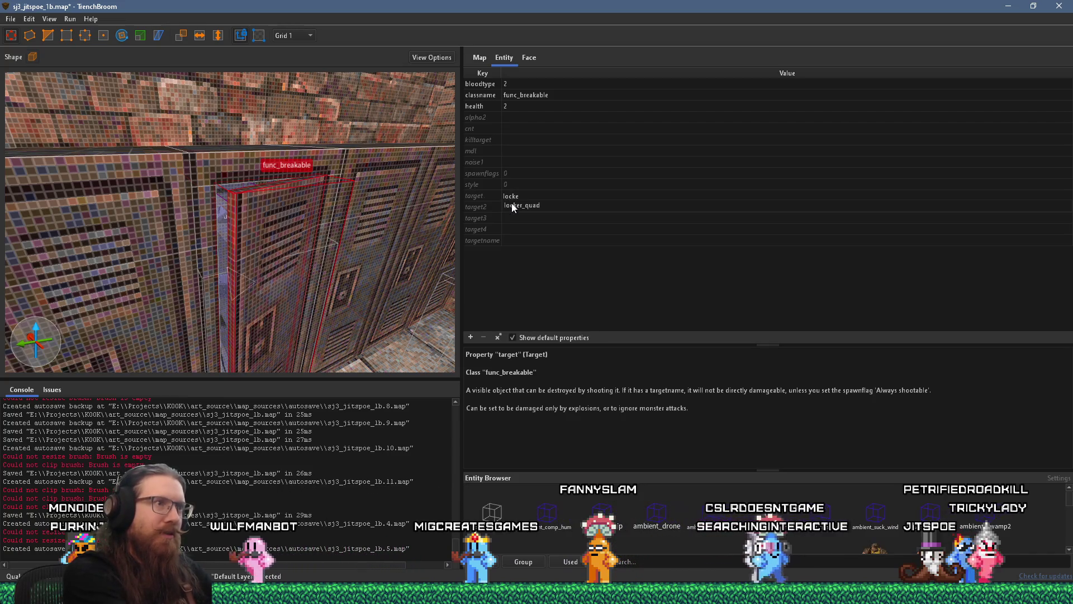
{"action": "left_click", "coordinate": [511, 206]}
{"action": "scroll", "coordinate": [371, 249], "scroll_direction": "up", "scroll_amount": 3}
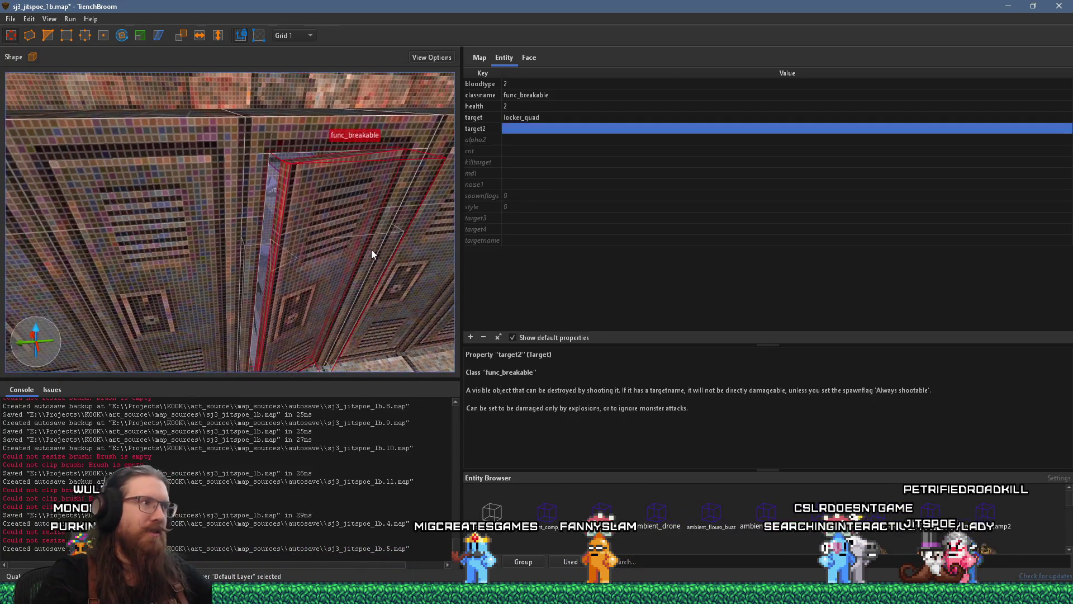
{"action": "scroll", "coordinate": [335, 237], "scroll_direction": "up", "scroll_amount": 2}
{"action": "key", "text": "Escape"}
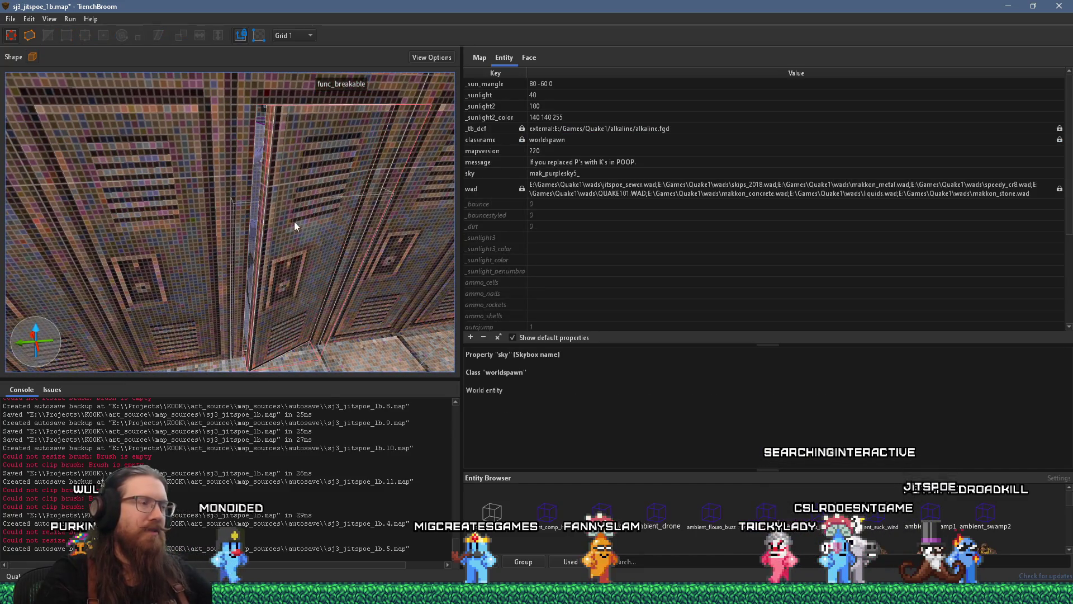
{"action": "scroll", "coordinate": [294, 221], "scroll_direction": "down", "scroll_amount": 5}
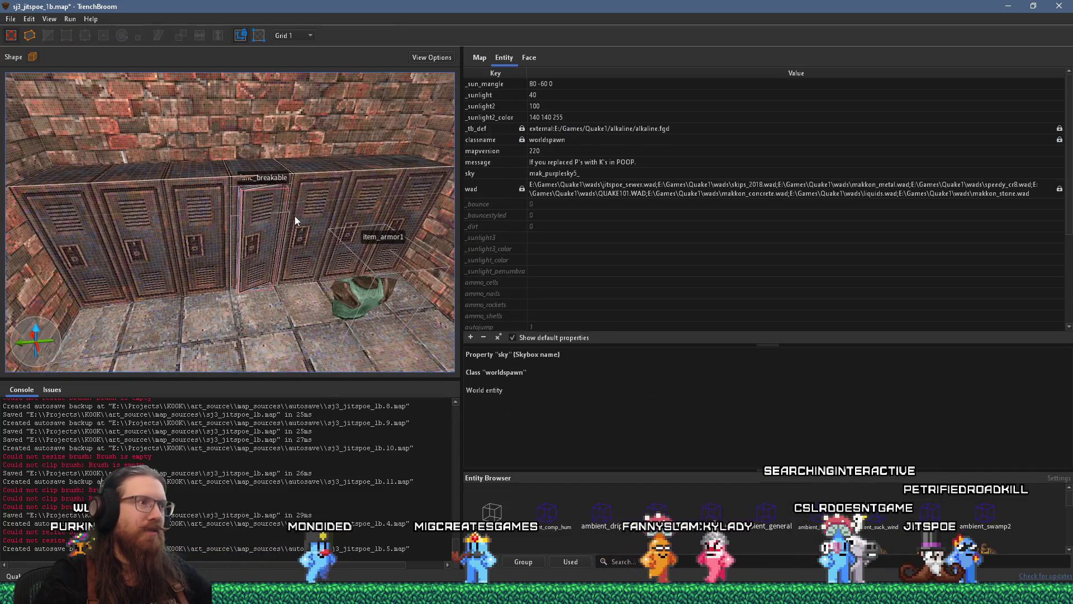
Save the map and compile it with the alkaline dev profile.
{"action": "left_click", "coordinate": [10, 19]}
{"action": "left_click", "coordinate": [42, 74]}
{"action": "left_click", "coordinate": [69, 19]}
{"action": "left_click", "coordinate": [89, 32]}
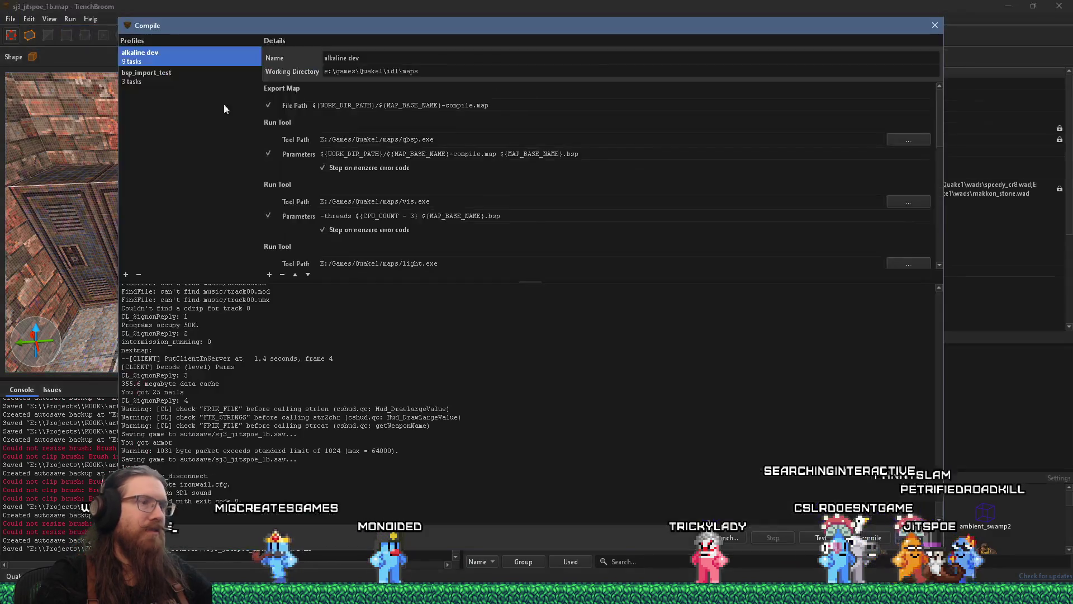
{"action": "left_click", "coordinate": [872, 537]}
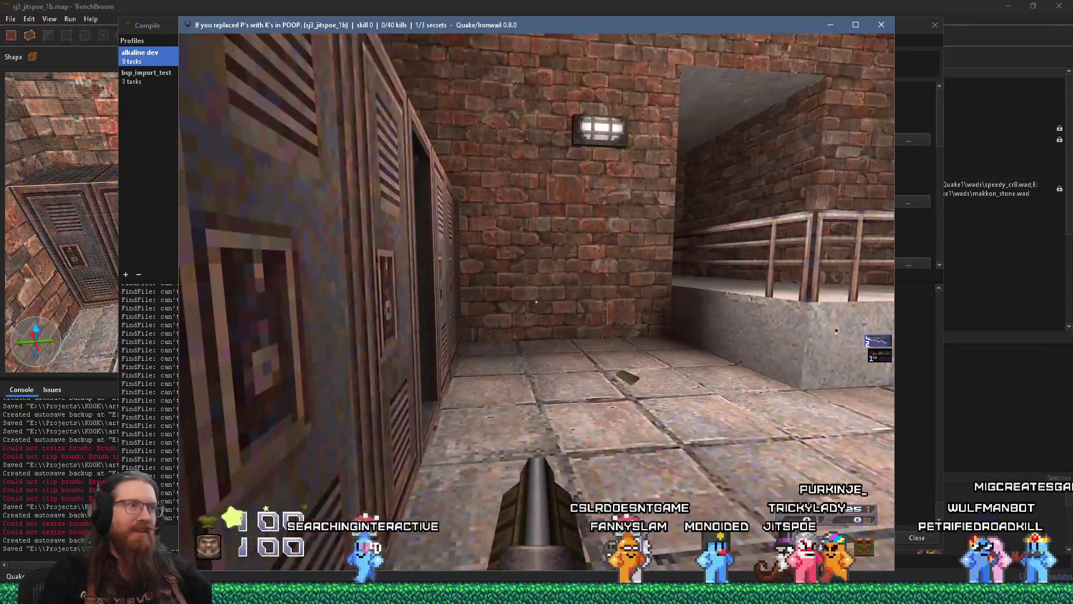
Walk up to the open locker in-game and look inside and up its shaft.
{"action": "key", "text": "s"}
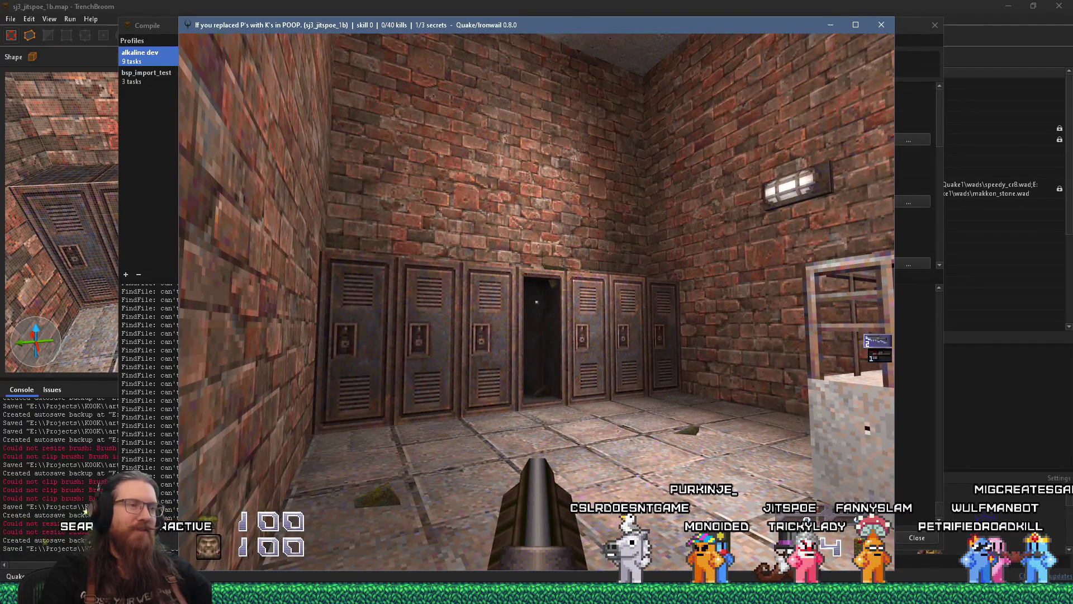
{"action": "key", "text": "w"}
{"action": "key", "text": "s"}
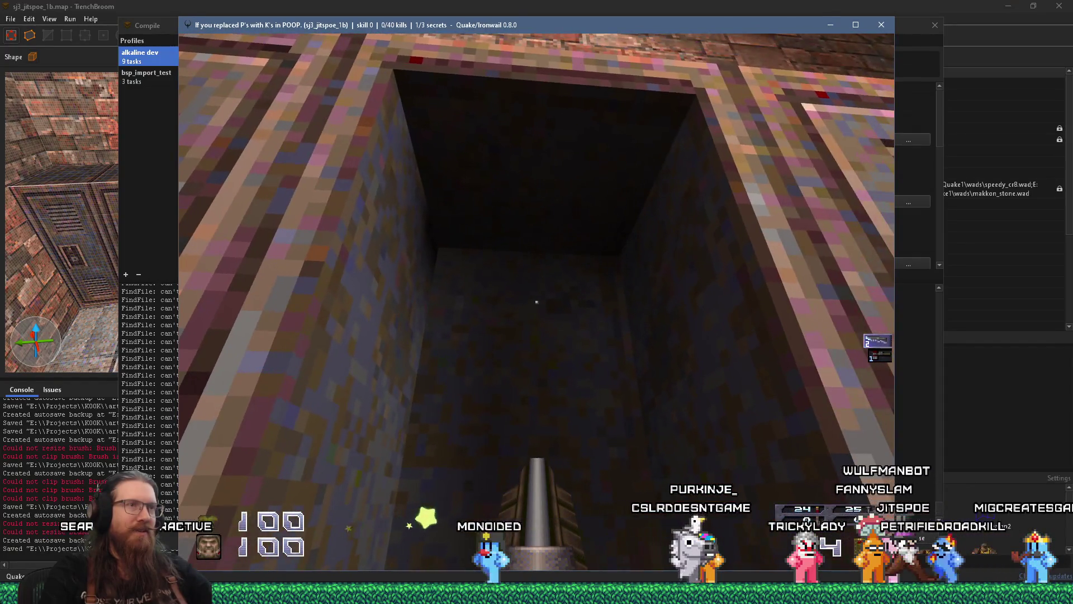
{"action": "key", "text": "s"}
{"action": "key", "text": "w"}
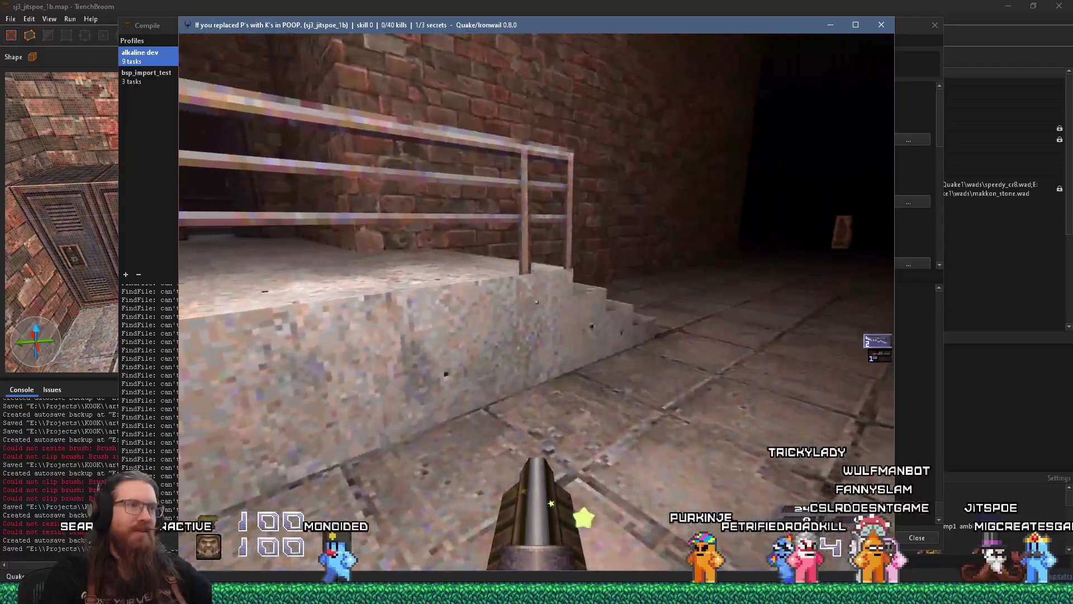
{"action": "key", "text": "Left"}
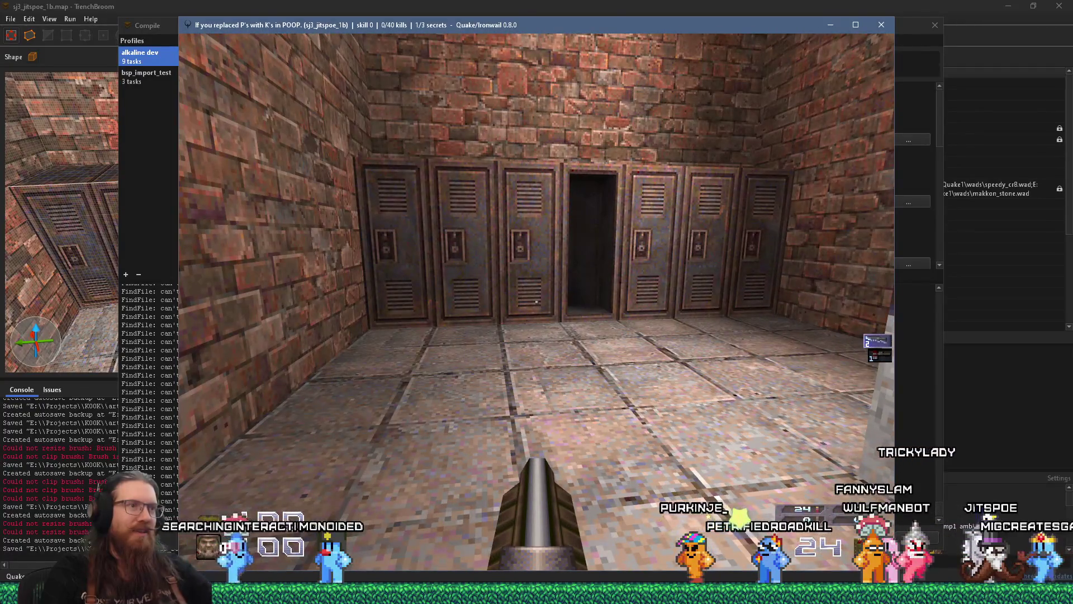
{"action": "key", "text": "Right"}
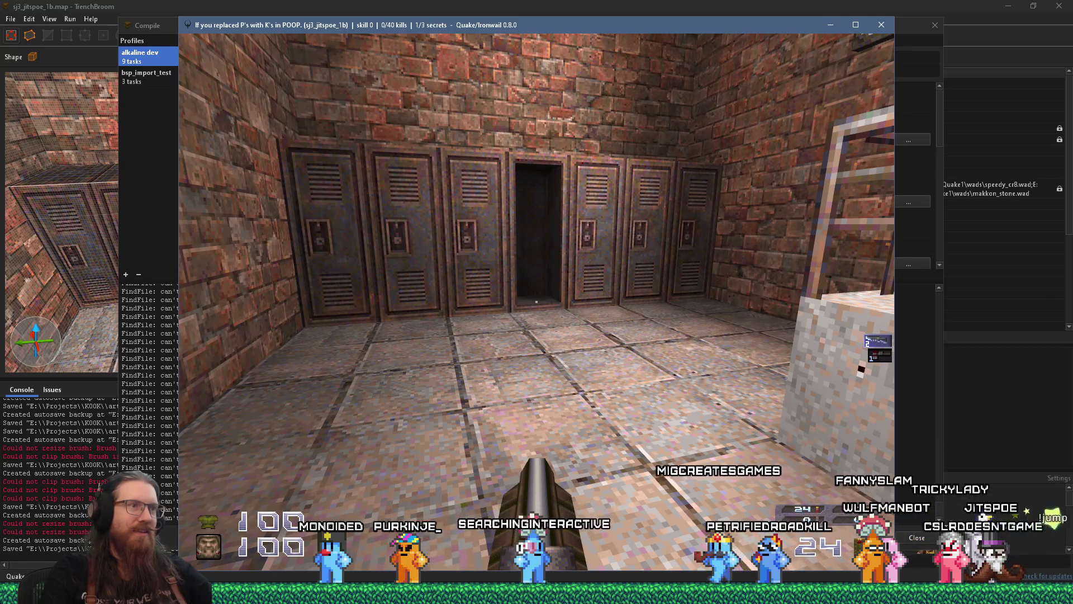
Quit Ironwail with the console quit command.
{"action": "key", "text": "grave"}
{"action": "type", "text": "quit"}
{"action": "key", "text": "Return"}
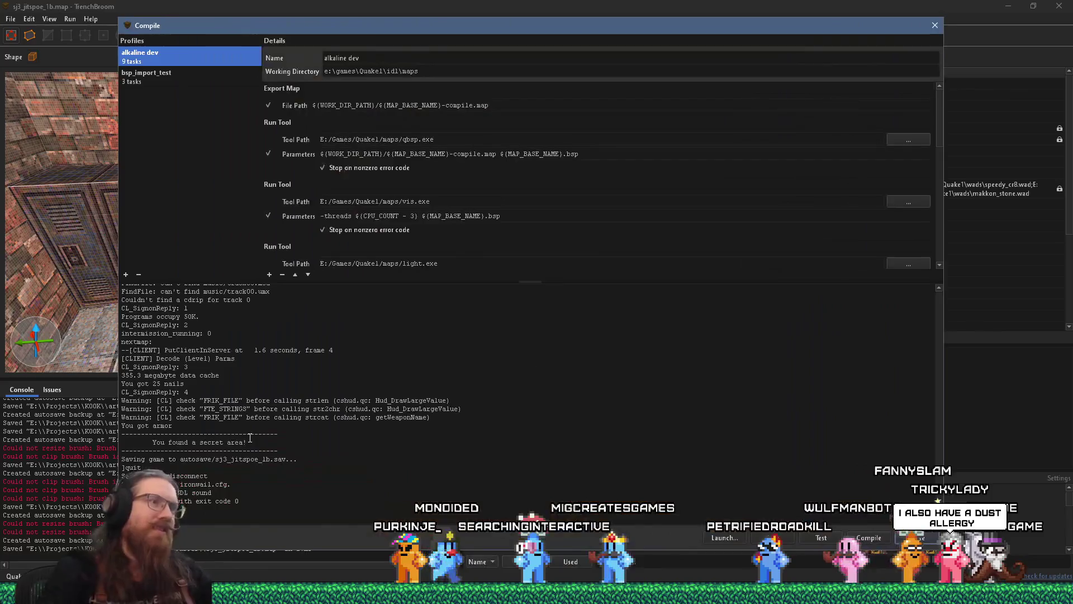
On a 16-unit grid, move the Quad Damage 48 units in X to 253 976 860 and save.
{"action": "left_click", "coordinate": [931, 29]}
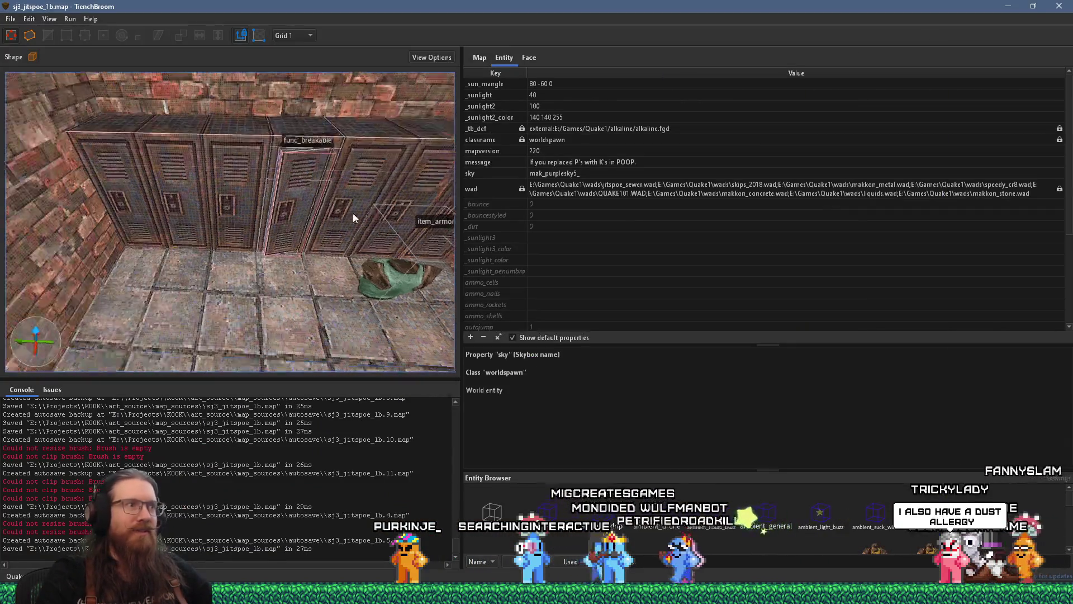
{"action": "mouse_move", "coordinate": [281, 261]}
{"action": "left_mouse_down"}
{"action": "mouse_move", "coordinate": [273, 249]}
{"action": "mouse_move", "coordinate": [276, 280]}
{"action": "mouse_move", "coordinate": [276, 246]}
{"action": "mouse_move", "coordinate": [255, 251]}
{"action": "left_mouse_up"}
{"action": "left_click", "coordinate": [274, 225]}
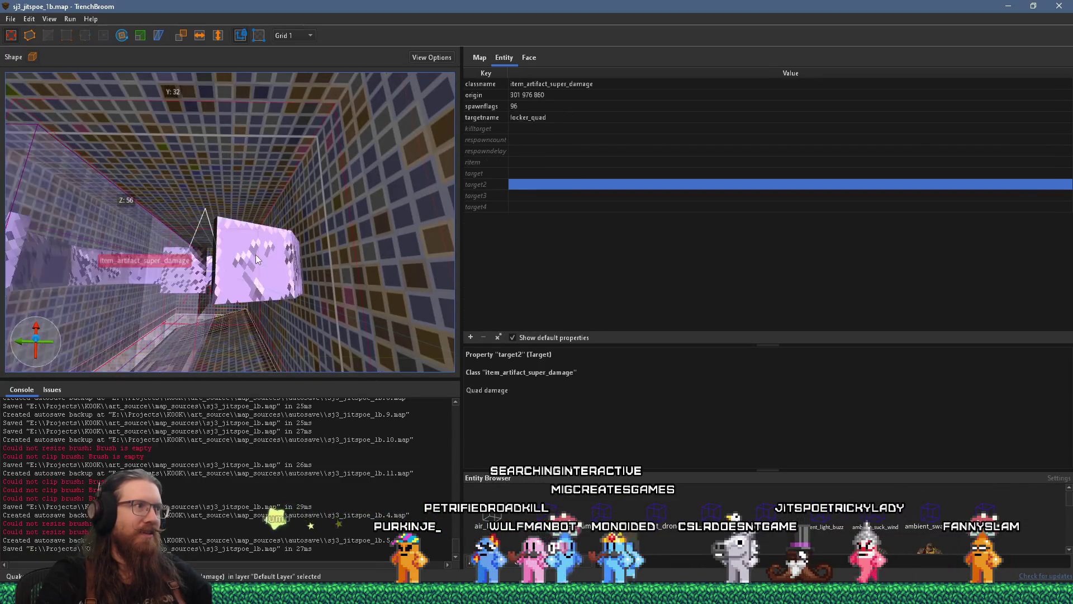
{"action": "left_click", "coordinate": [257, 259]}
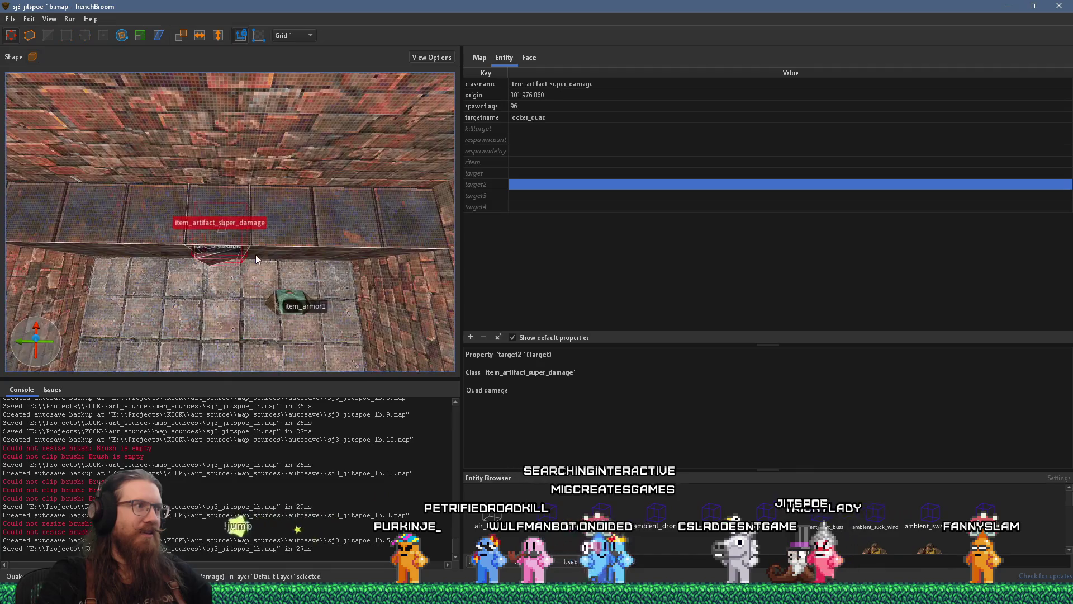
{"action": "left_click", "coordinate": [291, 35]}
{"action": "left_click", "coordinate": [301, 104]}
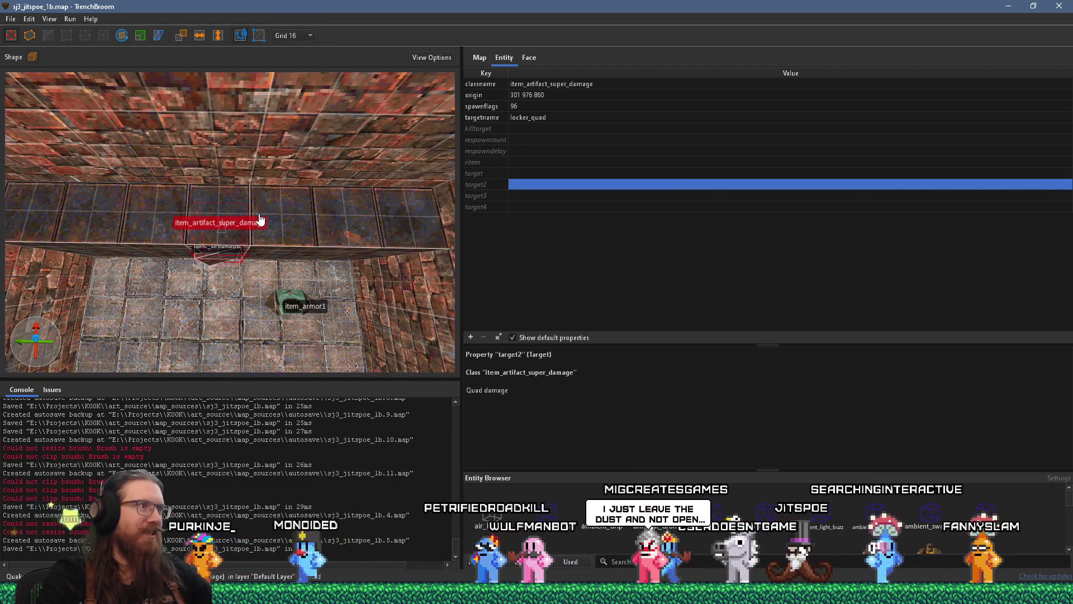
{"action": "left_click_drag", "start_coordinate": [259, 194], "coordinate": [254, 282]}
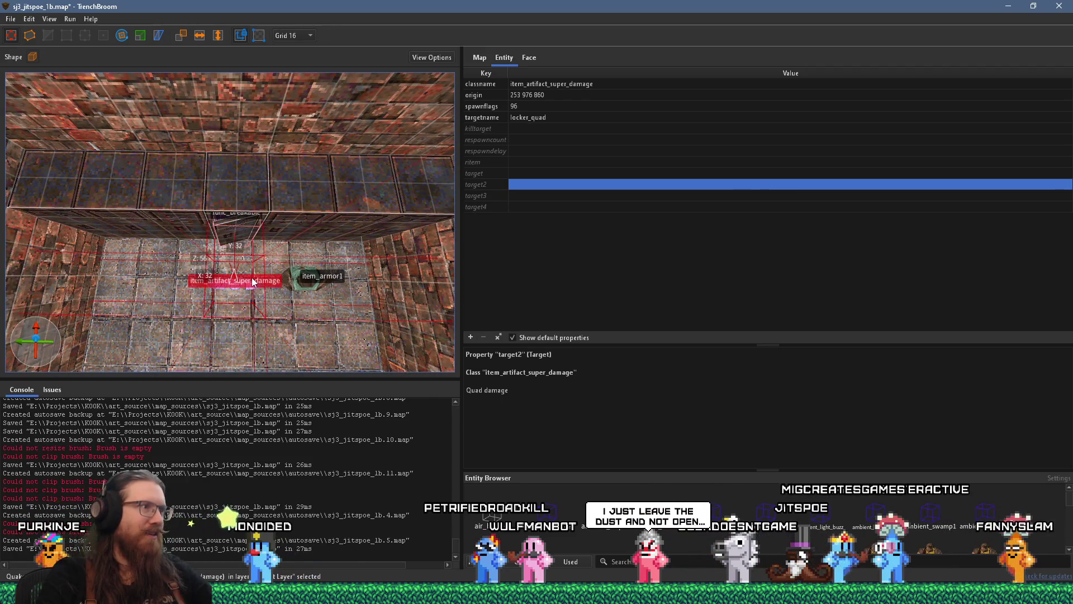
{"action": "scroll", "coordinate": [254, 282], "scroll_direction": "down", "scroll_amount": 3}
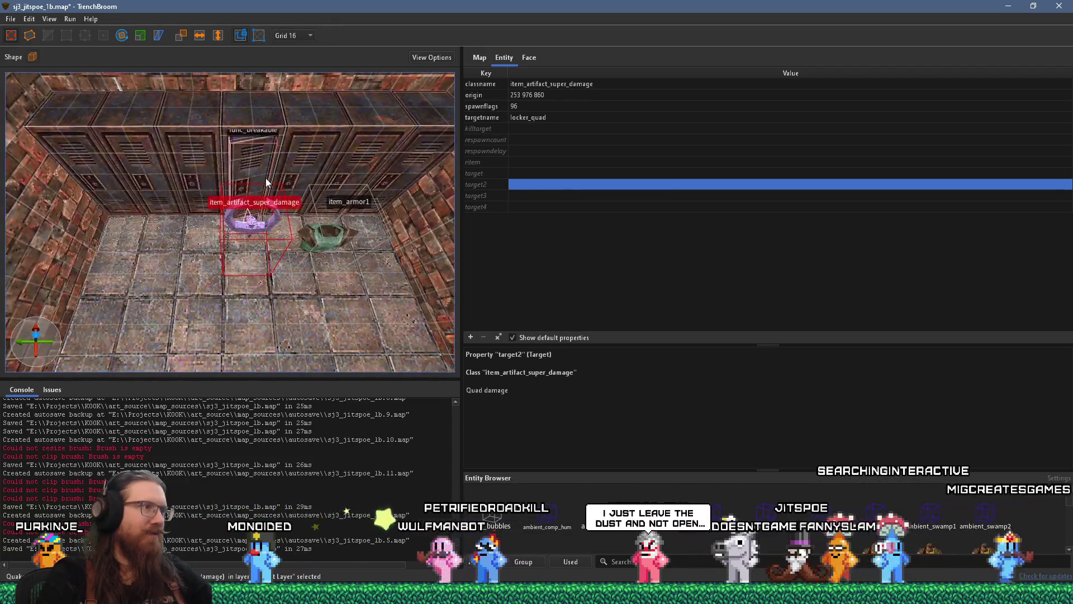
{"action": "left_click", "coordinate": [10, 18]}
{"action": "left_click", "coordinate": [42, 74]}
Recompile the map with alkaline dev, moving the compile window aside while it runs.
{"action": "left_click", "coordinate": [70, 19]}
{"action": "left_click", "coordinate": [106, 31]}
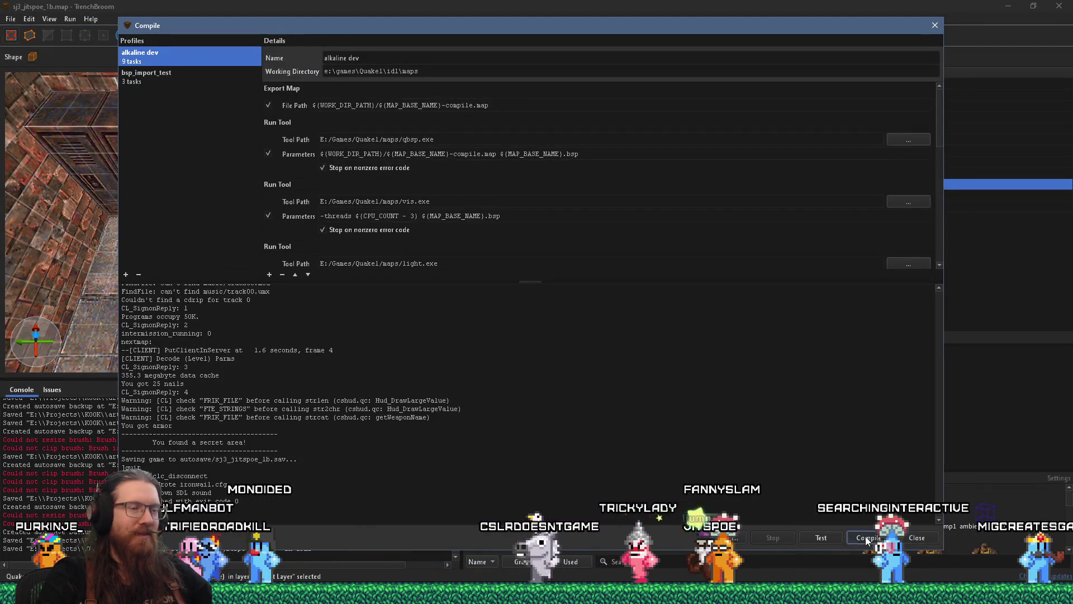
{"action": "left_click", "coordinate": [865, 535]}
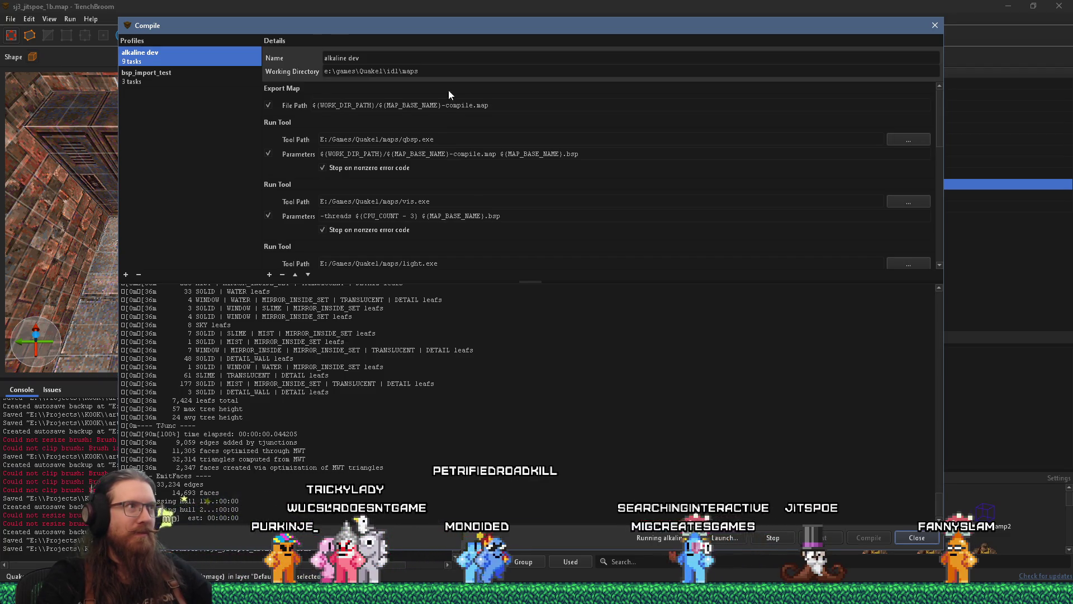
{"action": "left_click_drag", "start_coordinate": [306, 35], "coordinate": [651, 48]}
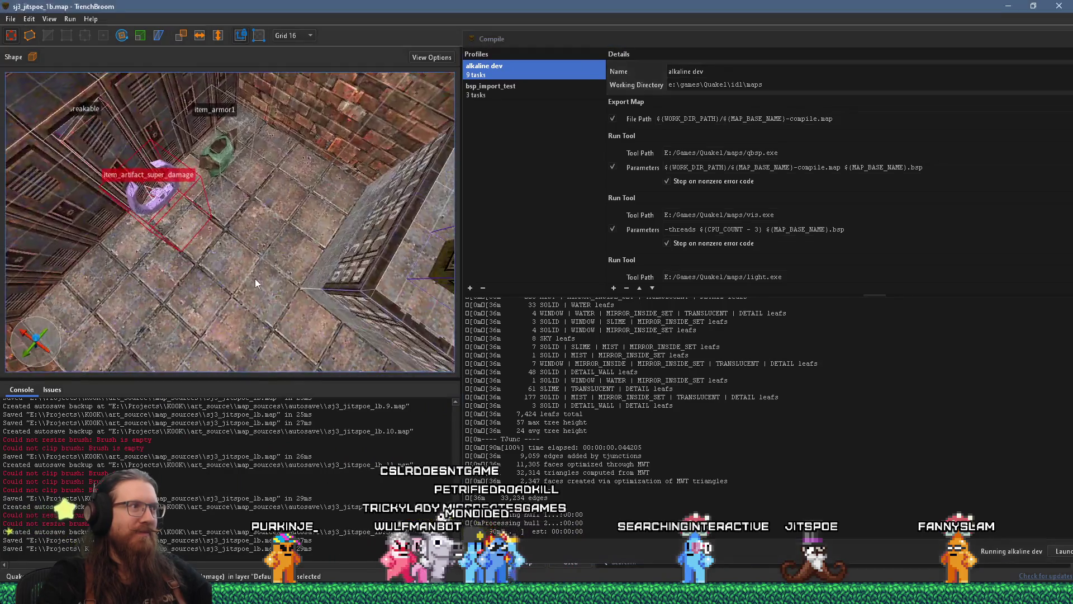
{"action": "mouse_move", "coordinate": [255, 278]}
{"action": "left_mouse_down"}
{"action": "mouse_move", "coordinate": [322, 324]}
{"action": "mouse_move", "coordinate": [266, 294]}
{"action": "mouse_move", "coordinate": [226, 239]}
{"action": "mouse_move", "coordinate": [99, 221]}
{"action": "left_mouse_up"}
{"action": "left_click_drag", "start_coordinate": [650, 41], "coordinate": [290, 25]}
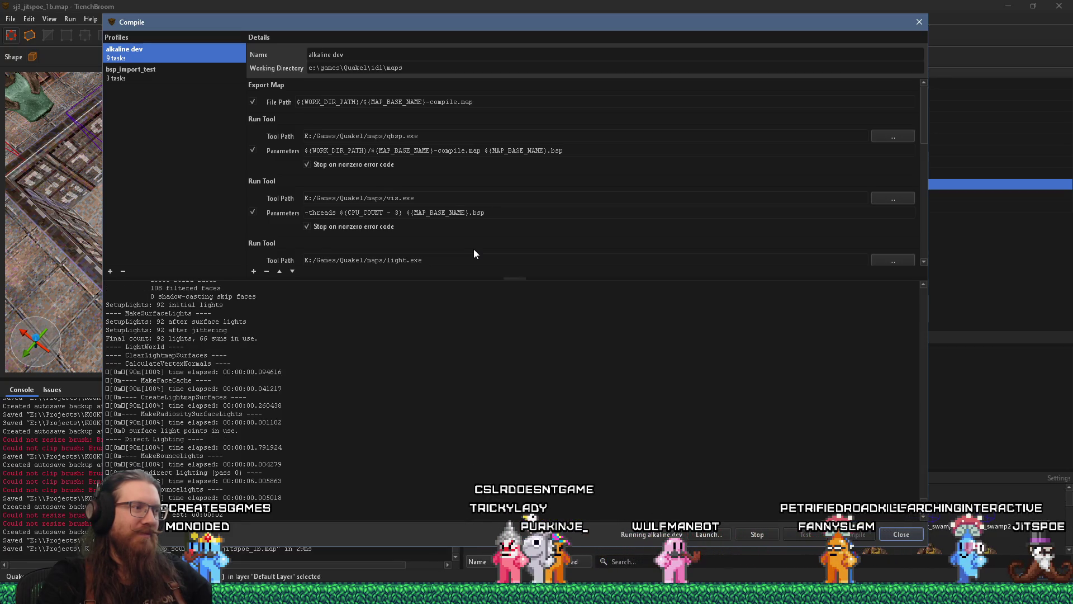
{"action": "left_click_drag", "start_coordinate": [173, 22], "coordinate": [323, 40]}
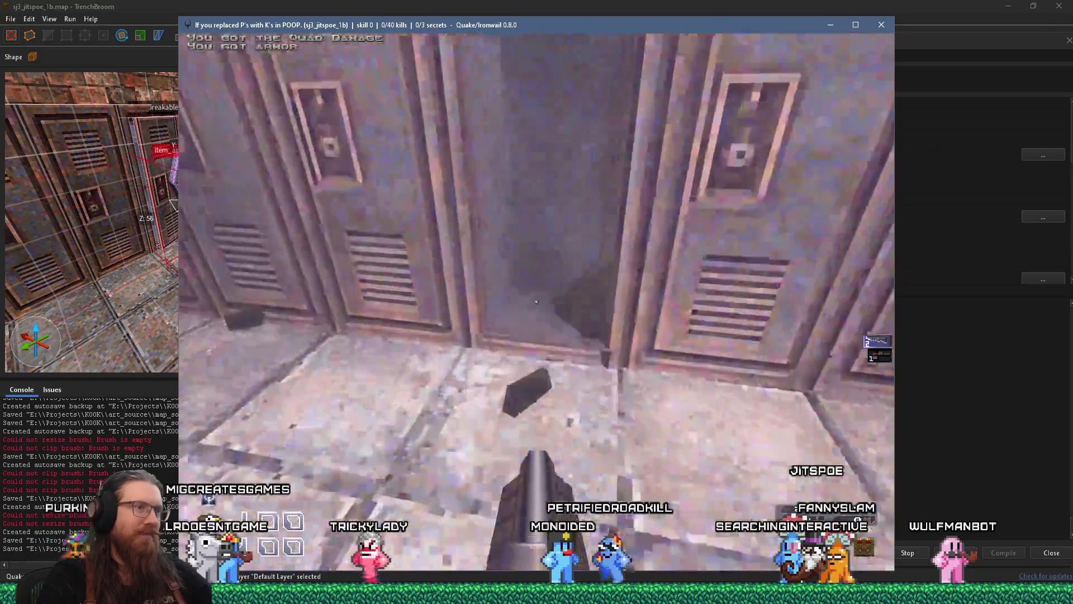
Walk from the secret area up the stairs outdoors, shooting two enemies.
{"action": "key", "text": "w"}
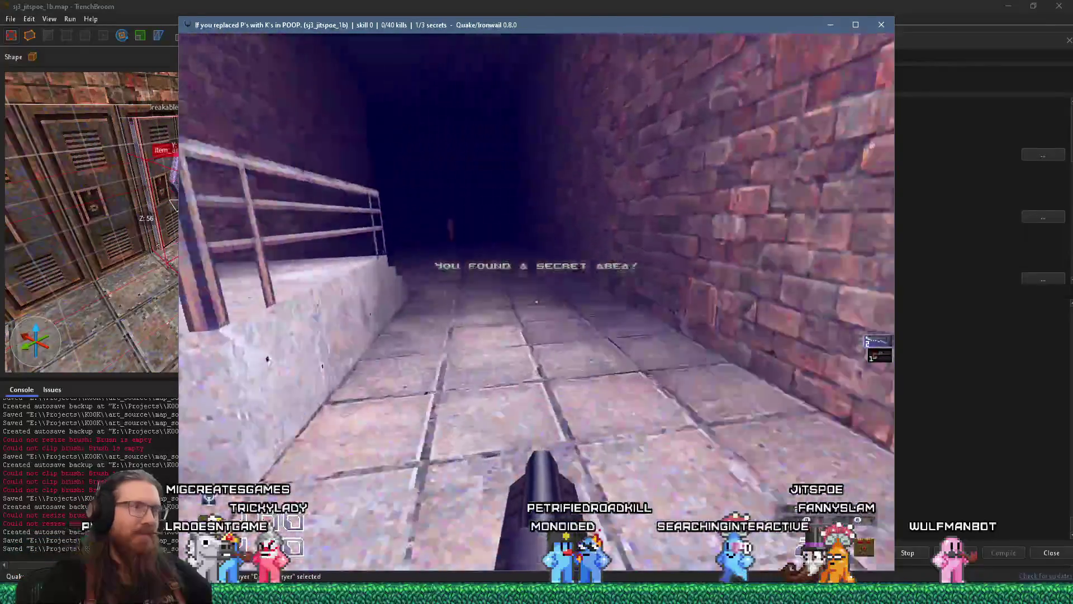
{"action": "key", "text": "w"}
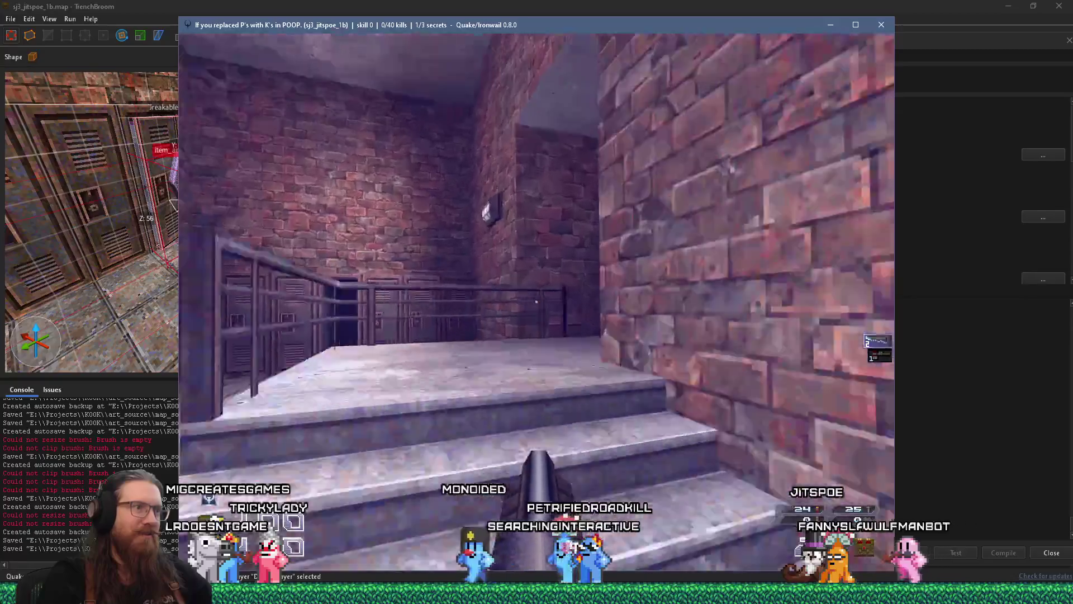
{"action": "key", "text": "w"}
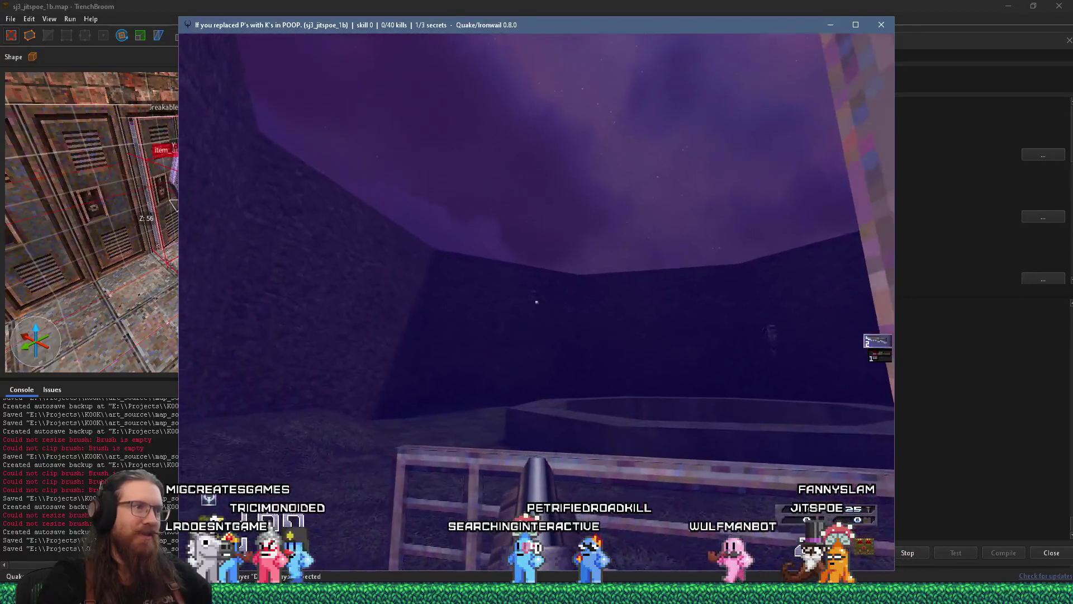
{"action": "key", "text": "w"}
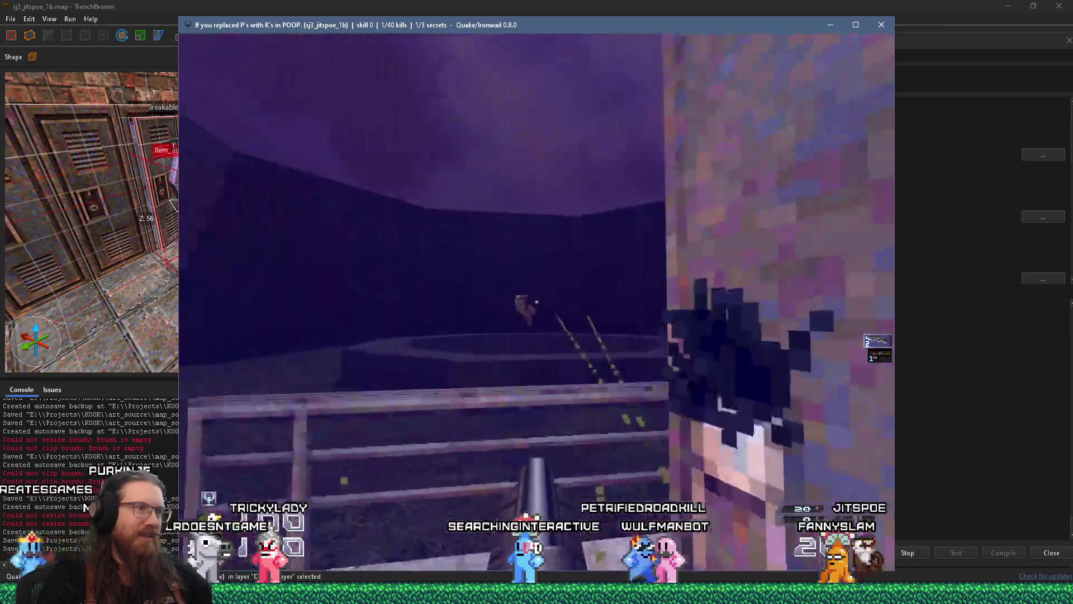
{"action": "left_click", "coordinate": [537, 302]}
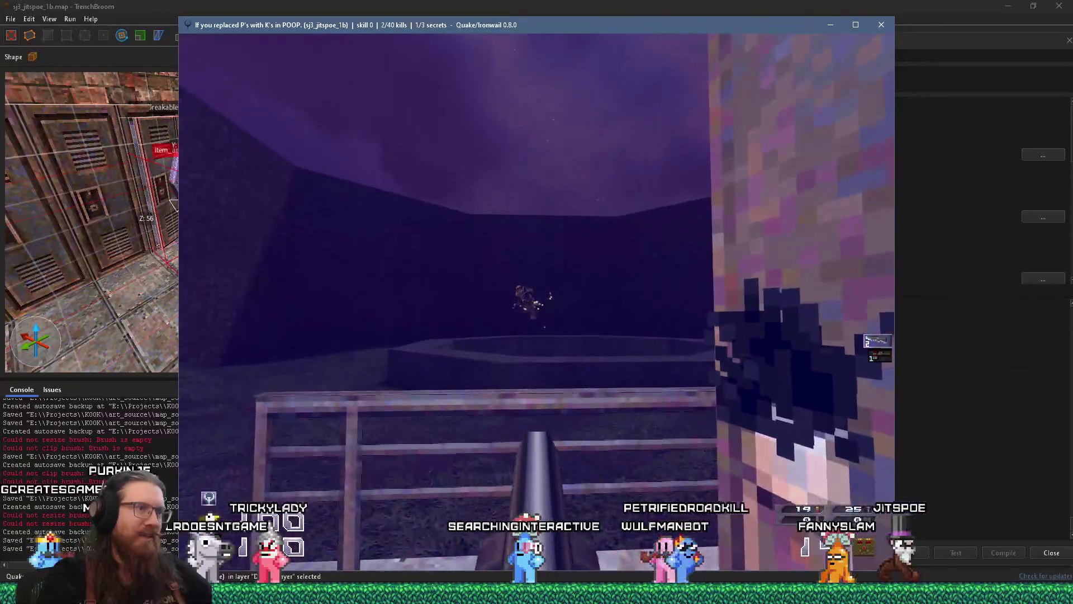
{"action": "key", "text": "w"}
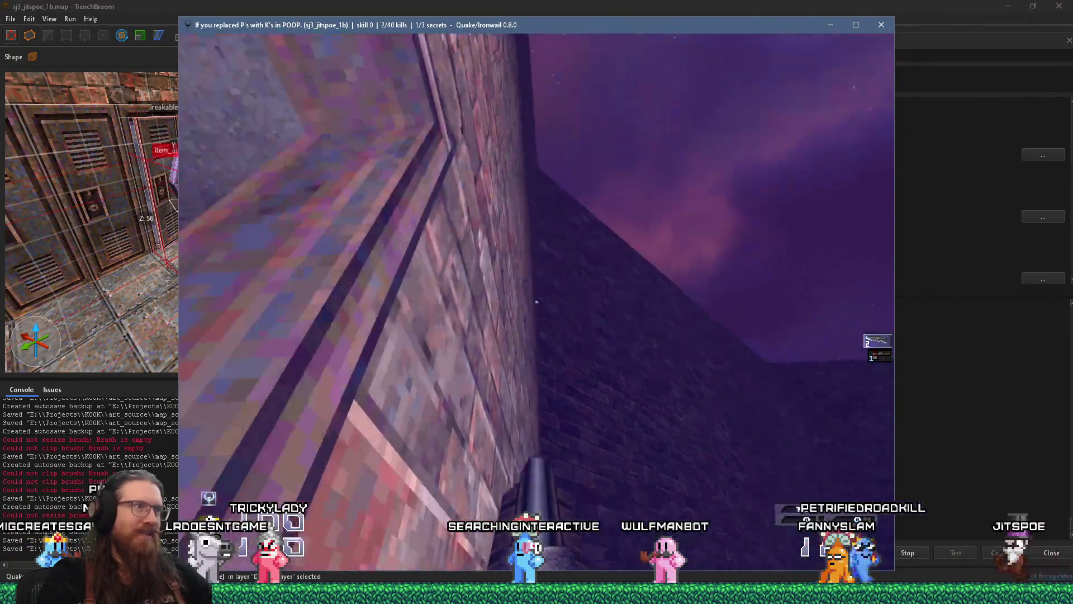
{"action": "left_click", "coordinate": [536, 302]}
Go through the brick doorway and back to the railing, firing at the doorway wall.
{"action": "key", "text": "w"}
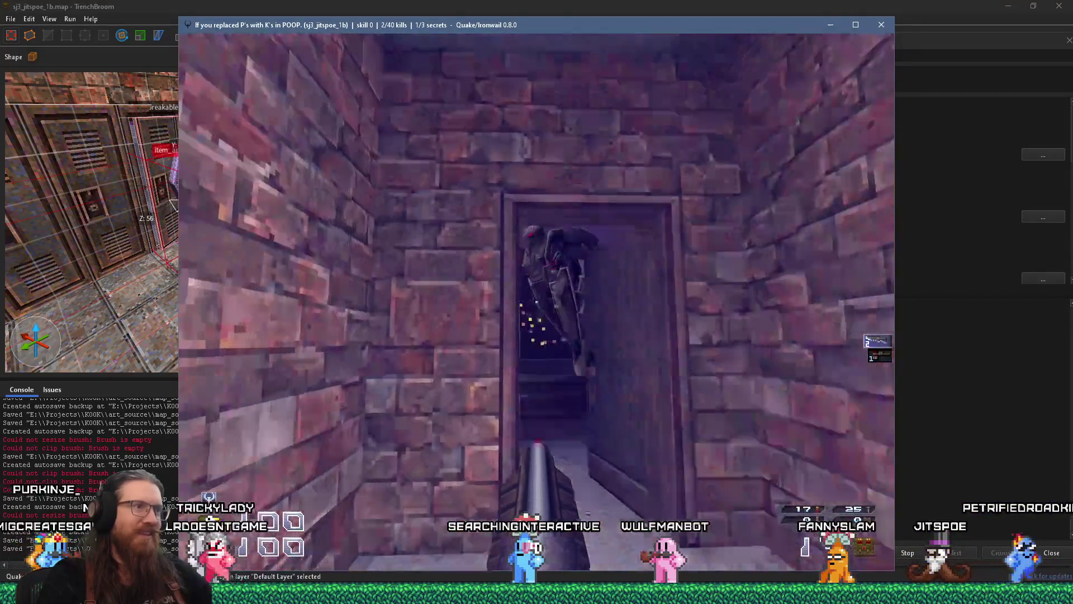
{"action": "key", "text": "w"}
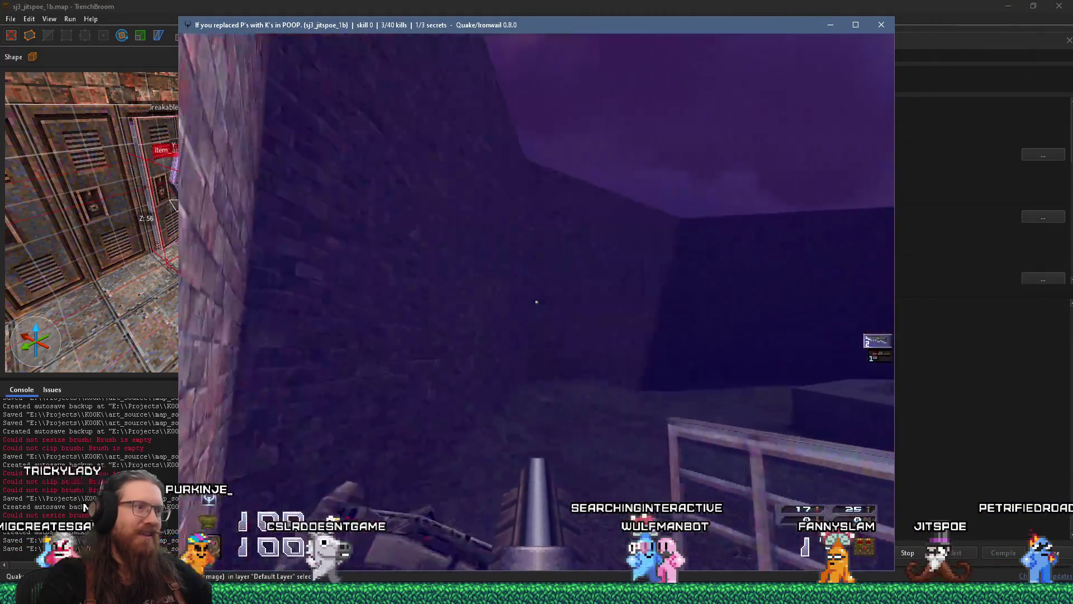
{"action": "key", "text": "w"}
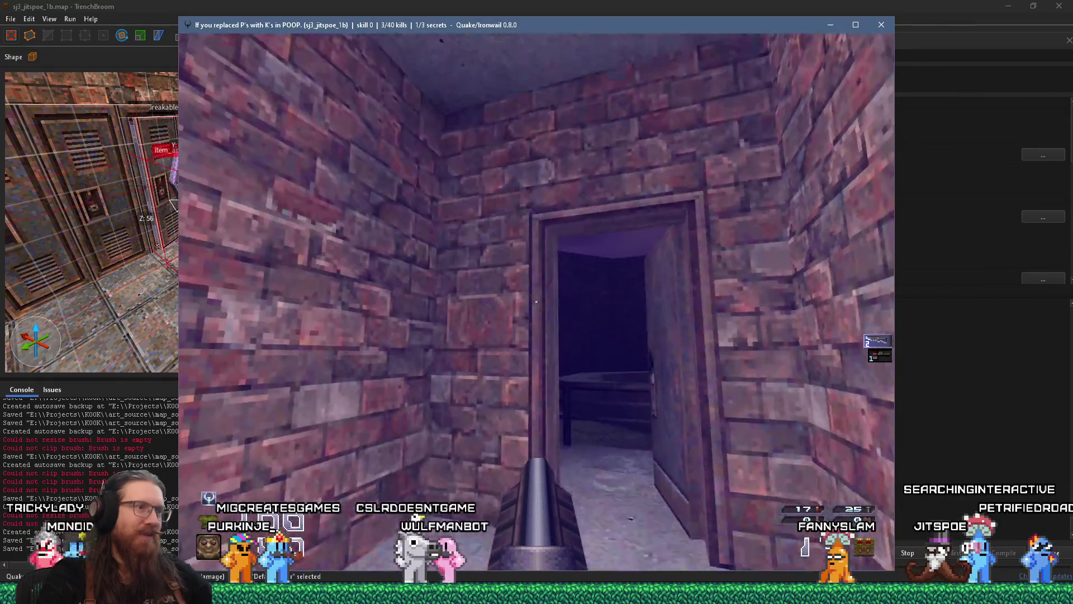
{"action": "key", "text": "w"}
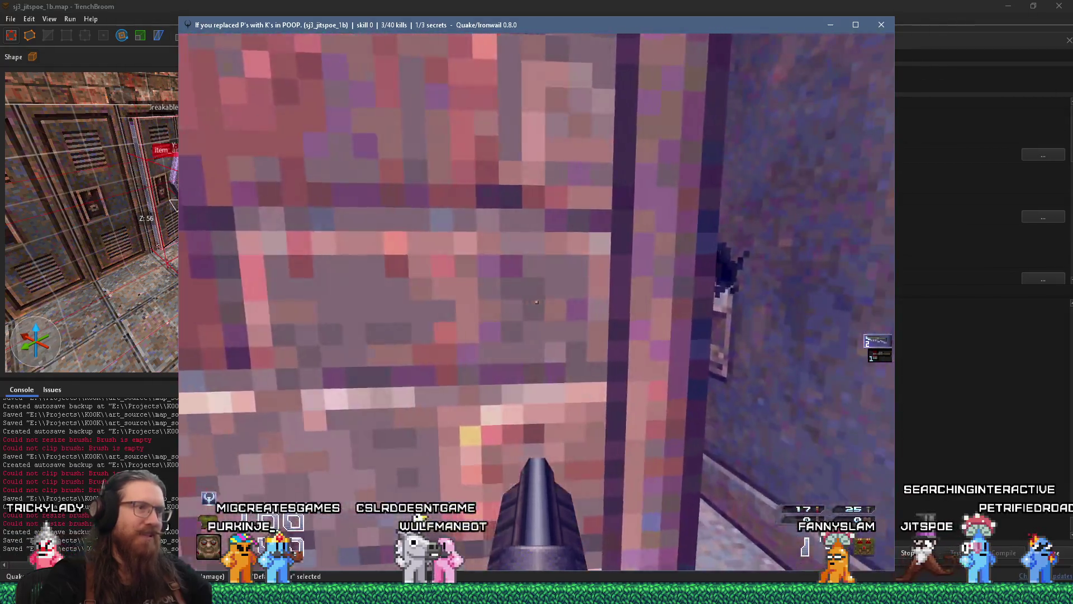
{"action": "left_click", "coordinate": [536, 302]}
{"action": "key", "text": "s"}
{"action": "key", "text": "w"}
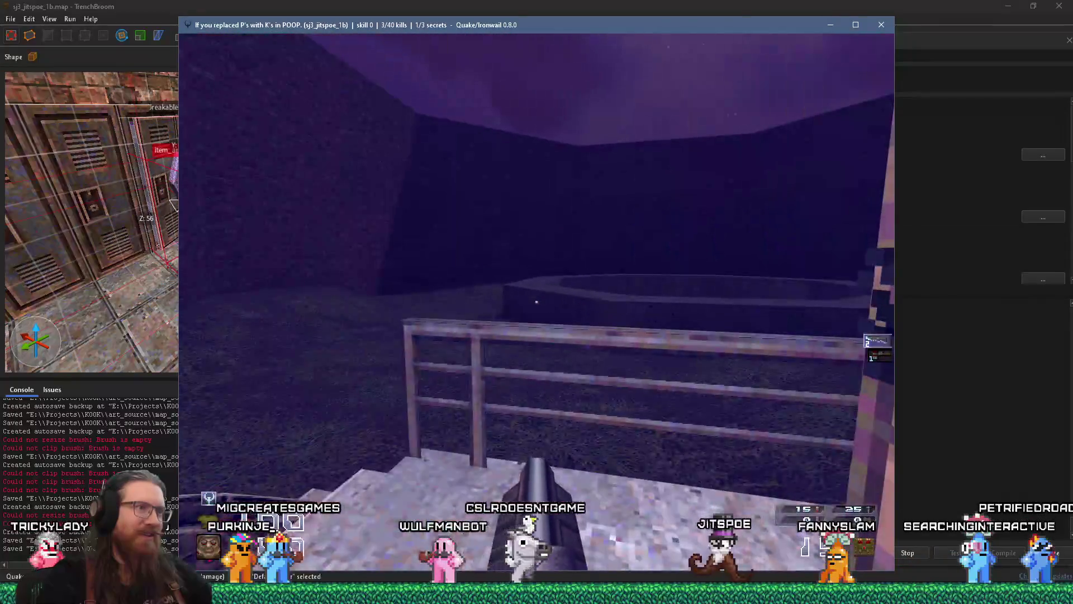
Quit Ironwail with the console quit command.
{"action": "key", "text": "grave"}
{"action": "type", "text": "quit"}
{"action": "key", "text": "Return"}
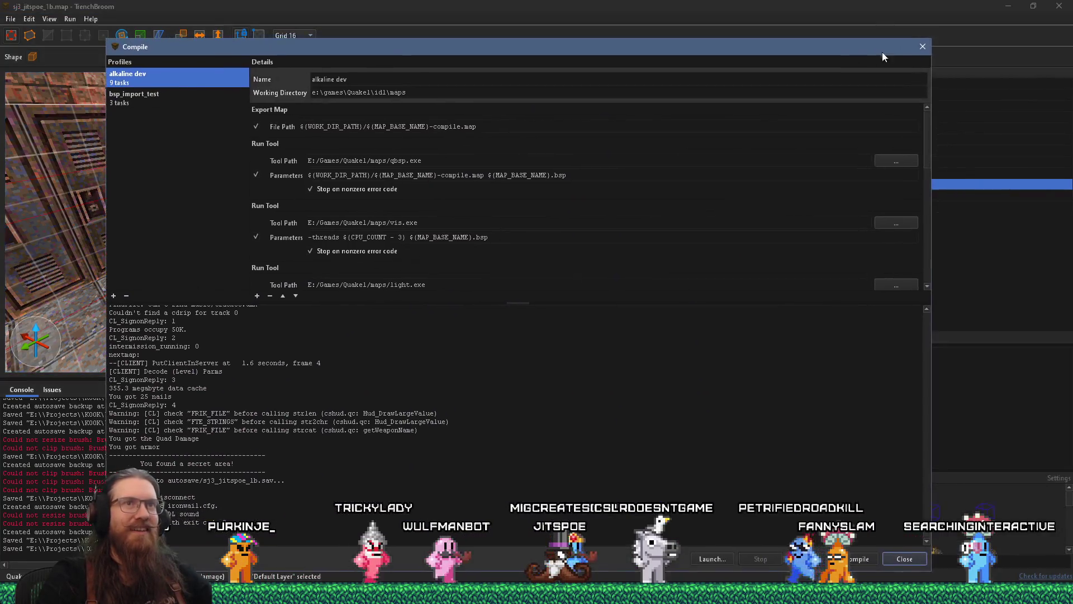
Close the compile window, select the small door-frame brush and set the grid to 8.
{"action": "left_click", "coordinate": [923, 47]}
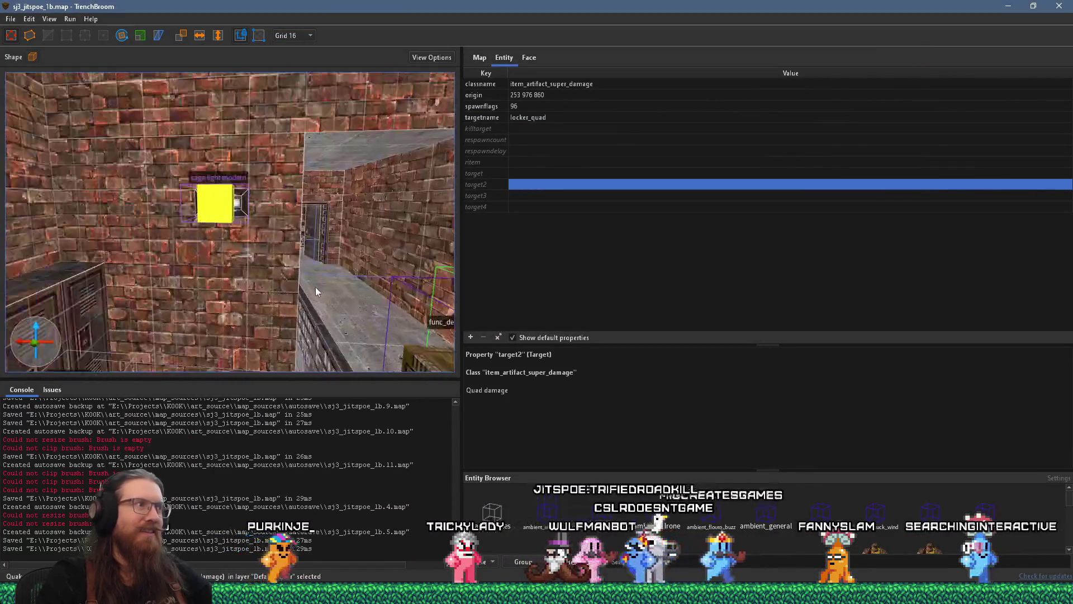
{"action": "left_click", "coordinate": [284, 254]}
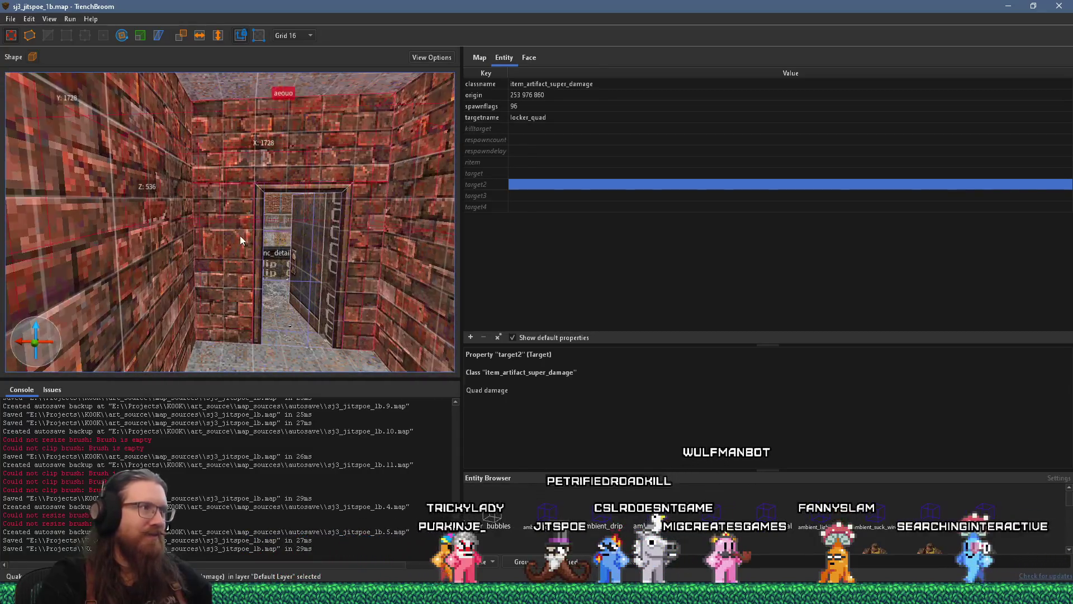
{"action": "left_click", "coordinate": [238, 252]}
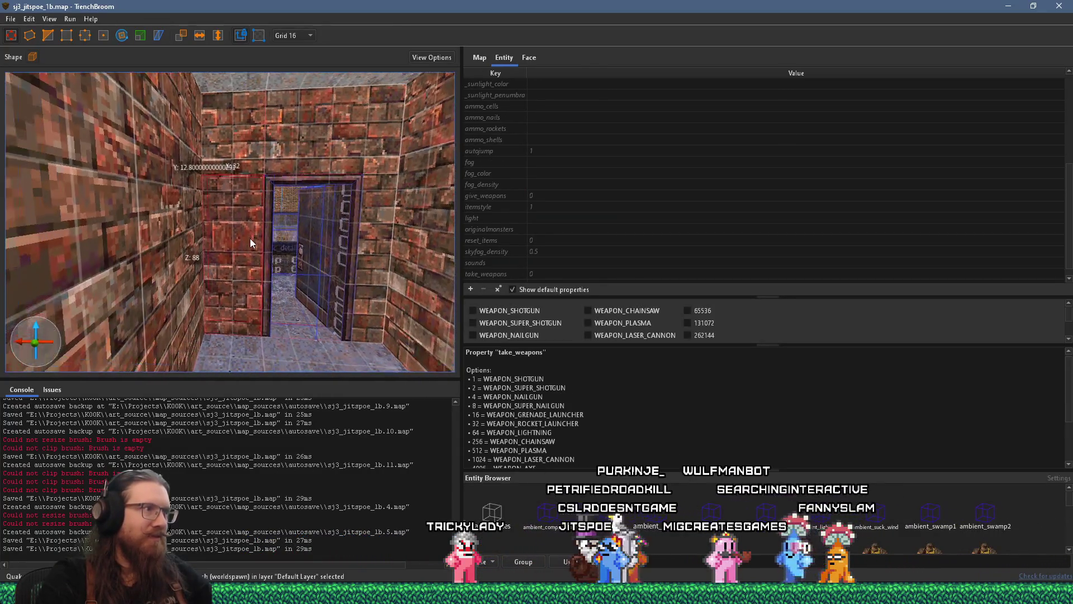
{"action": "scroll", "coordinate": [273, 241], "scroll_direction": "down", "scroll_amount": 3}
{"action": "left_click", "coordinate": [291, 35]}
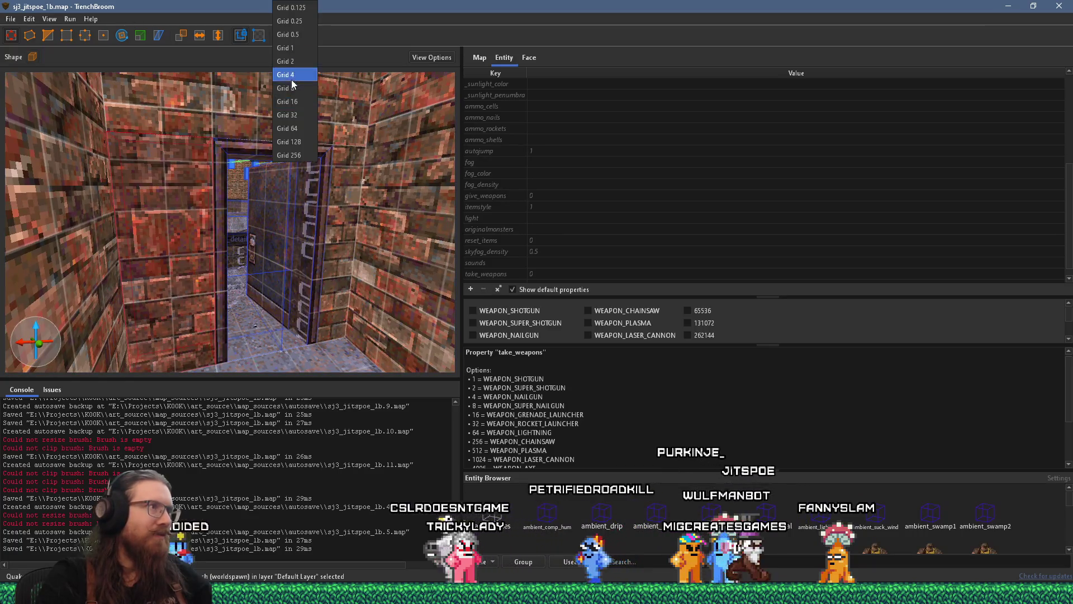
{"action": "left_click", "coordinate": [286, 88]}
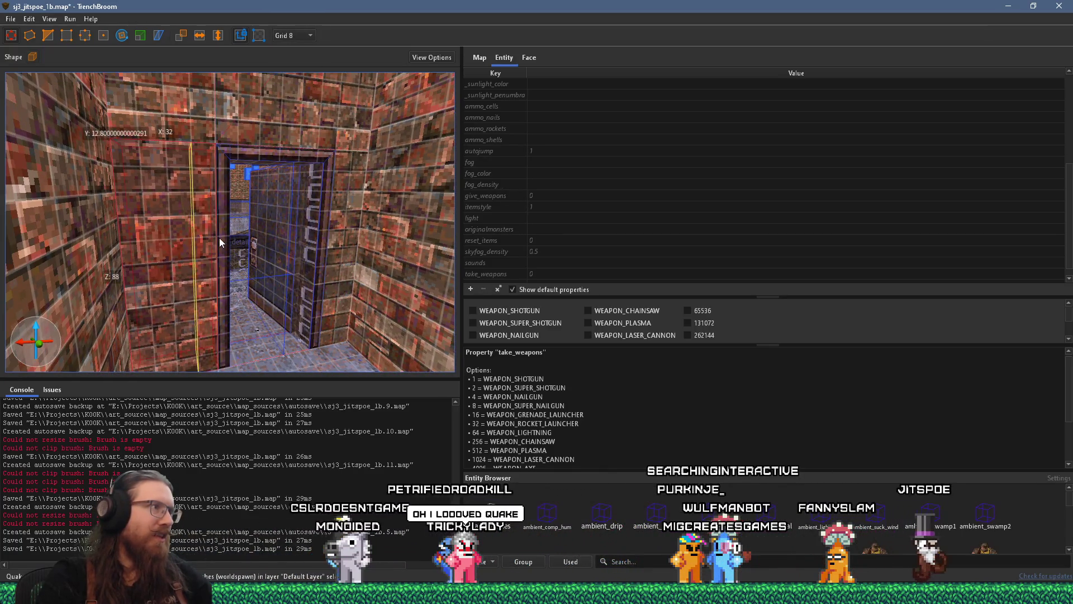
Move the door-trim and door brushes into a func_detail_illusionary entity, then deselect.
{"action": "left_click", "coordinate": [210, 242]}
{"action": "right_click", "coordinate": [210, 249]}
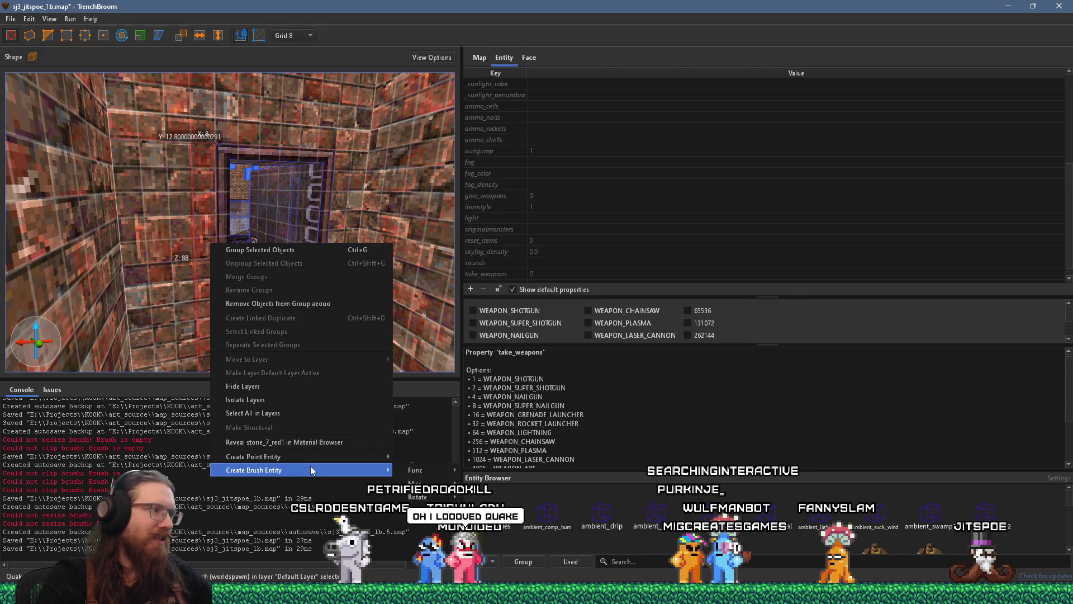
{"action": "left_click", "coordinate": [230, 207]}
{"action": "right_click", "coordinate": [209, 217]}
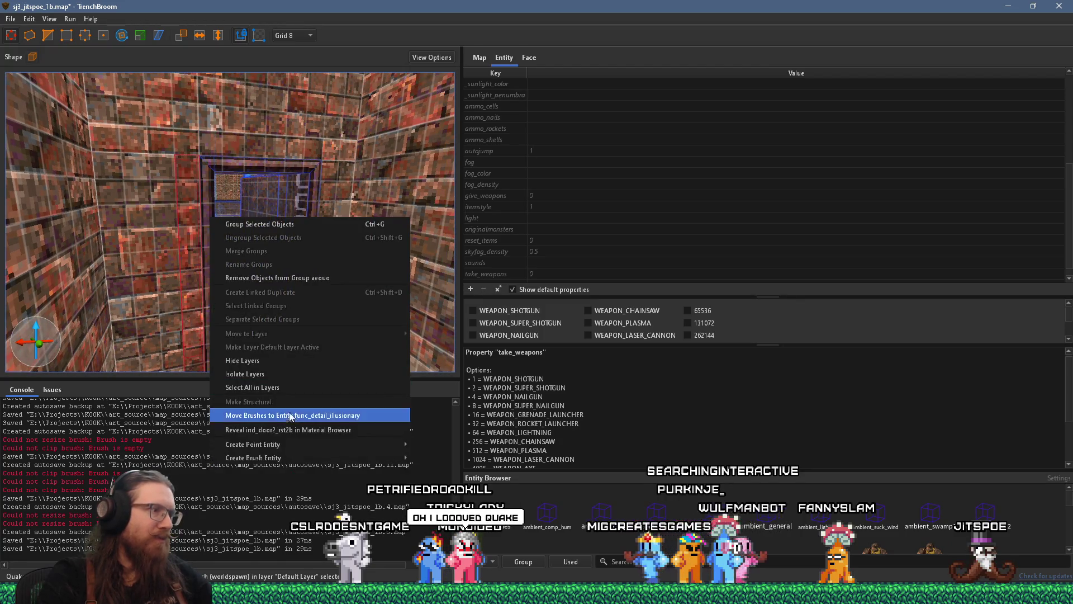
{"action": "left_click", "coordinate": [313, 424]}
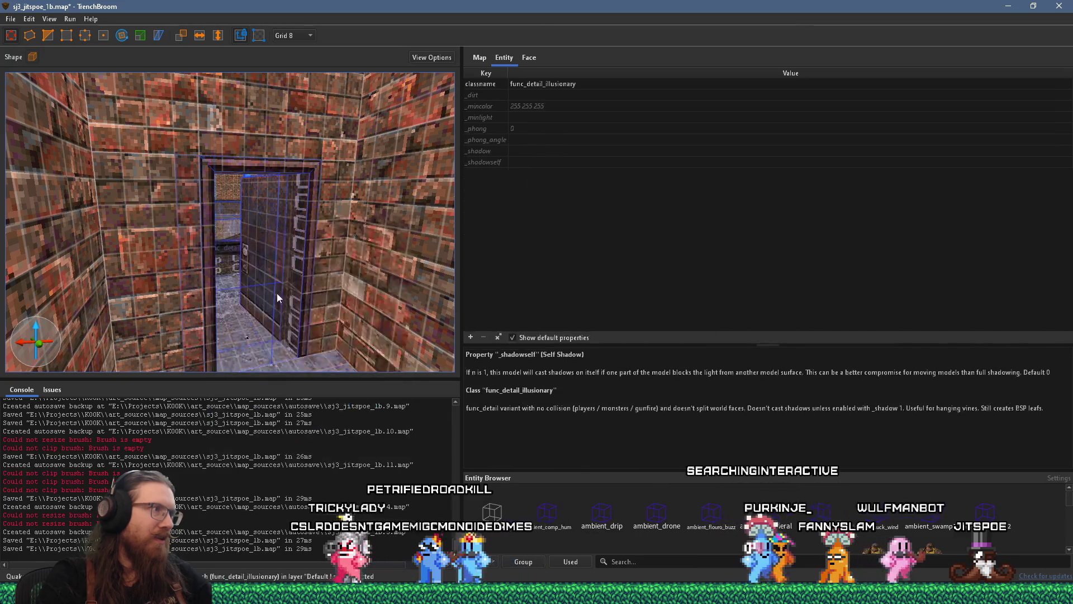
{"action": "key", "text": "Escape"}
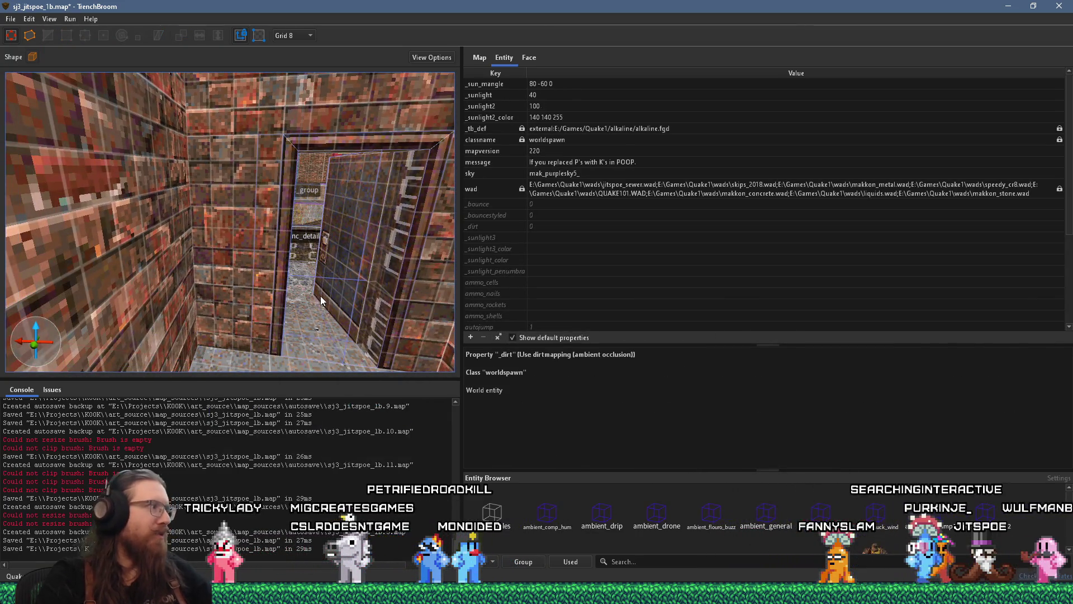
Save the map and bring up the Compile Map dialog.
{"action": "left_click", "coordinate": [11, 21]}
{"action": "key", "text": "Escape"}
{"action": "left_click", "coordinate": [70, 19]}
{"action": "left_click", "coordinate": [78, 29]}
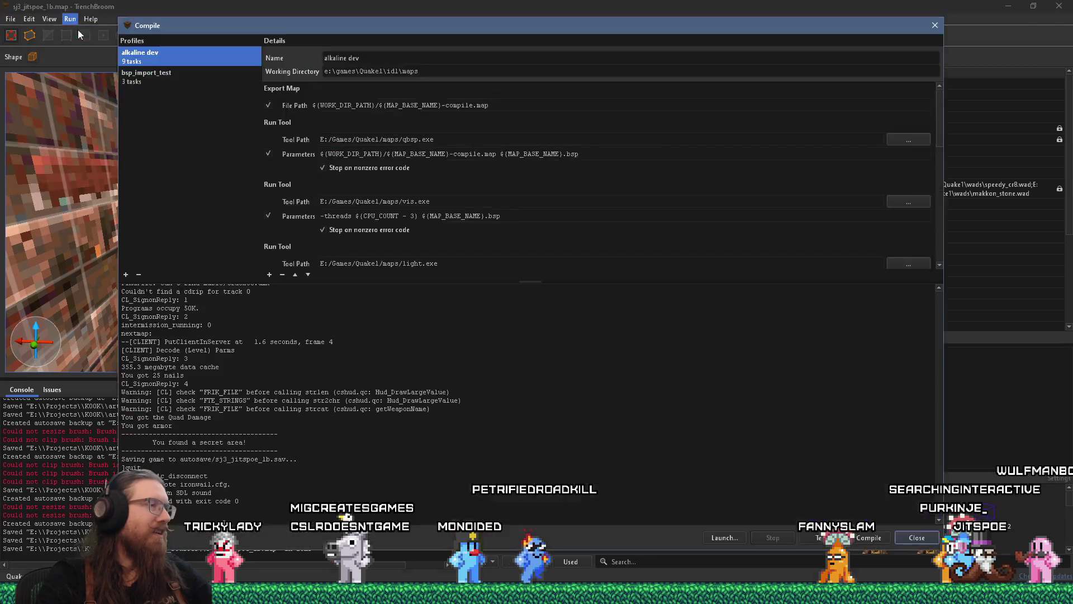
Start the alkaline dev recompile and drag the compile window out of the way.
{"action": "left_click", "coordinate": [882, 539]}
{"action": "left_click_drag", "start_coordinate": [637, 25], "coordinate": [955, 46]}
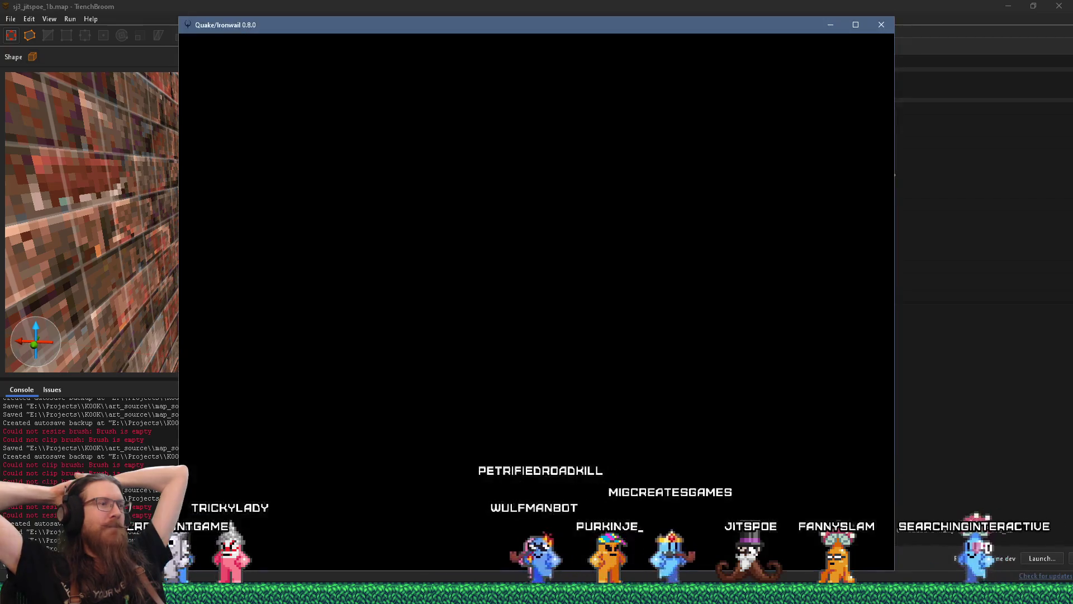
Walk from the lockers through the courtyard and around the wooden pillar to face the locker doorway.
{"action": "key", "text": "w"}
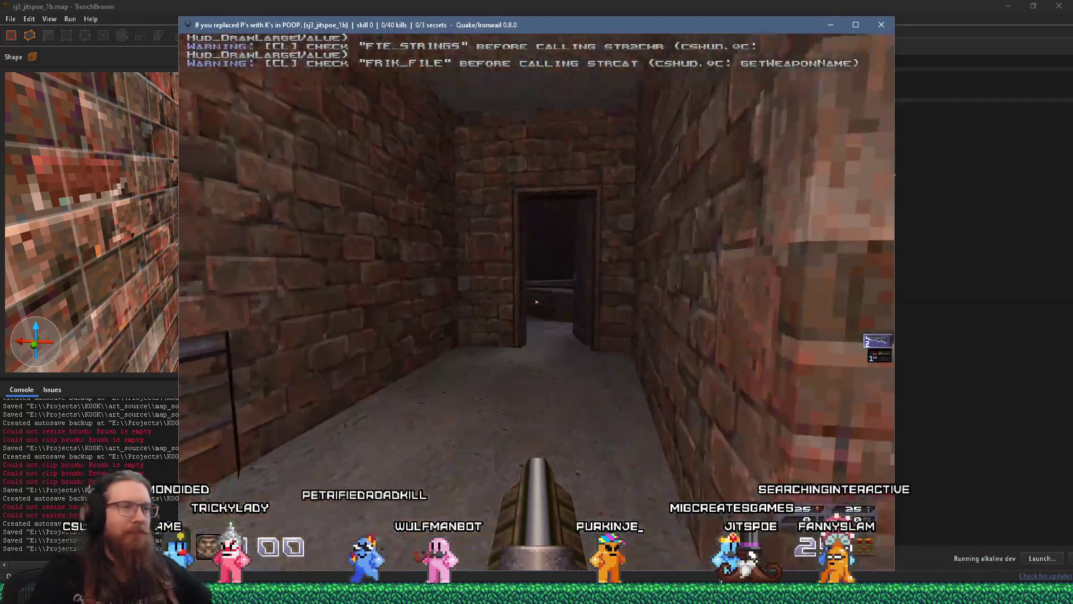
{"action": "key", "text": "w"}
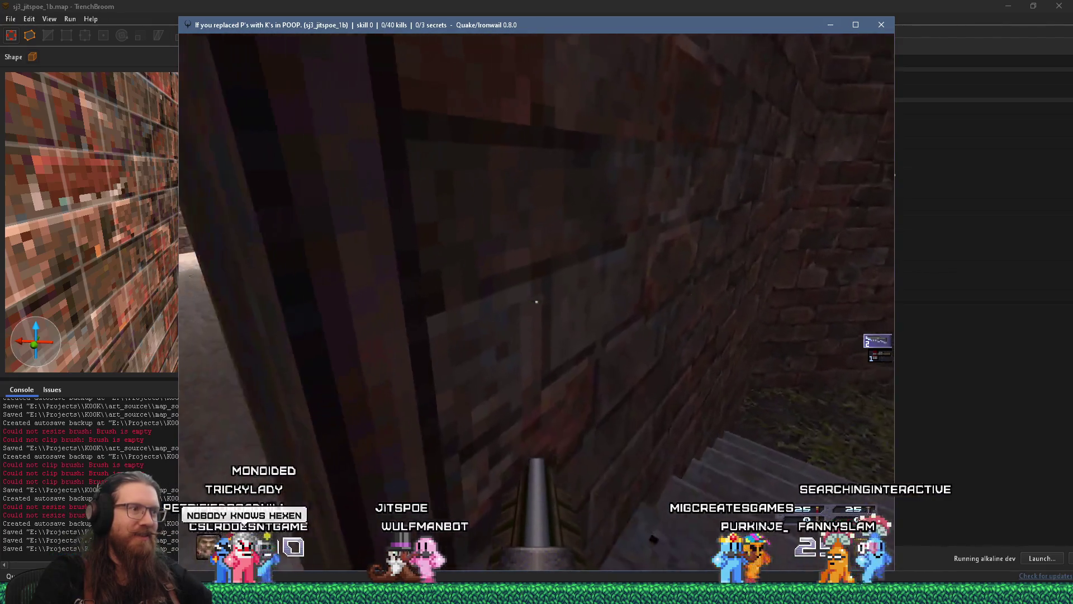
{"action": "key", "text": "w"}
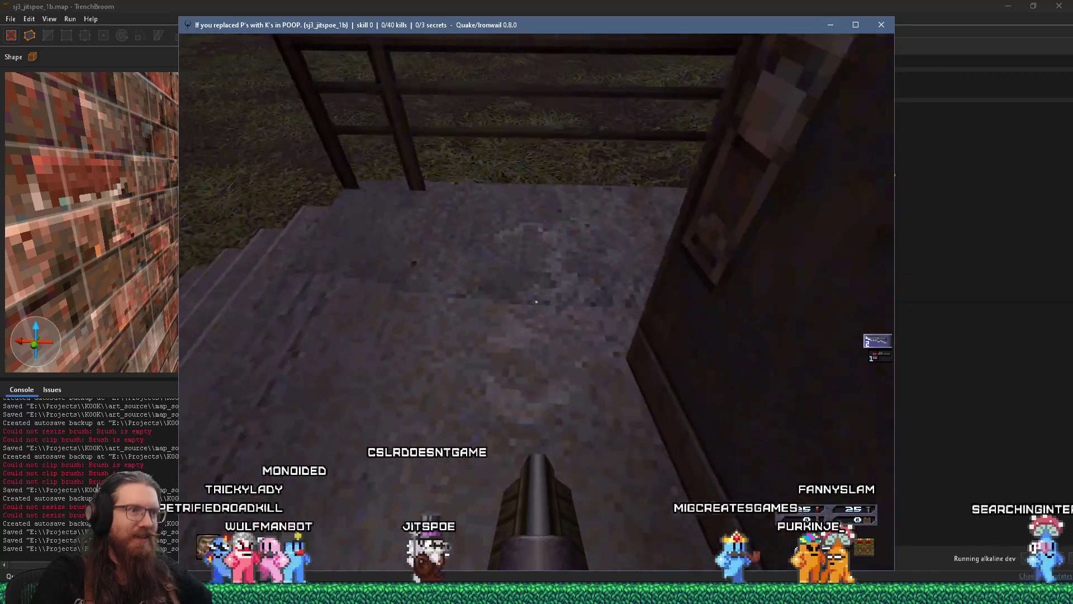
{"action": "key", "text": "w"}
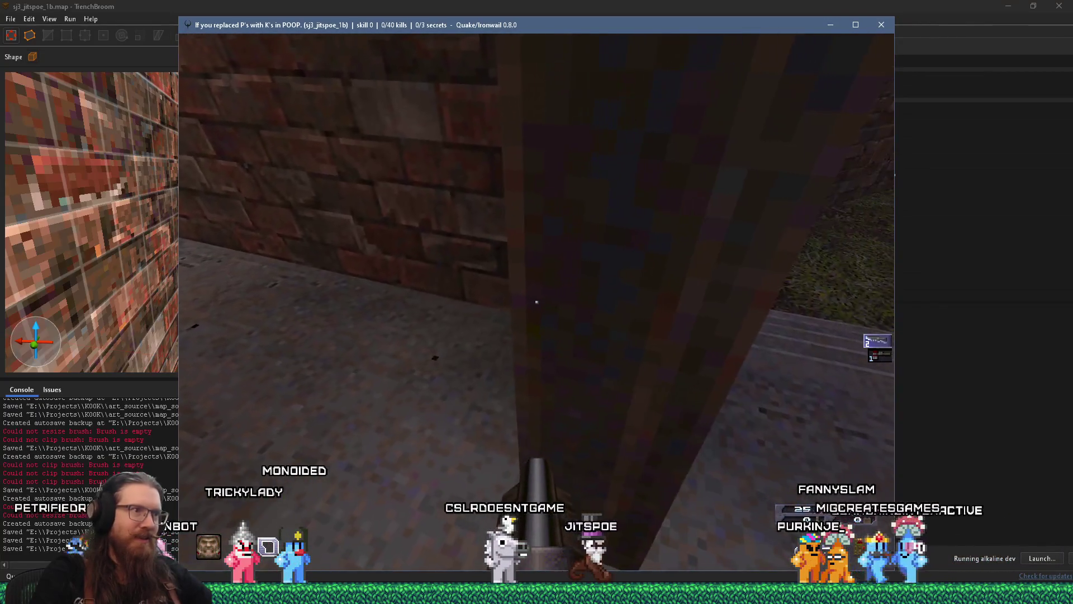
{"action": "key", "text": "w"}
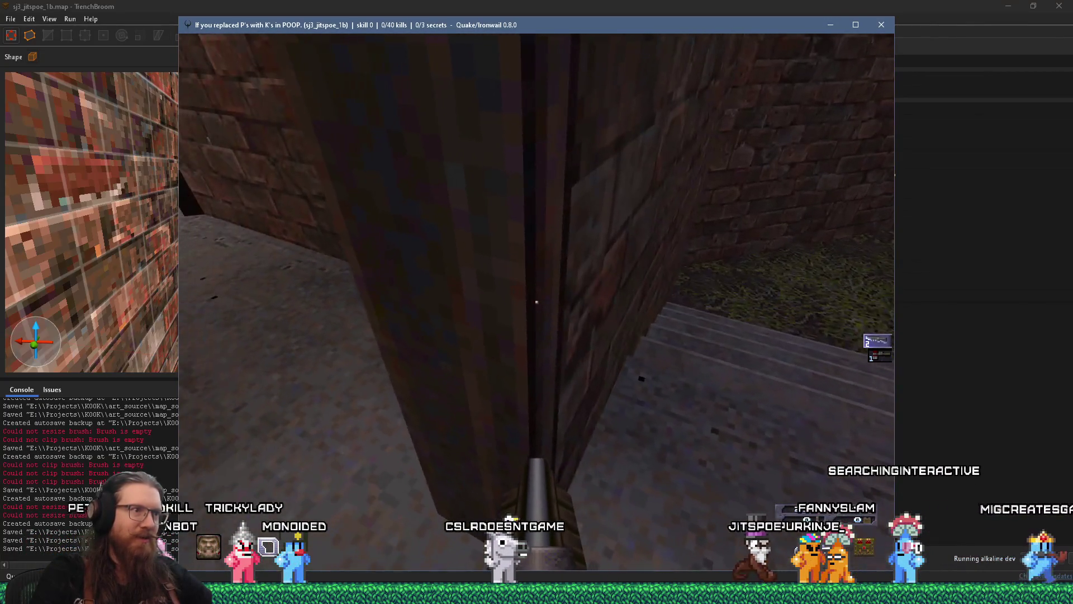
{"action": "key", "text": "w"}
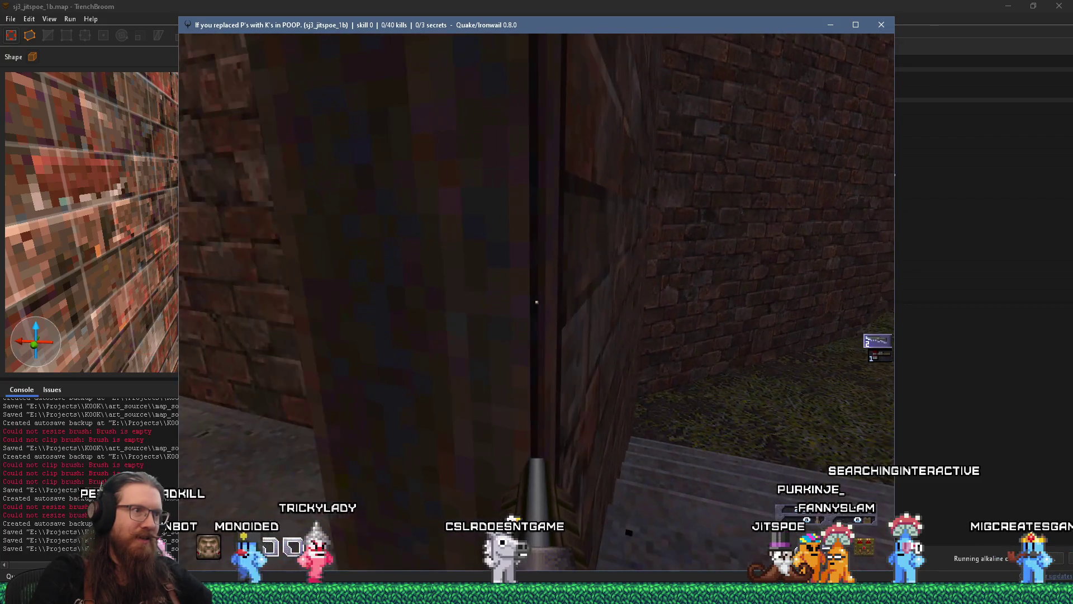
{"action": "key", "text": "w"}
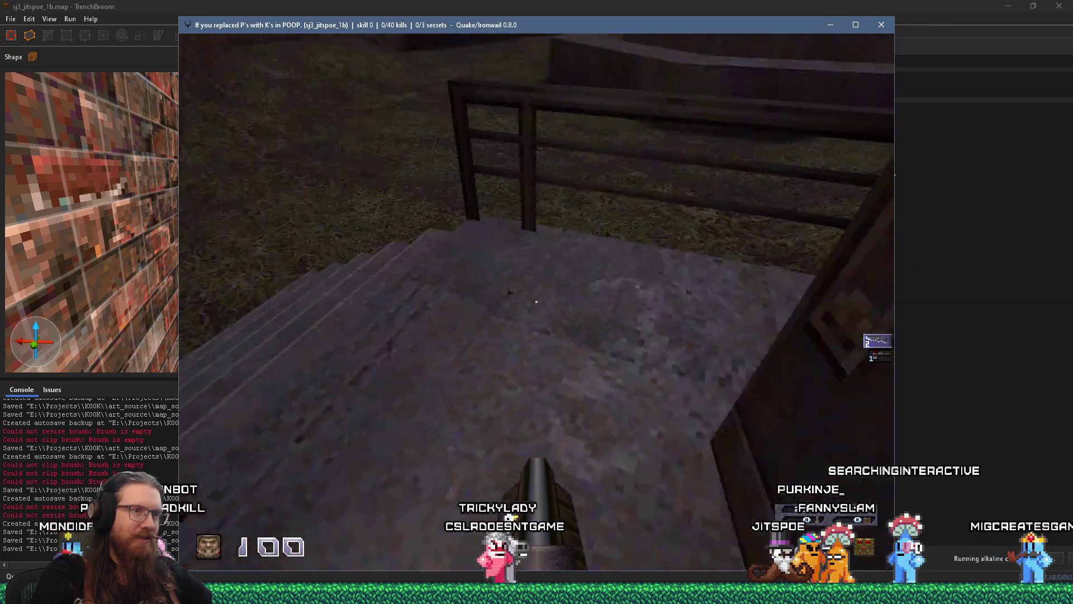
{"action": "key", "text": "w"}
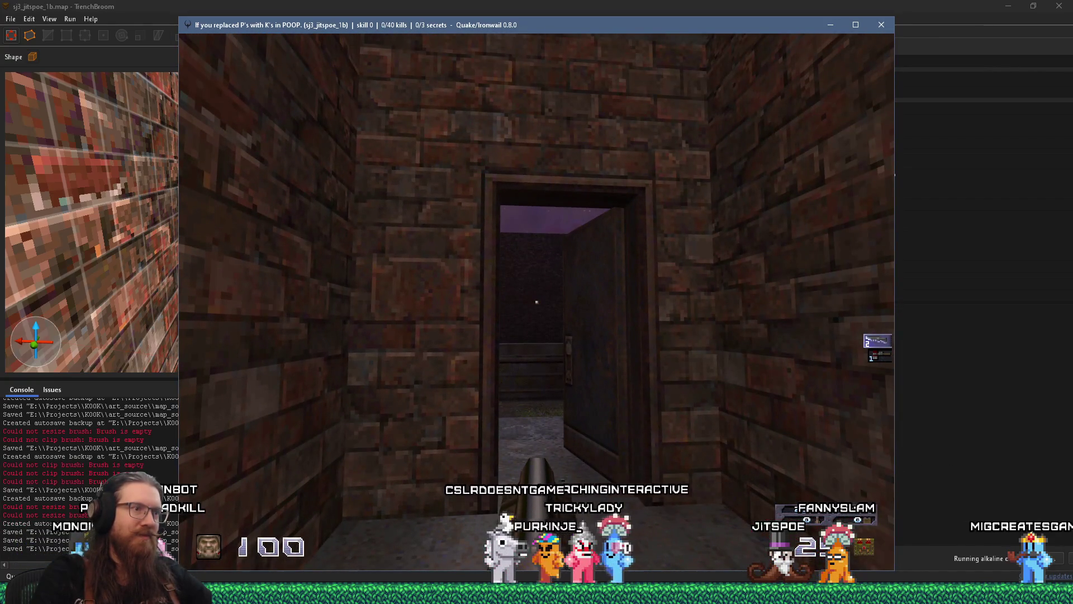
Quit the game with the quit console command.
{"action": "key", "text": "grave"}
{"action": "type", "text": "quit"}
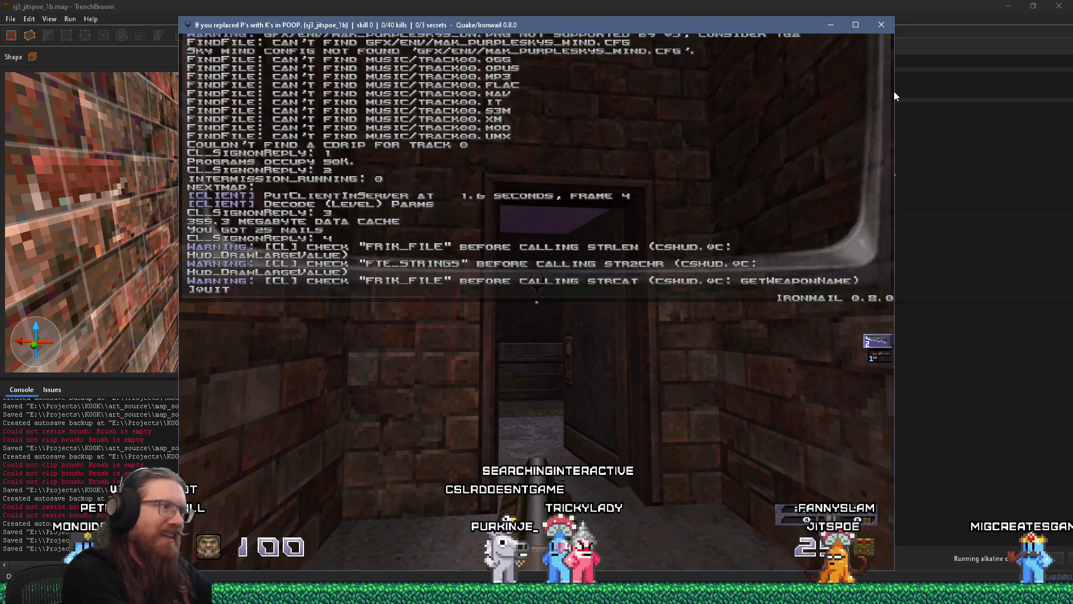
{"action": "key", "text": "Return"}
Set the grid to 4 and delete the func_detail_illusionary brush over the doorway.
{"action": "left_click", "coordinate": [317, 205]}
{"action": "scroll", "coordinate": [267, 189], "scroll_direction": "down", "scroll_amount": 3}
{"action": "left_click", "coordinate": [277, 206]}
{"action": "scroll", "coordinate": [288, 188], "scroll_direction": "up", "scroll_amount": 3}
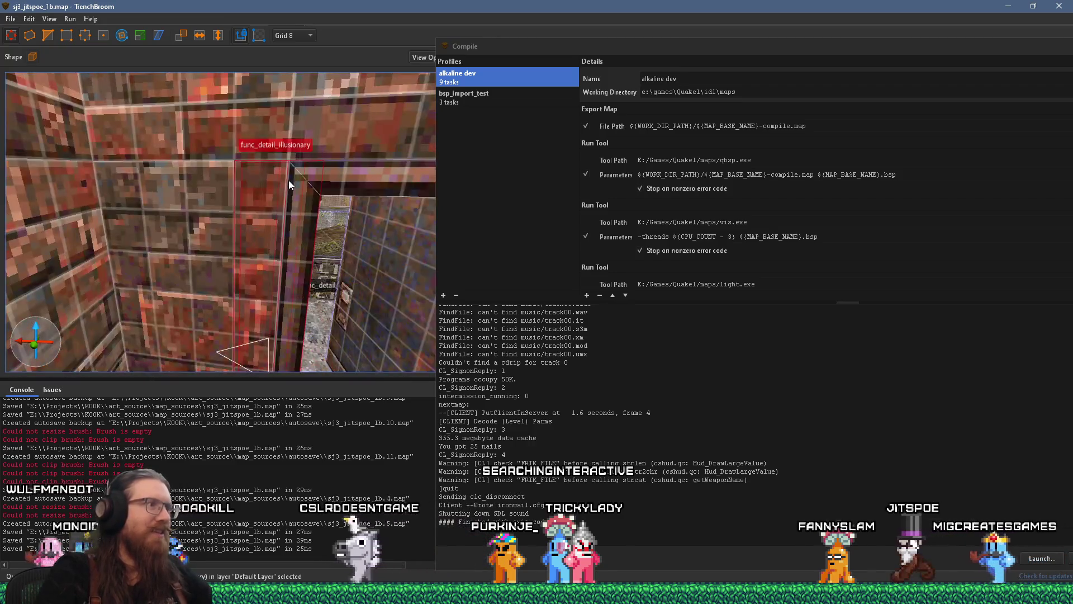
{"action": "left_click", "coordinate": [303, 37]}
{"action": "left_click", "coordinate": [296, 72]}
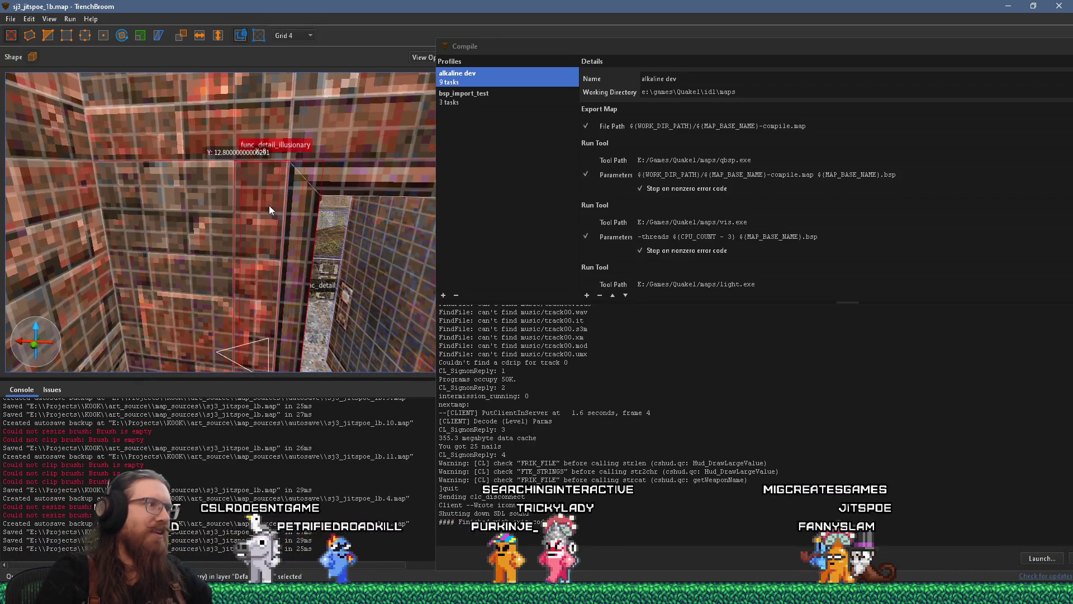
{"action": "key", "text": "Delete"}
Check the neighbouring wall brushes, clear the selection, and save the map.
{"action": "left_click", "coordinate": [230, 236]}
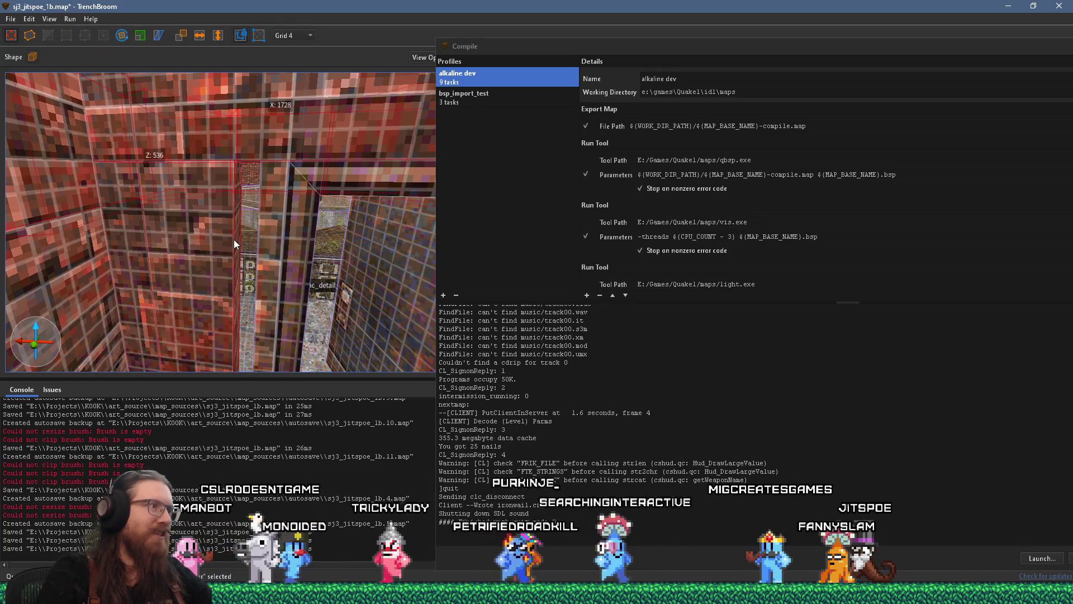
{"action": "left_click", "coordinate": [232, 238]}
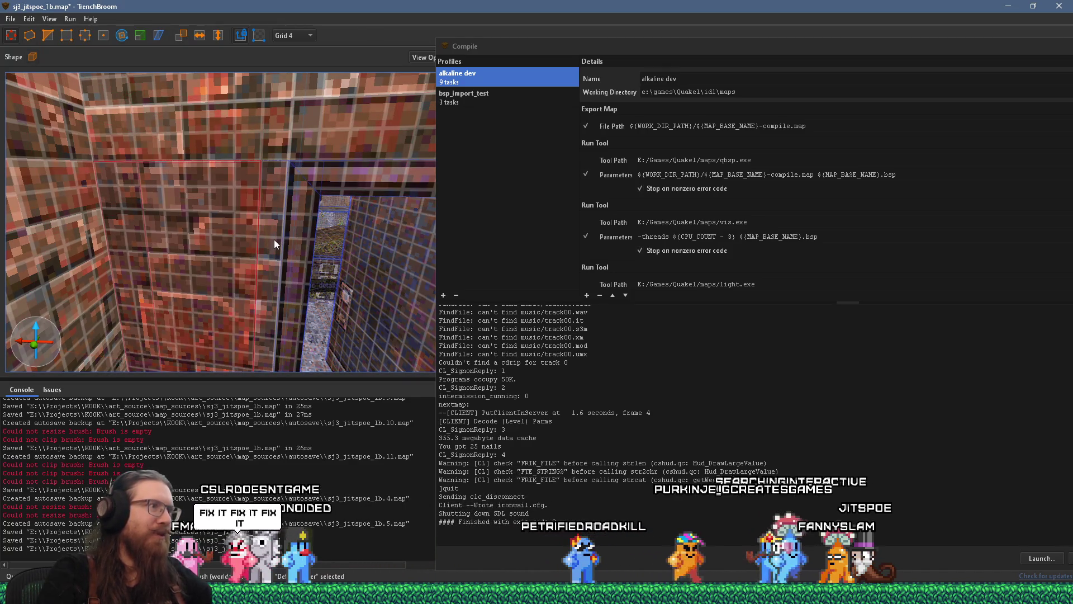
{"action": "key", "text": "Escape"}
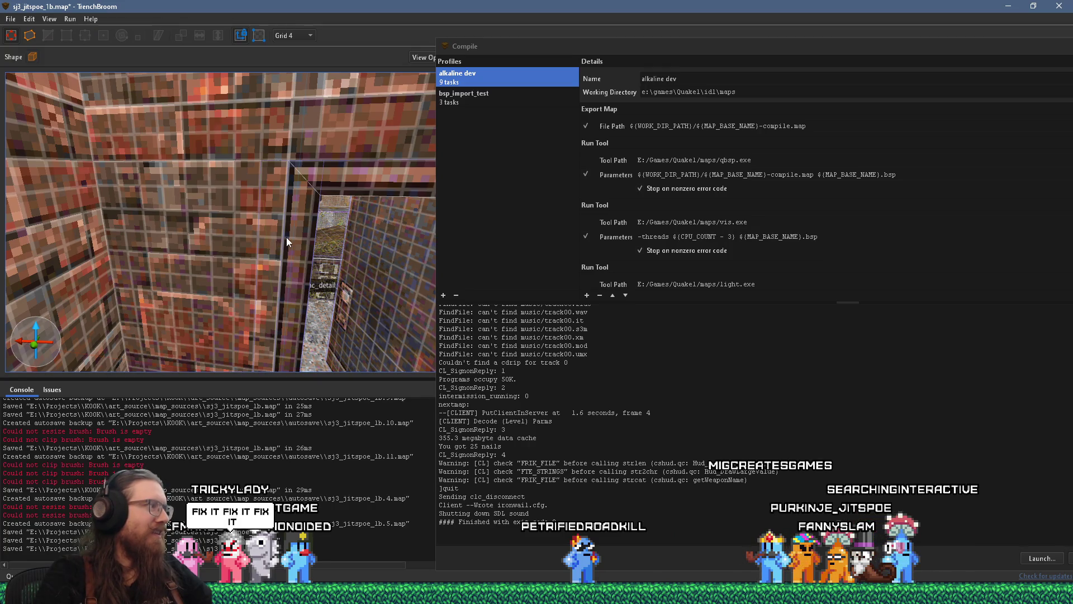
{"action": "left_click", "coordinate": [11, 19]}
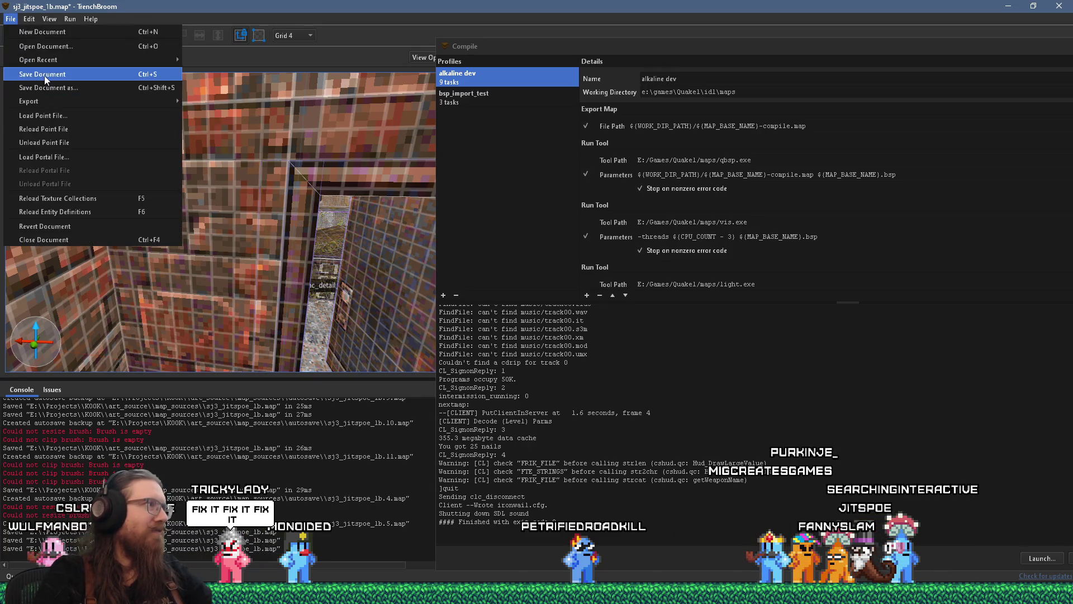
{"action": "left_click", "coordinate": [46, 74]}
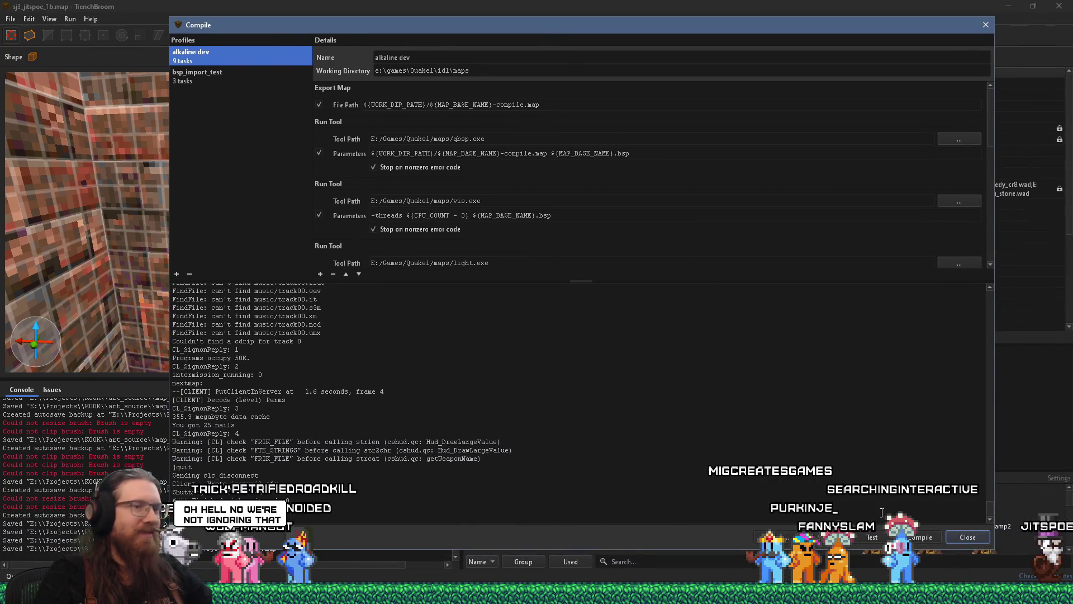
Start compiling the map with the alkaline dev profile, then switch over to Discord.
{"action": "left_click", "coordinate": [922, 538]}
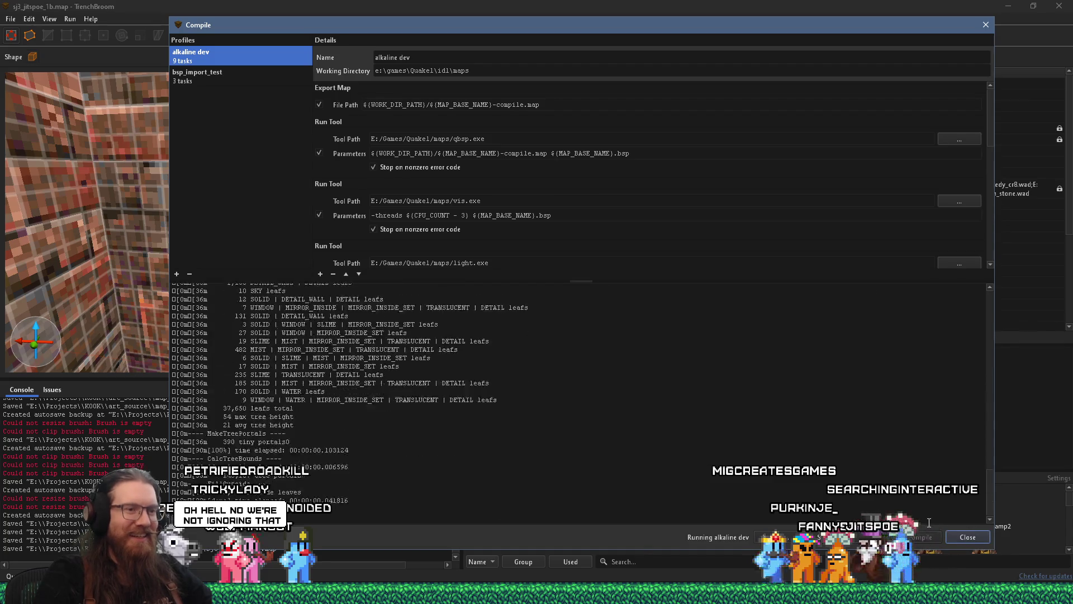
{"action": "mouse_move", "coordinate": [461, 593]}
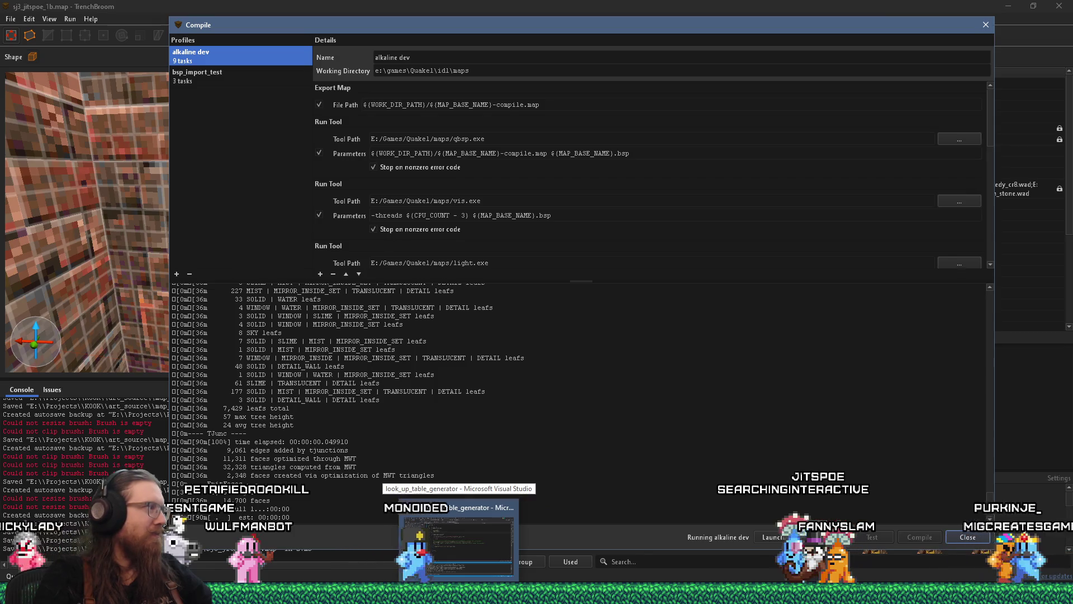
{"action": "key", "text": "alt+Tab"}
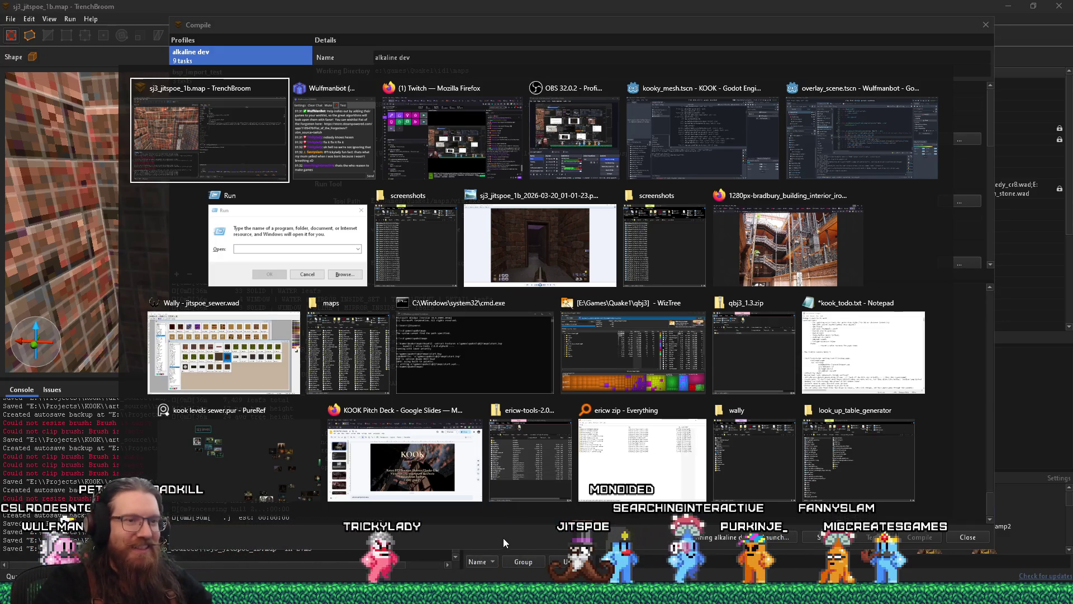
{"action": "key", "text": "alt"}
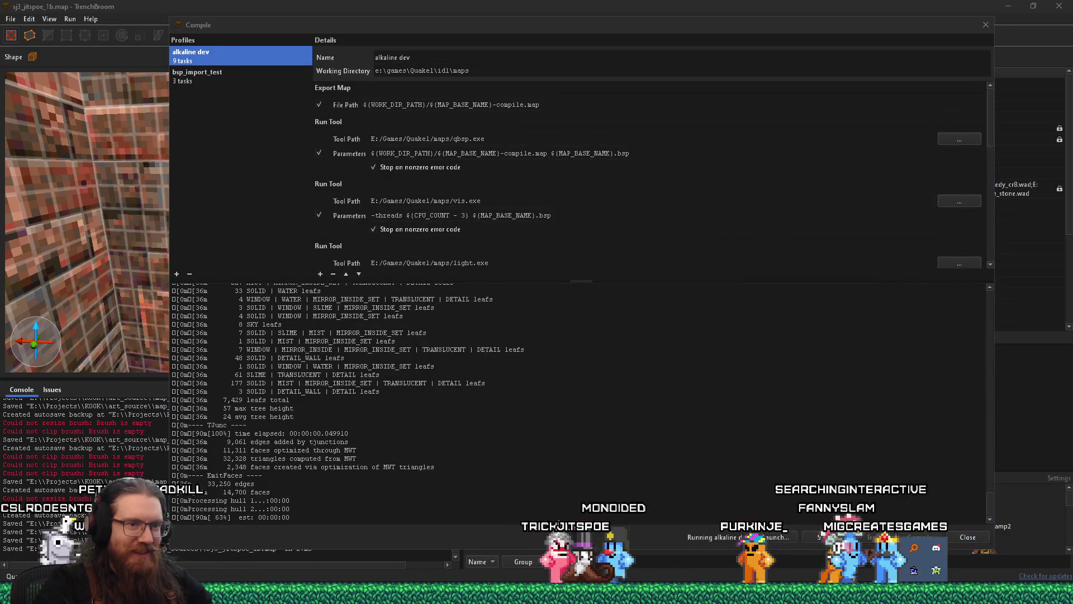
{"action": "key", "text": "alt+Tab"}
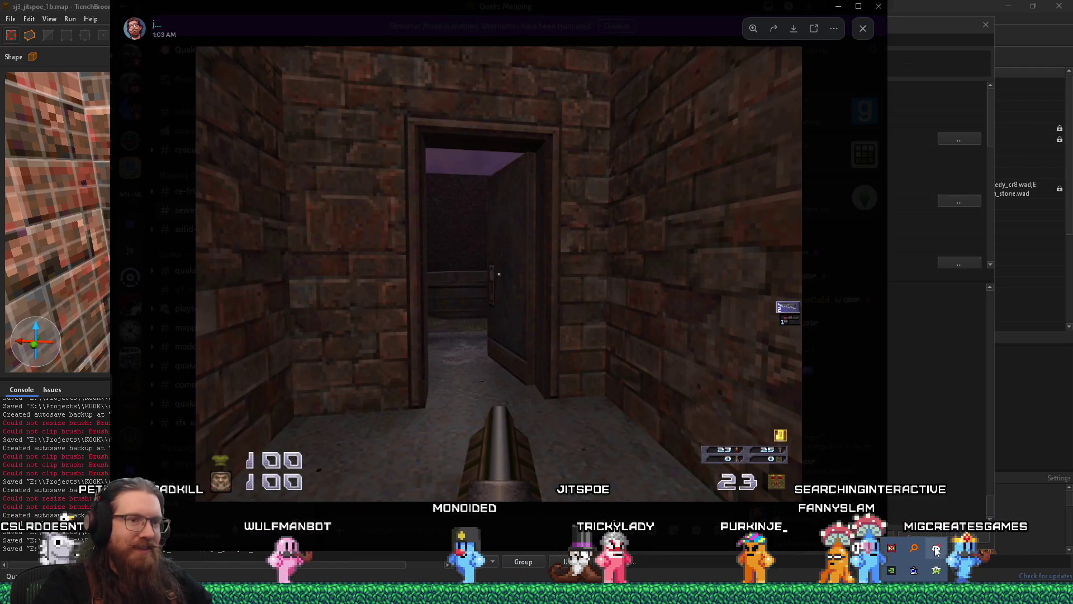
Close the screenshot viewer and playtest along the stone path, down the shaft, and up the stairs.
{"action": "key", "text": "Escape"}
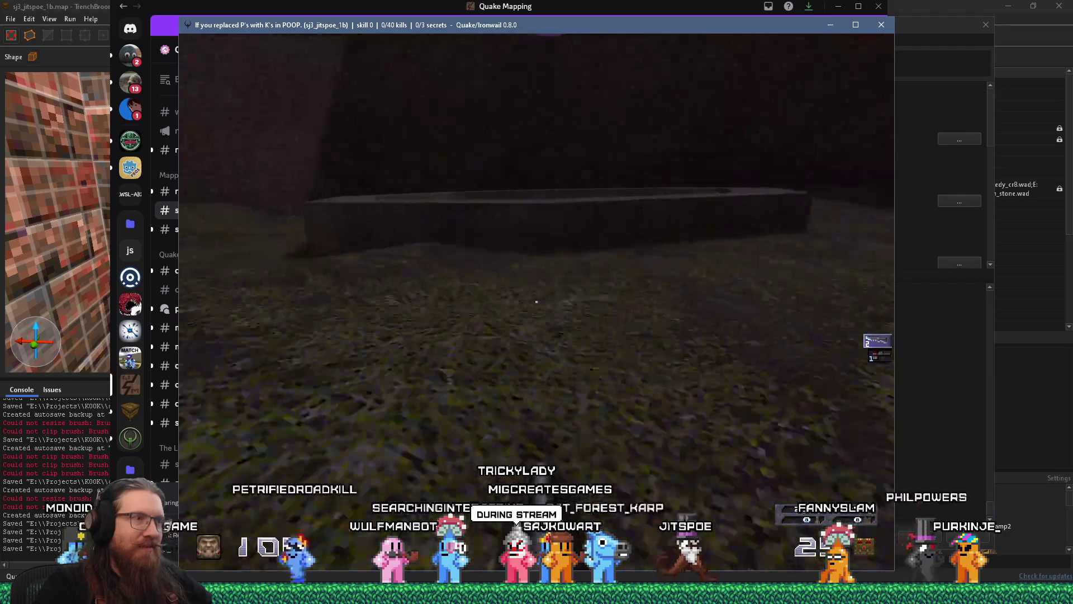
{"action": "key", "text": "w"}
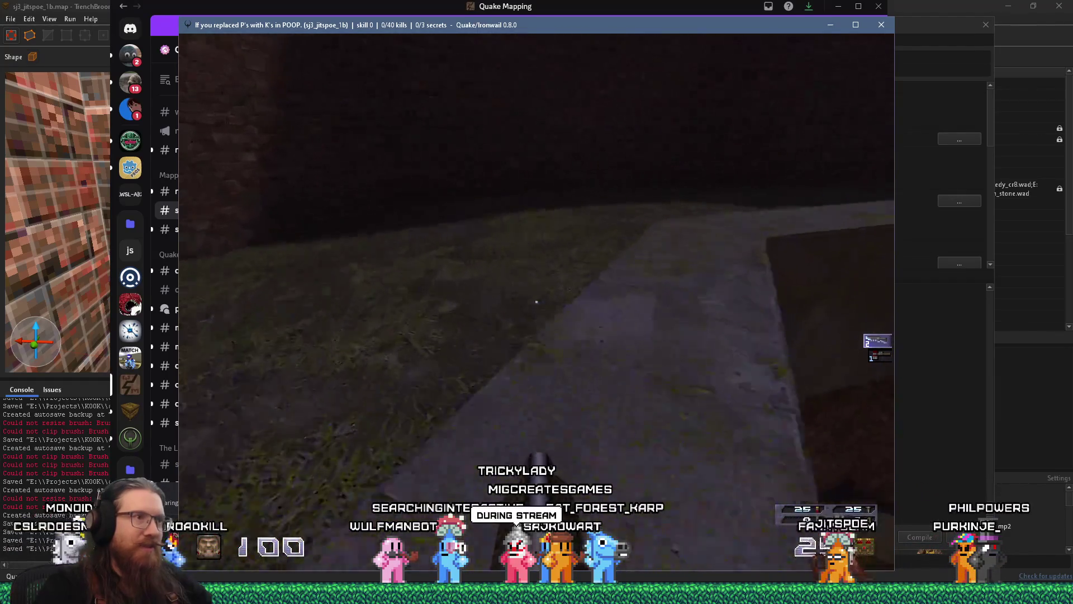
{"action": "key", "text": "w"}
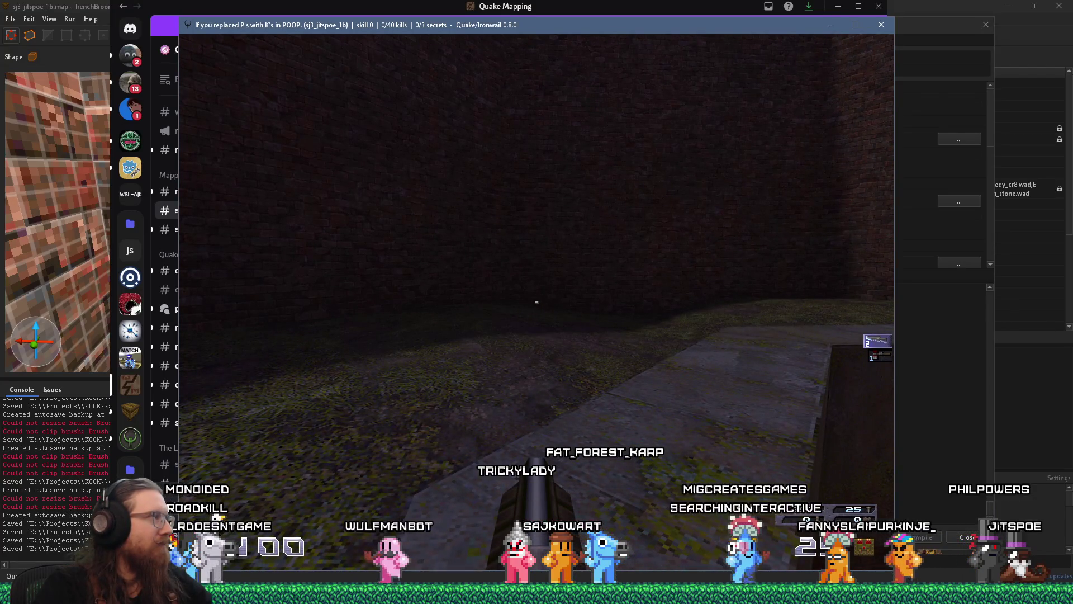
{"action": "key", "text": "w"}
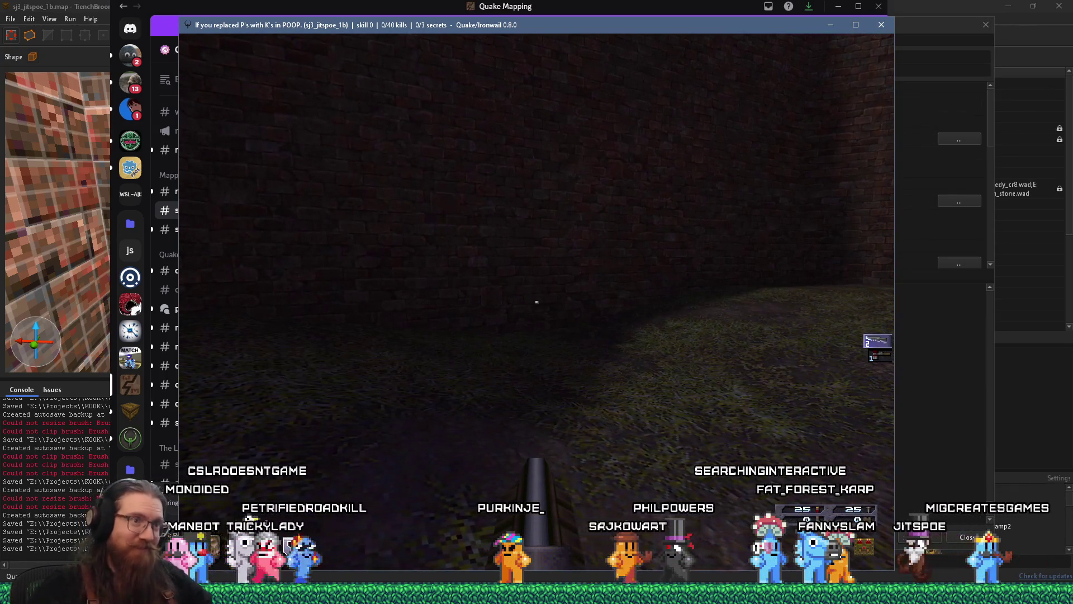
{"action": "mouse_move", "coordinate": [537, 302]}
{"action": "key", "text": "w"}
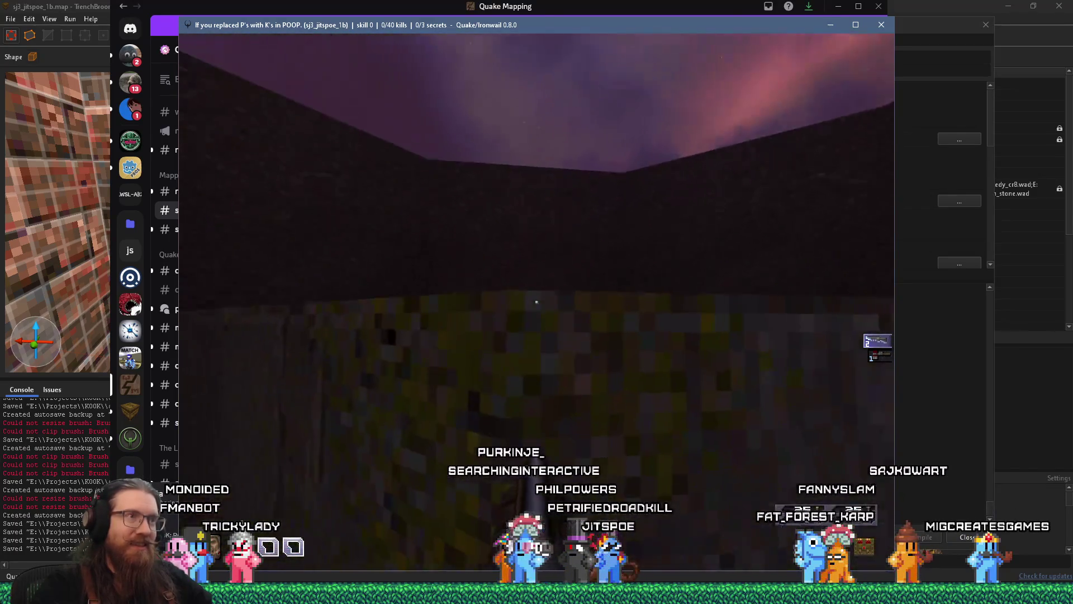
{"action": "key", "text": "w"}
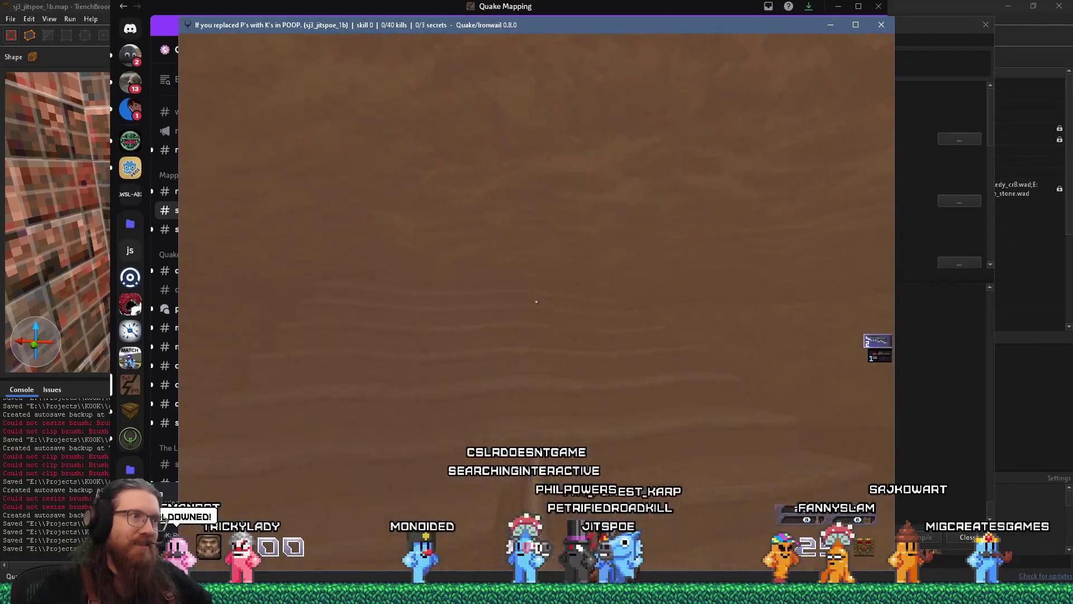
{"action": "key", "text": "w"}
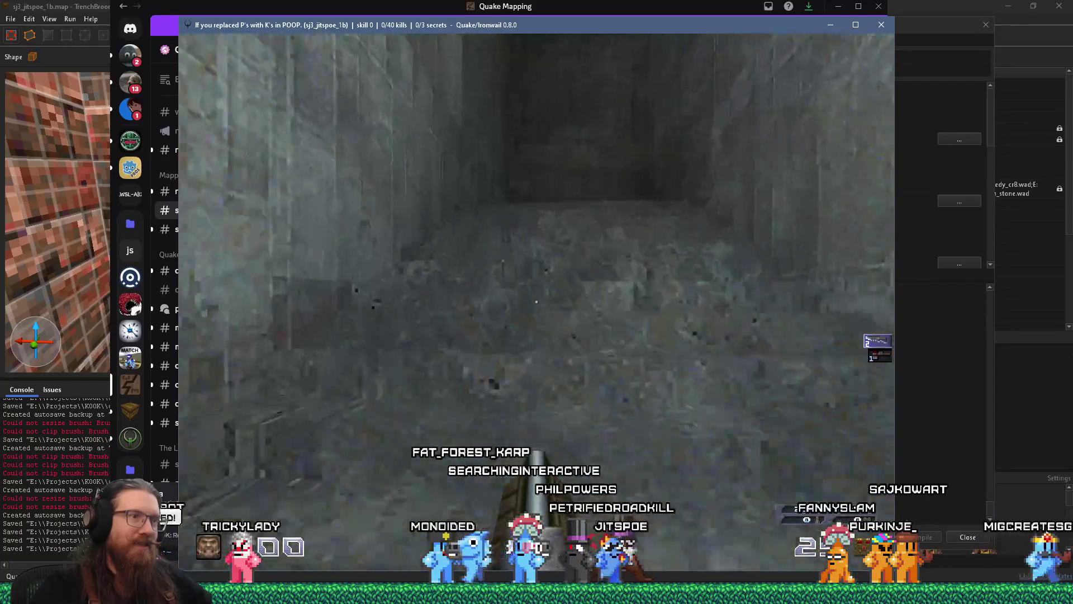
{"action": "key", "text": "w"}
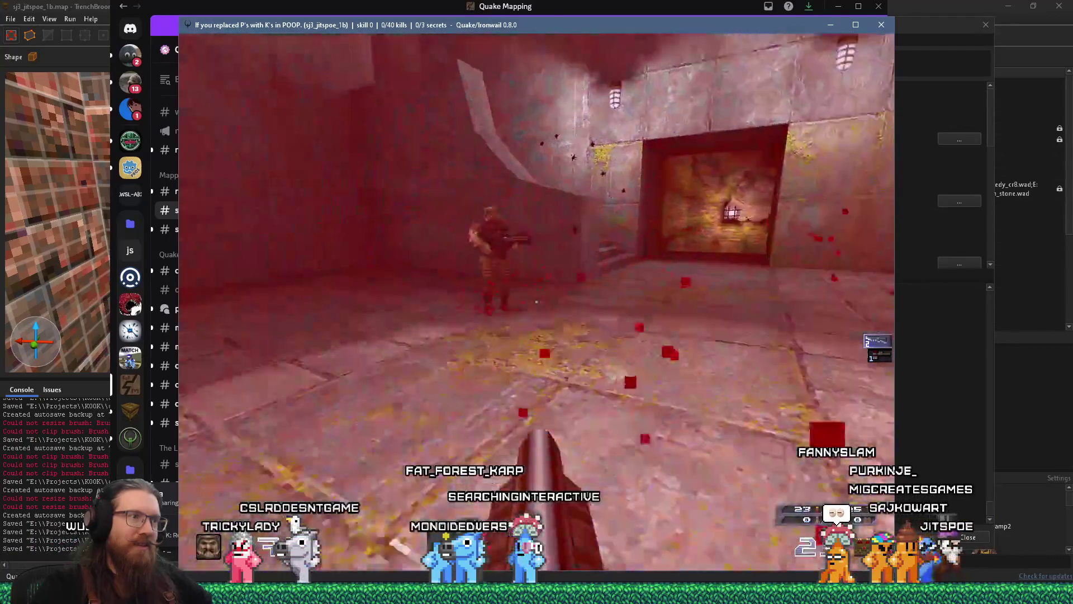
Bring down the game console, then return to Discord and enlarge the shared screenshot.
{"action": "key", "text": "grave"}
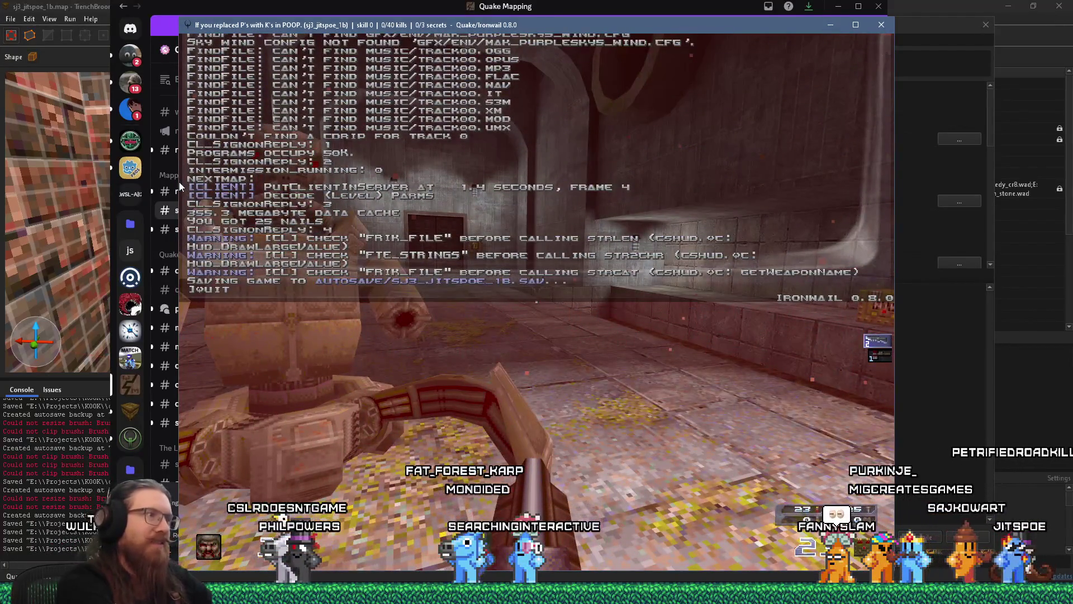
{"action": "left_click", "coordinate": [179, 182]}
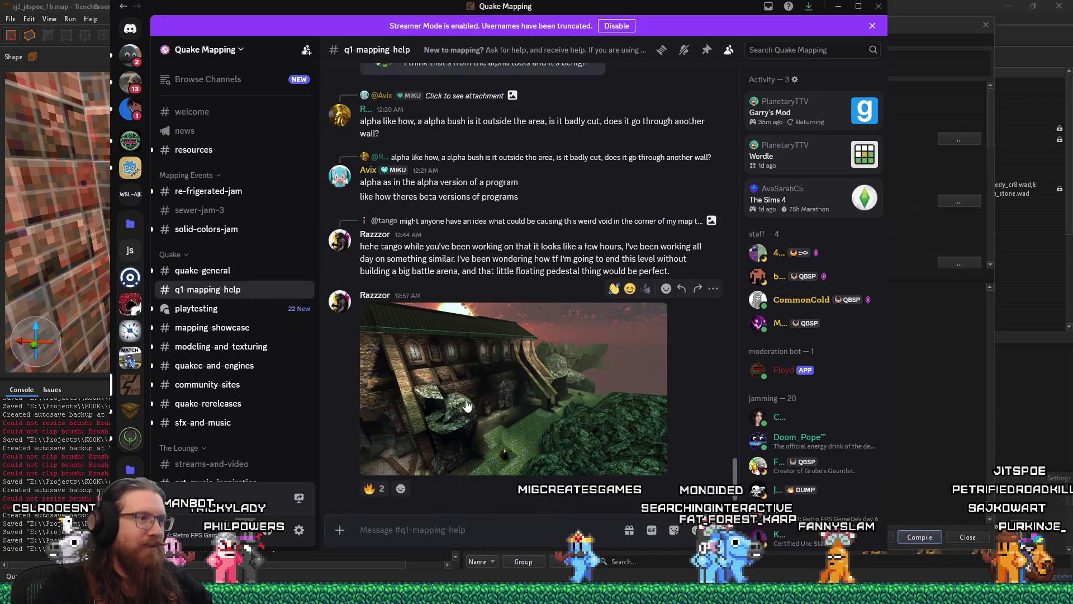
{"action": "left_click", "coordinate": [452, 409]}
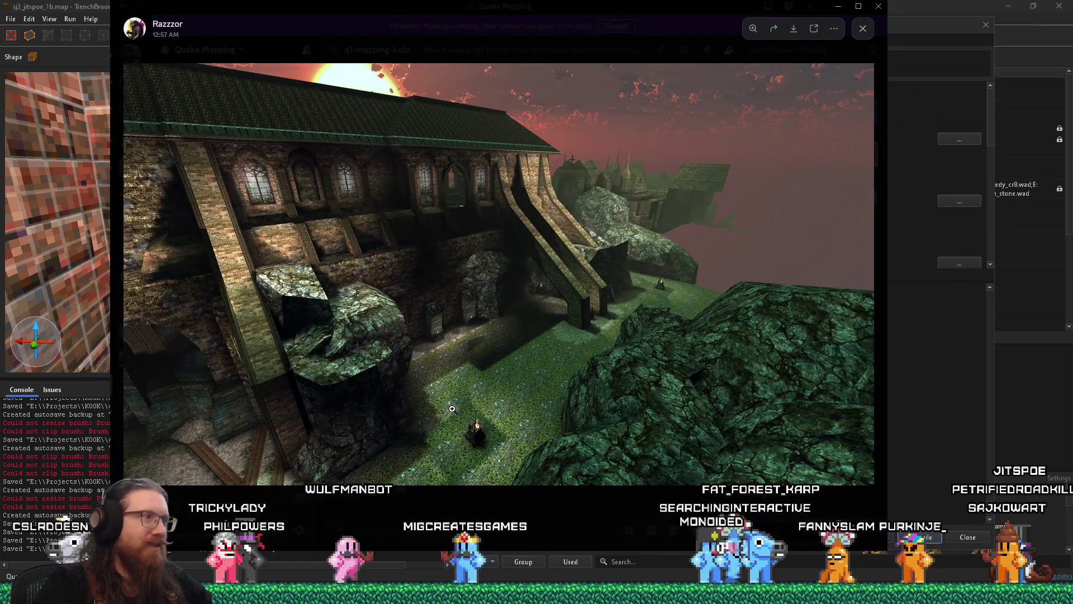
Zoom into the castle screenshot's windows, zoom back out, and close the image viewer.
{"action": "left_click", "coordinate": [356, 259]}
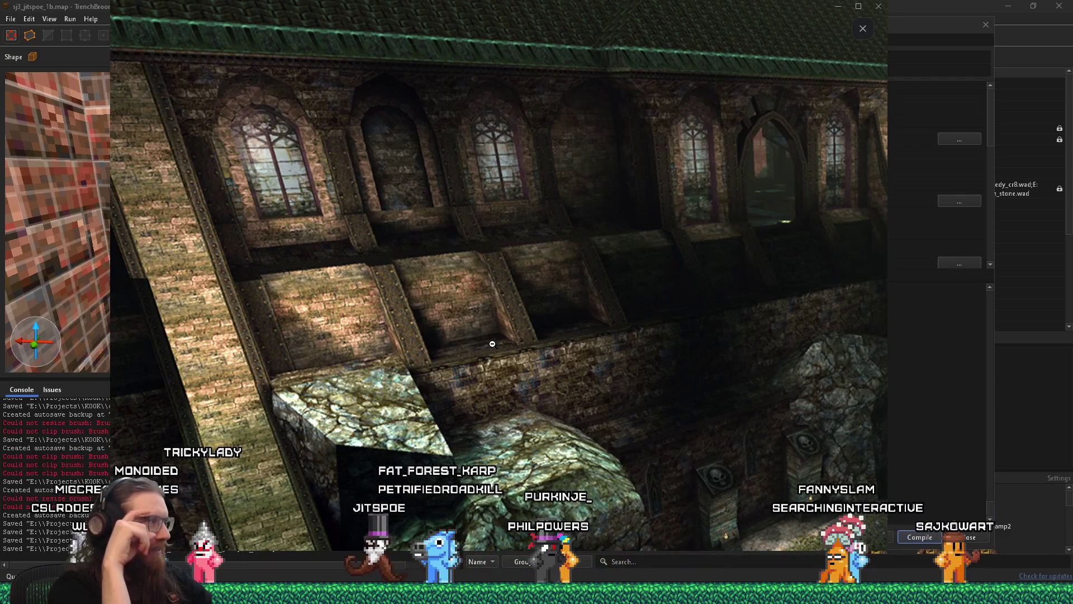
{"action": "left_click", "coordinate": [492, 344]}
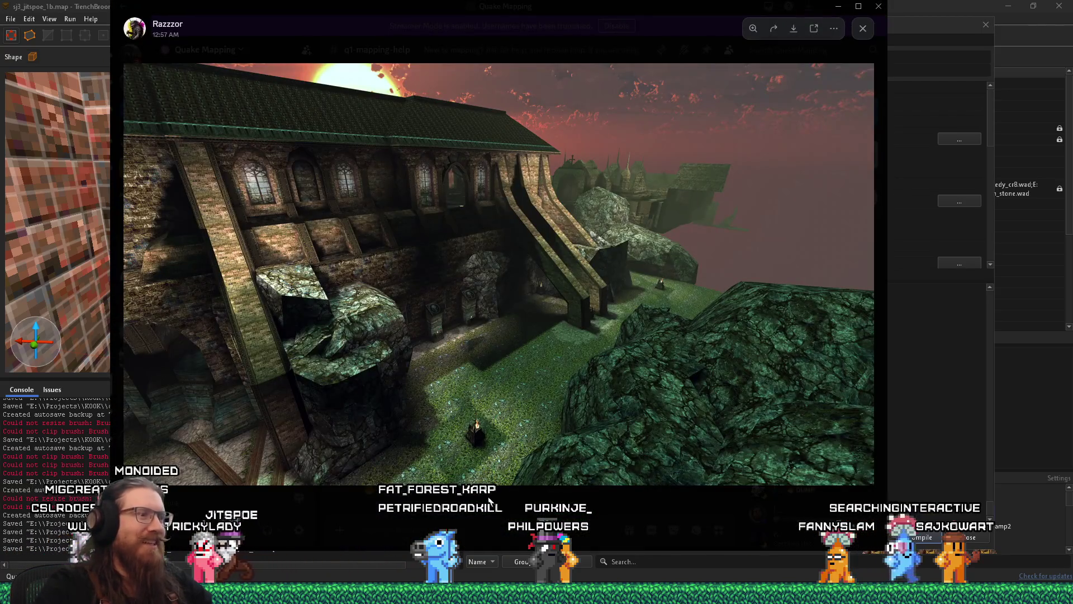
{"action": "left_click", "coordinate": [488, 500]}
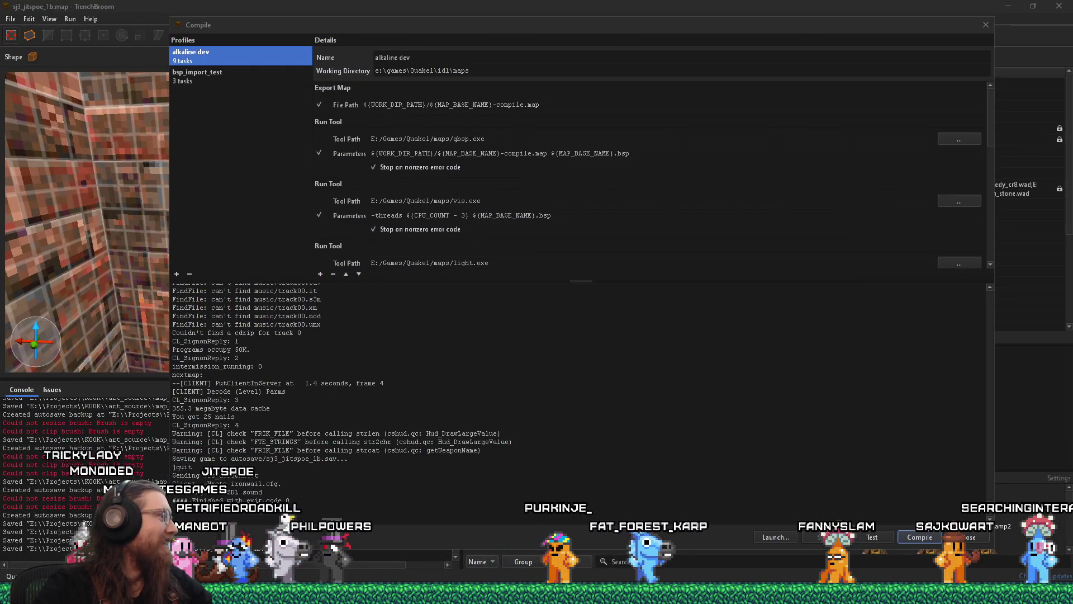
Copy the TikTok link from the Discord chat and bring Firefox to the front.
{"action": "mouse_move", "coordinate": [153, 291]}
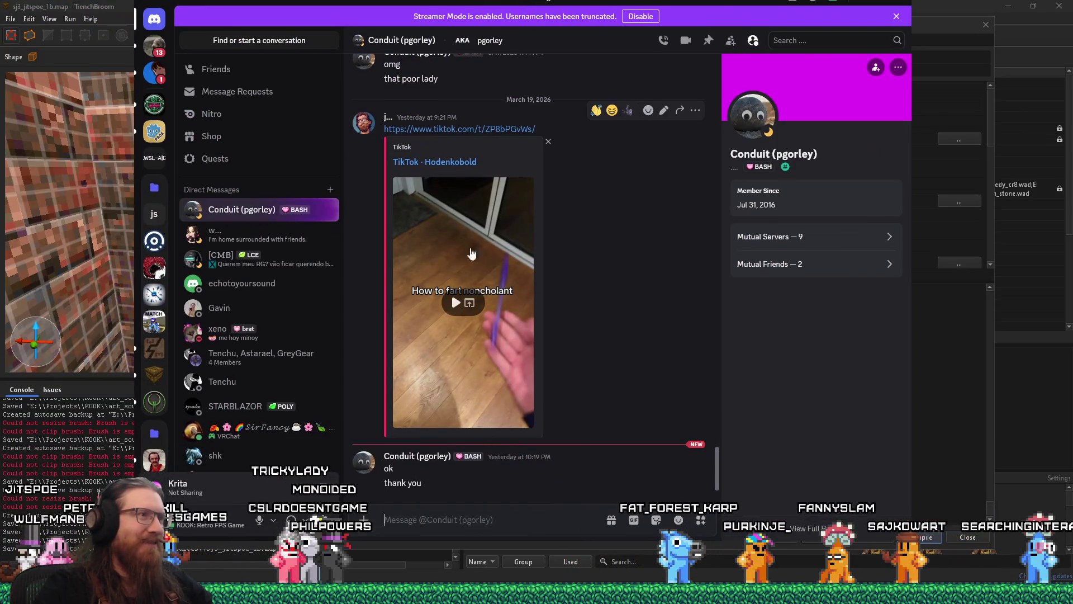
{"action": "right_click", "coordinate": [471, 131]}
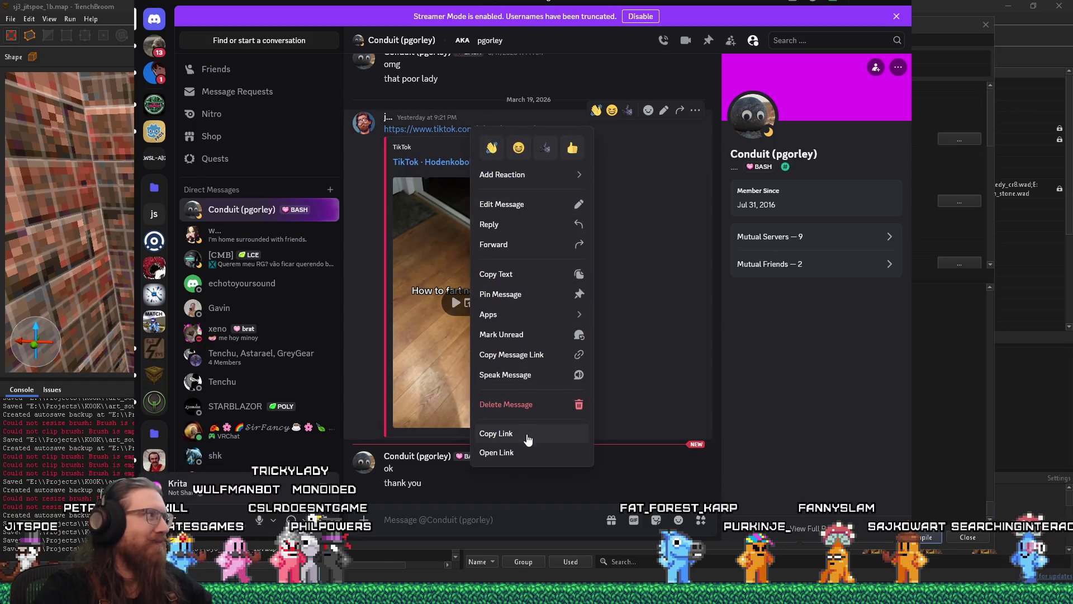
{"action": "left_click", "coordinate": [471, 432]}
{"action": "mouse_move", "coordinate": [1000, 592]}
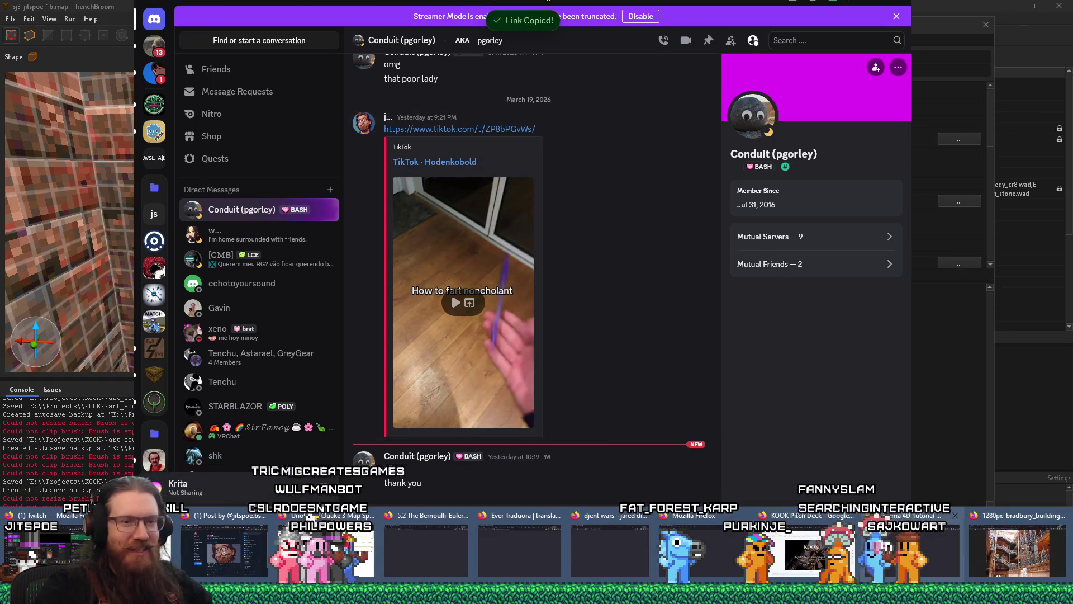
{"action": "left_click", "coordinate": [1004, 561]}
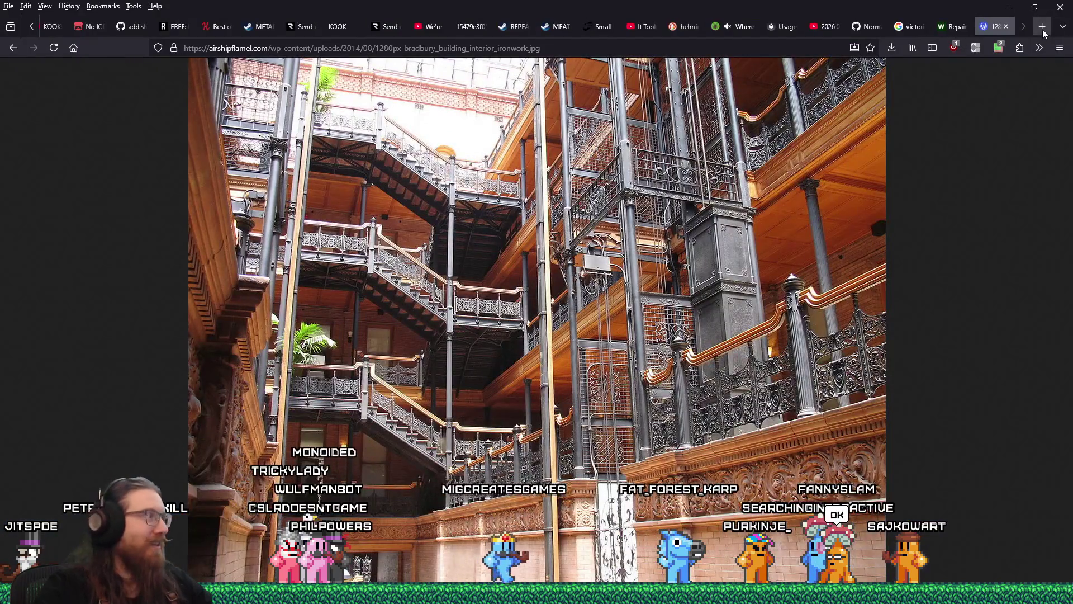
Open the copied TikTok link in a new Firefox tab.
{"action": "key", "text": "ctrl+t"}
{"action": "right_click", "coordinate": [423, 50]}
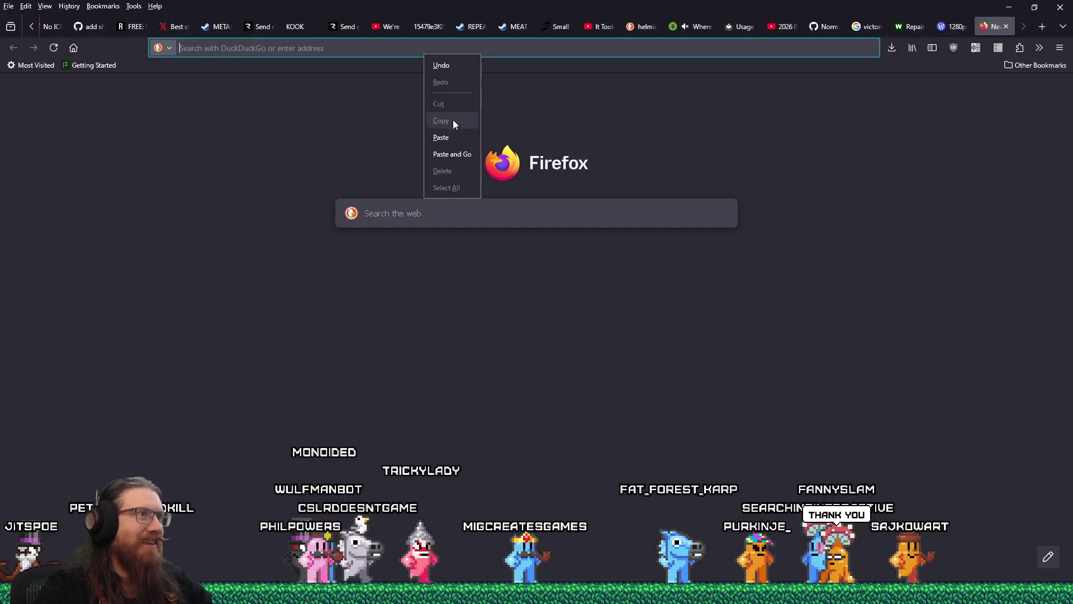
{"action": "left_click", "coordinate": [457, 136]}
{"action": "key", "text": "Return"}
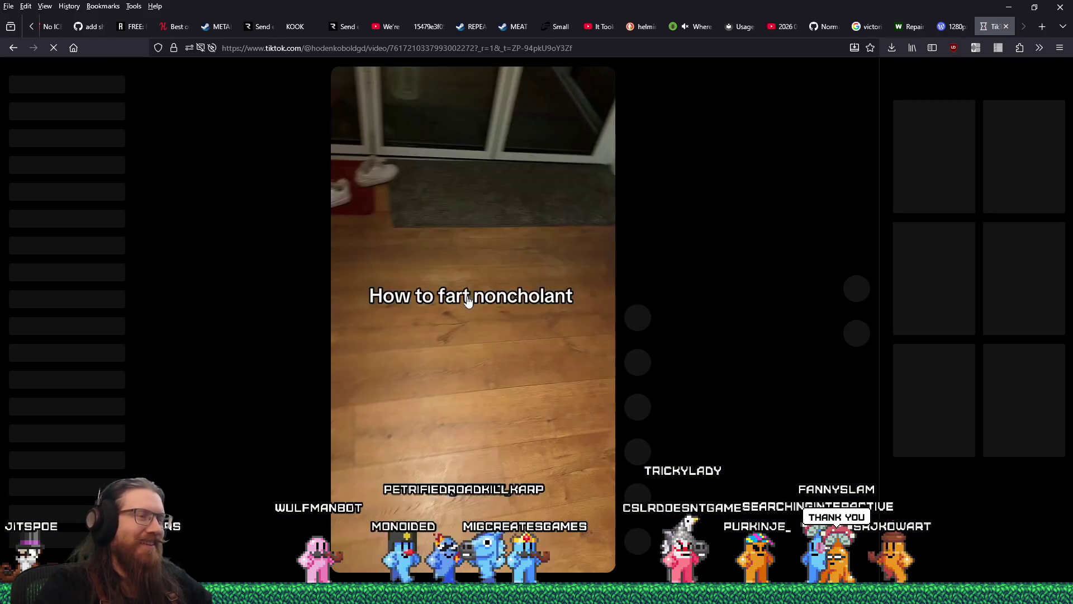
Like the TikTok video, pause and resume it, then close its tab.
{"action": "double_click", "coordinate": [491, 274]}
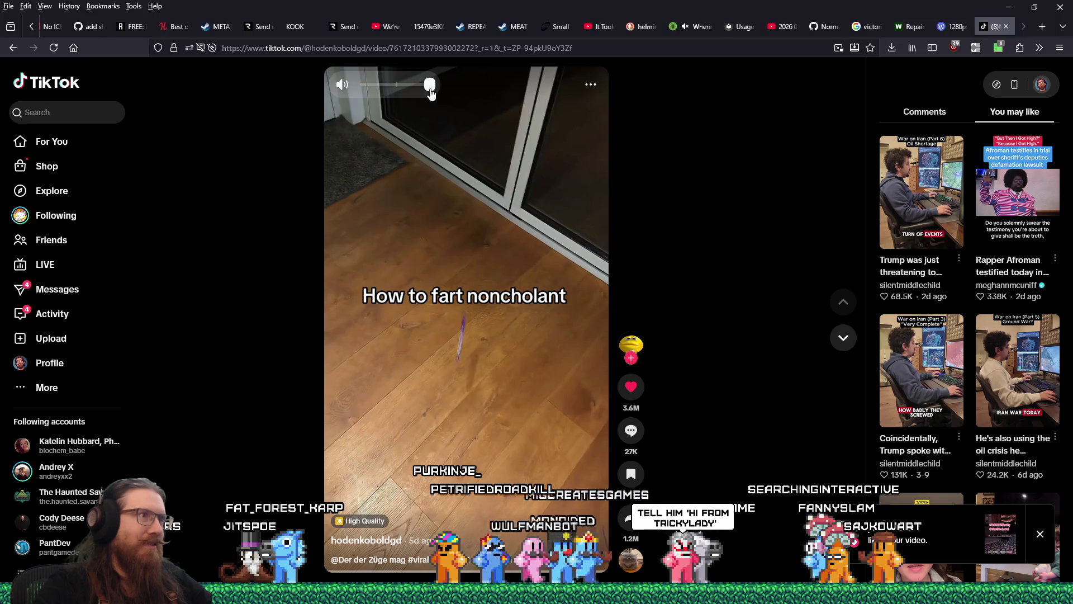
{"action": "right_click", "coordinate": [980, 26]}
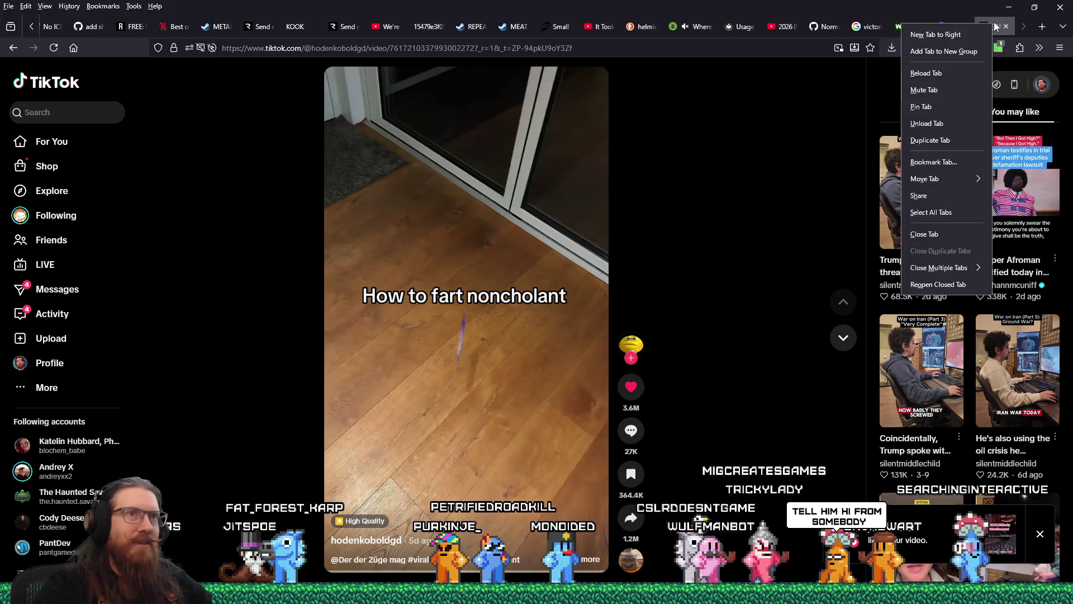
{"action": "left_click", "coordinate": [434, 391]}
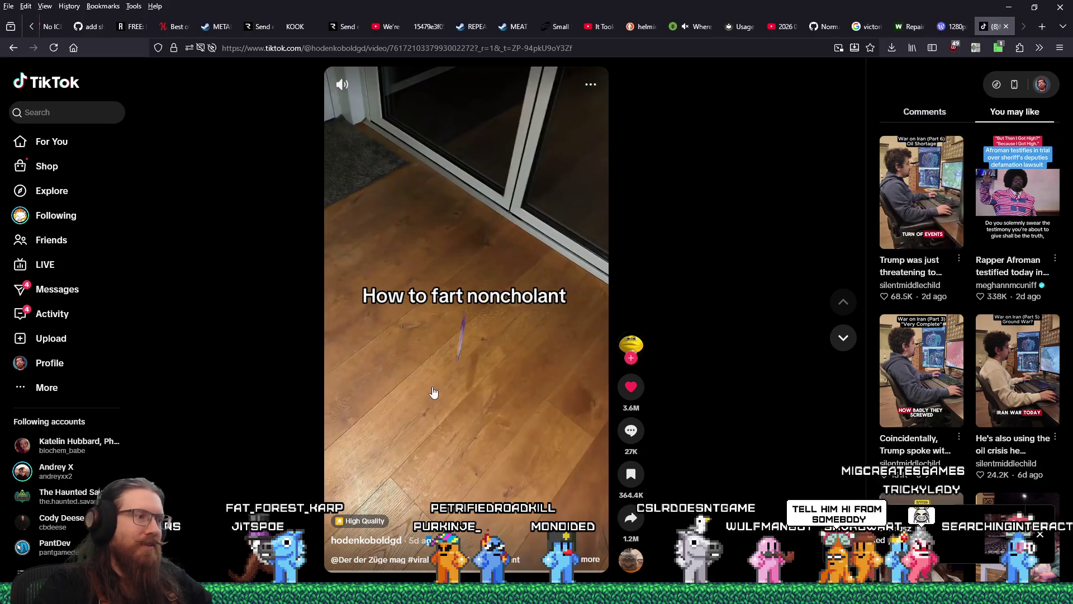
{"action": "left_click", "coordinate": [441, 403]}
{"action": "left_click", "coordinate": [465, 411]}
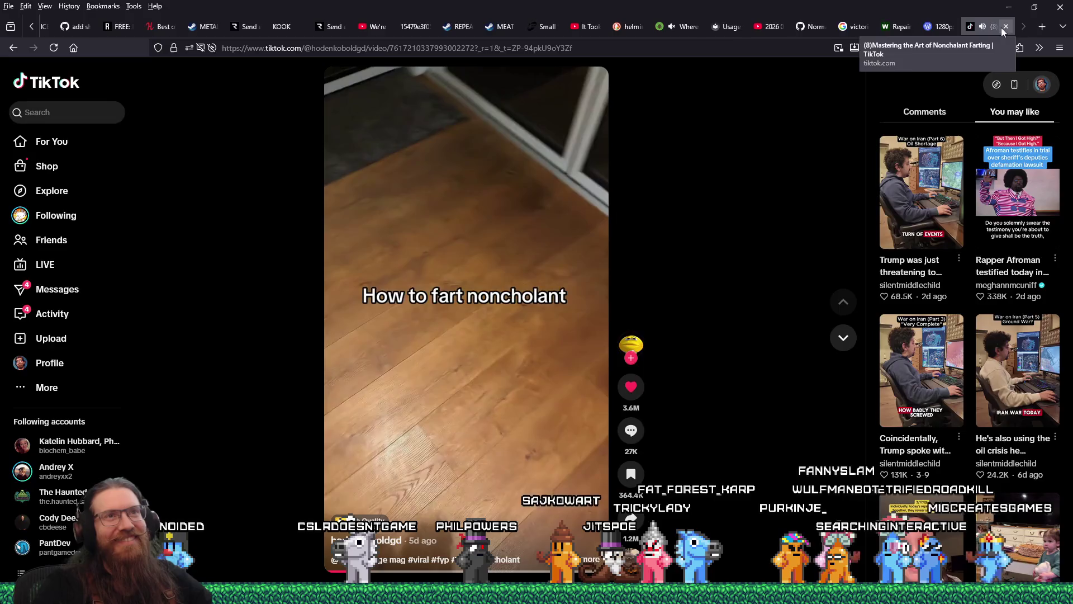
{"action": "left_click", "coordinate": [1002, 27]}
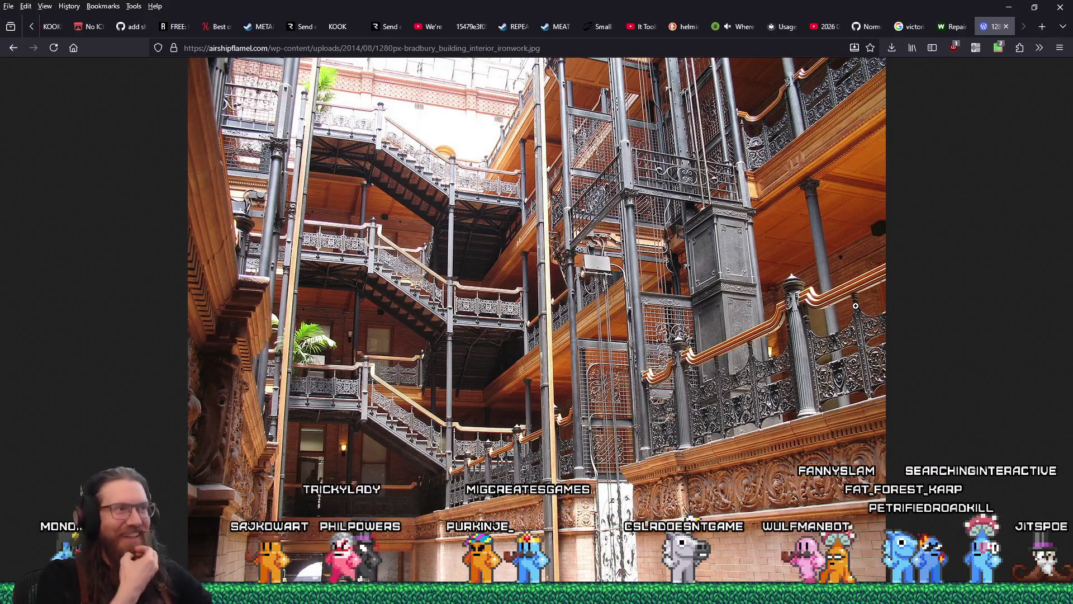
Cycle between Discord and the Bradbury image page, then bring the Quake Mapping Discord window forward.
{"action": "key", "text": "alt+Tab"}
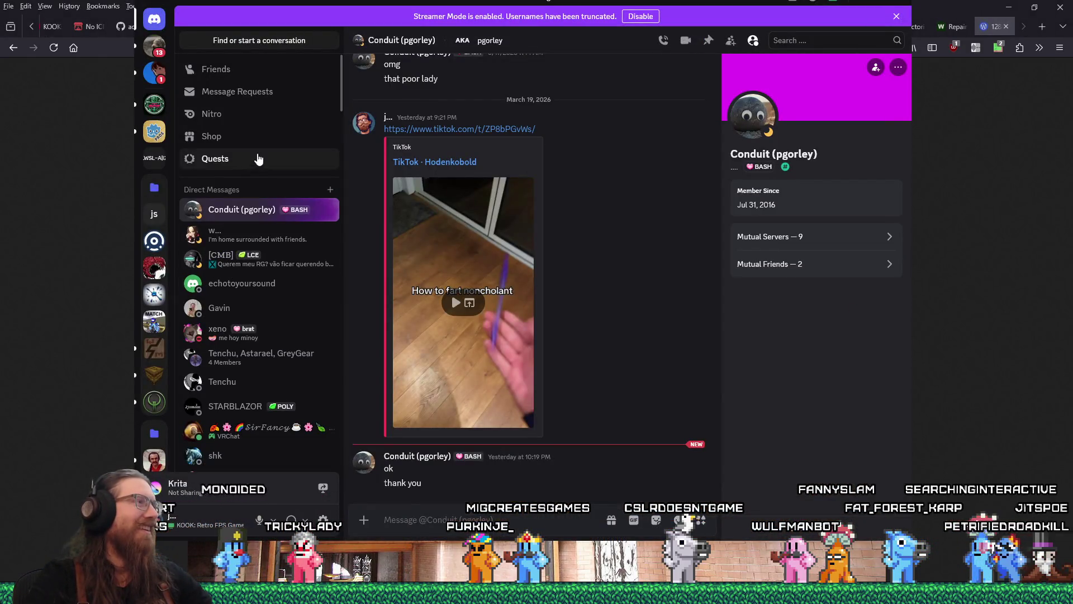
{"action": "key", "text": "alt+Tab"}
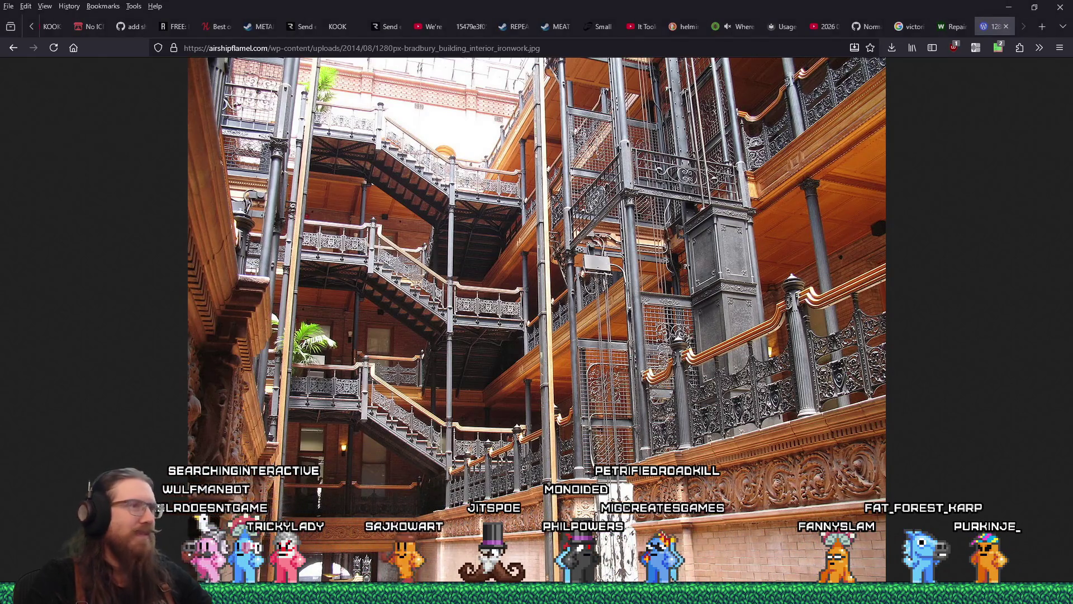
{"action": "key", "text": "alt+Tab"}
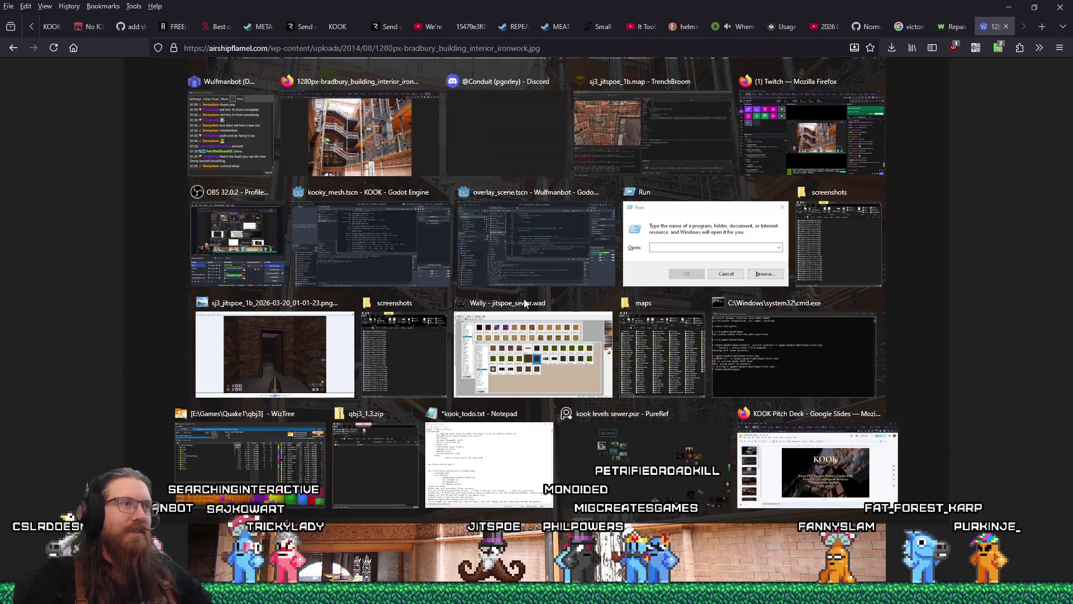
{"action": "key", "text": "Escape"}
{"action": "key", "text": "alt+Tab"}
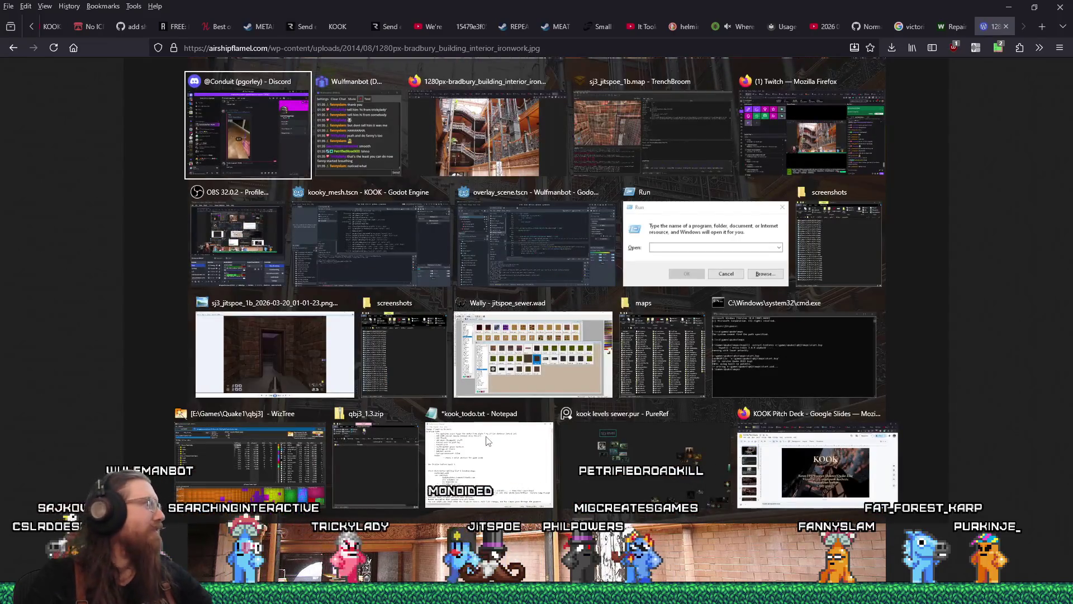
{"action": "key", "text": "shift+Tab"}
{"action": "key", "text": "Escape"}
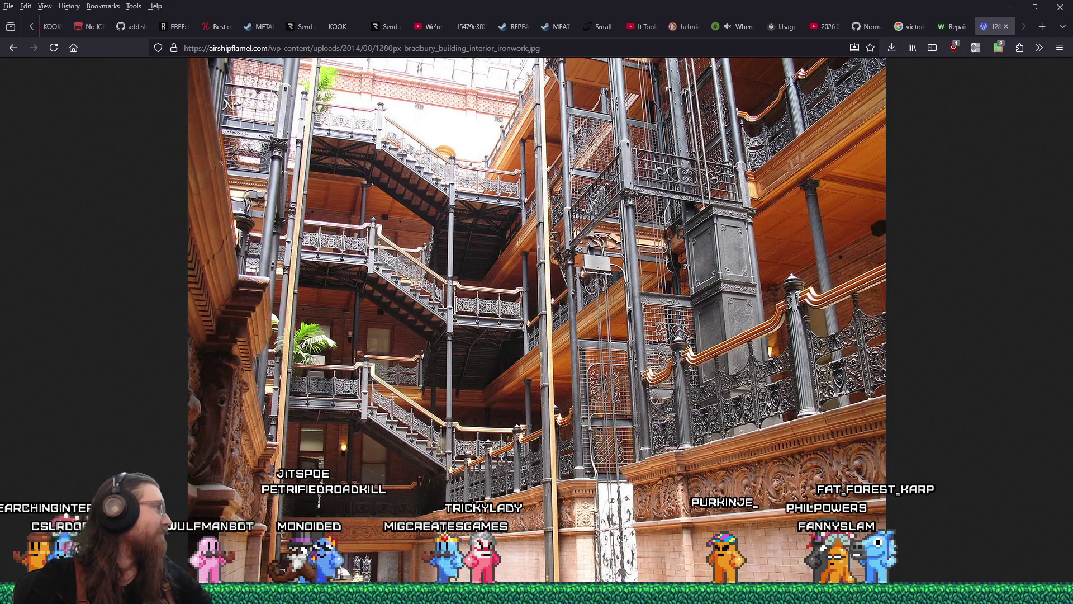
{"action": "key", "text": "alt+Tab"}
{"action": "left_click_drag", "start_coordinate": [512, 19], "coordinate": [507, 13]}
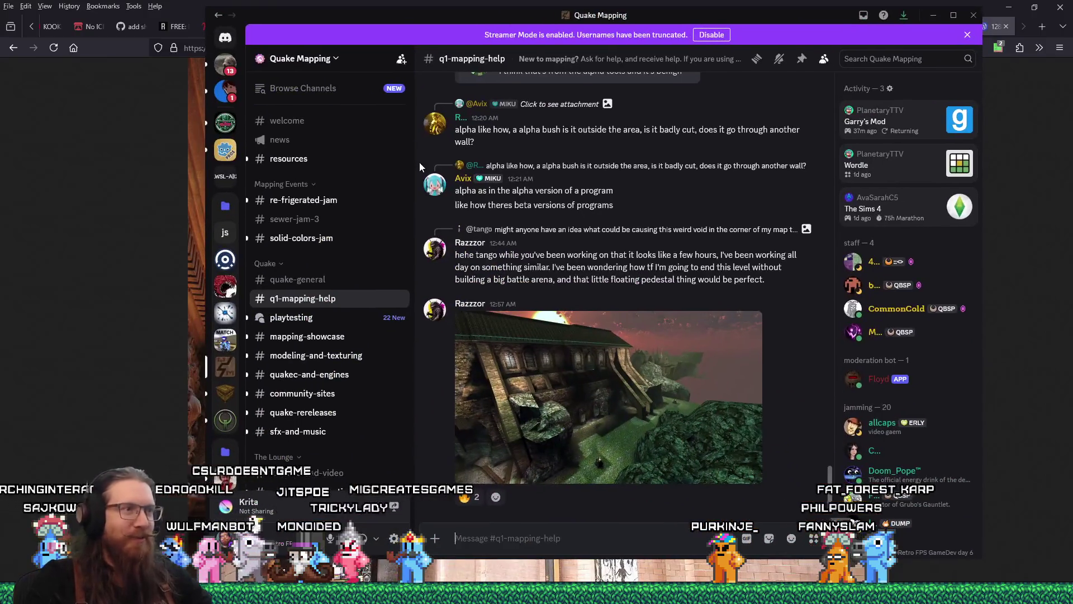
{"action": "left_click", "coordinate": [609, 403]}
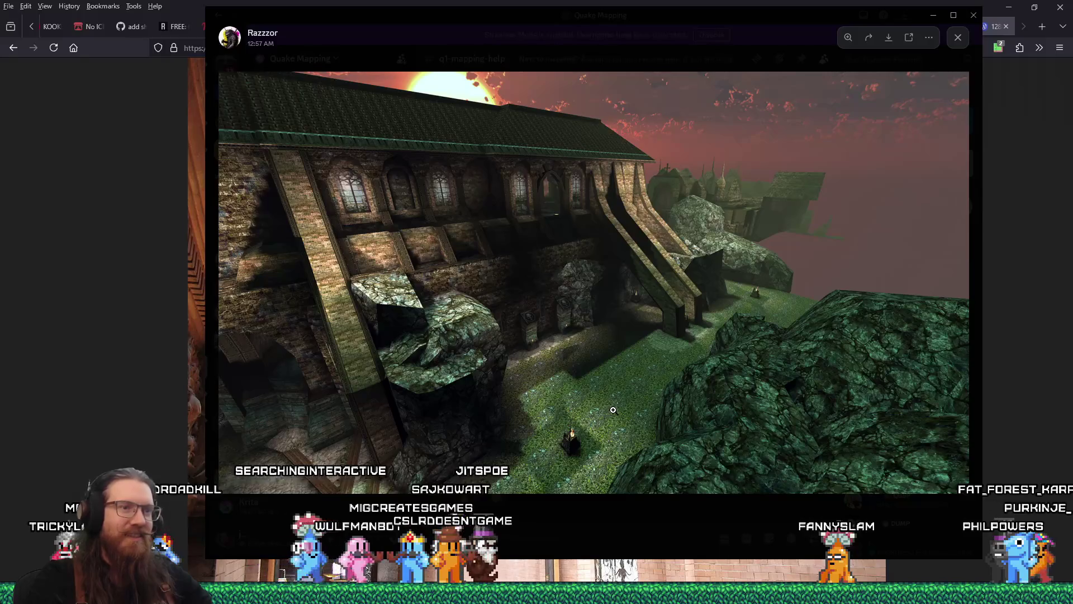
{"action": "left_click", "coordinate": [851, 438]}
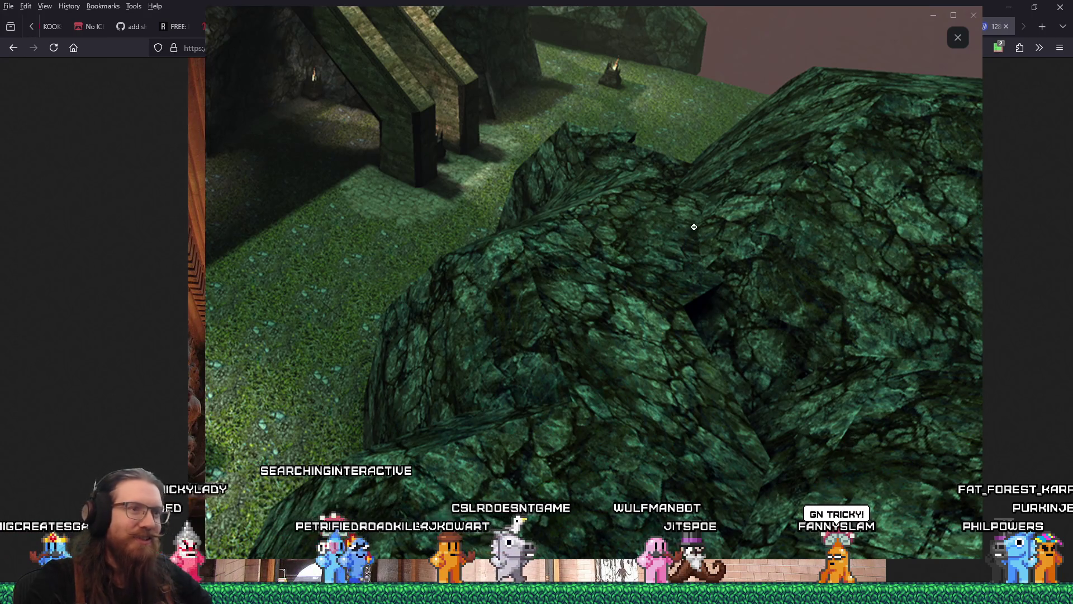
{"action": "left_click", "coordinate": [763, 266]}
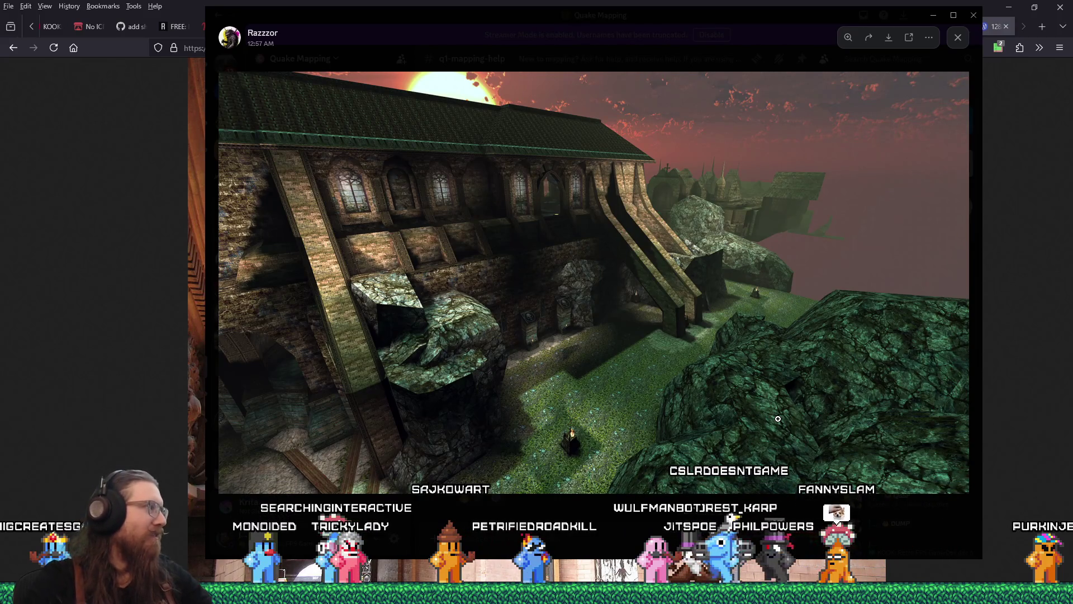
{"action": "left_click", "coordinate": [610, 440]}
{"action": "left_click", "coordinate": [610, 439]}
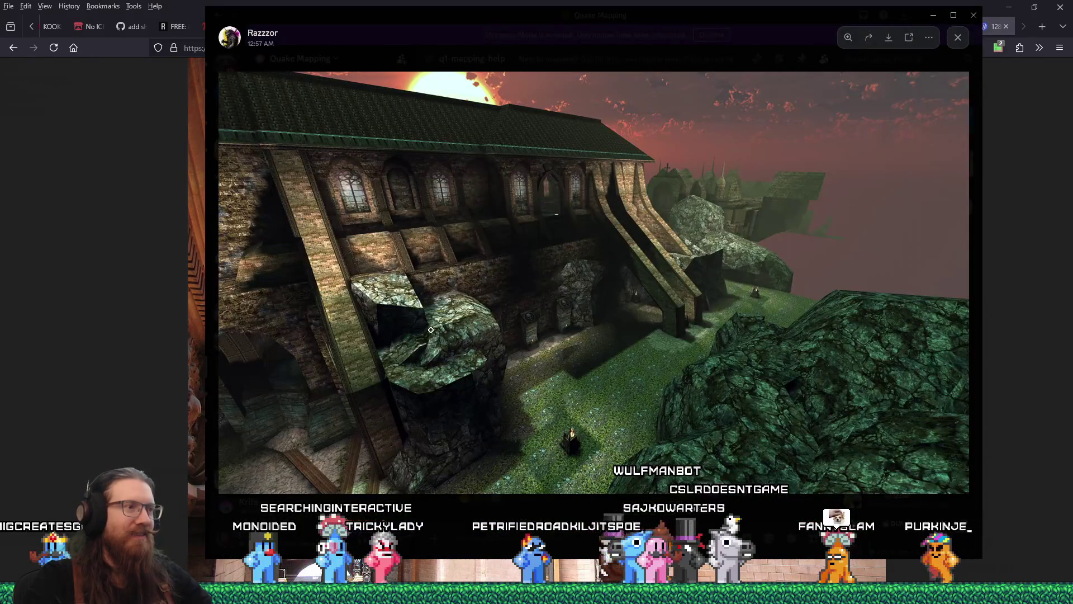
{"action": "left_click", "coordinate": [415, 321]}
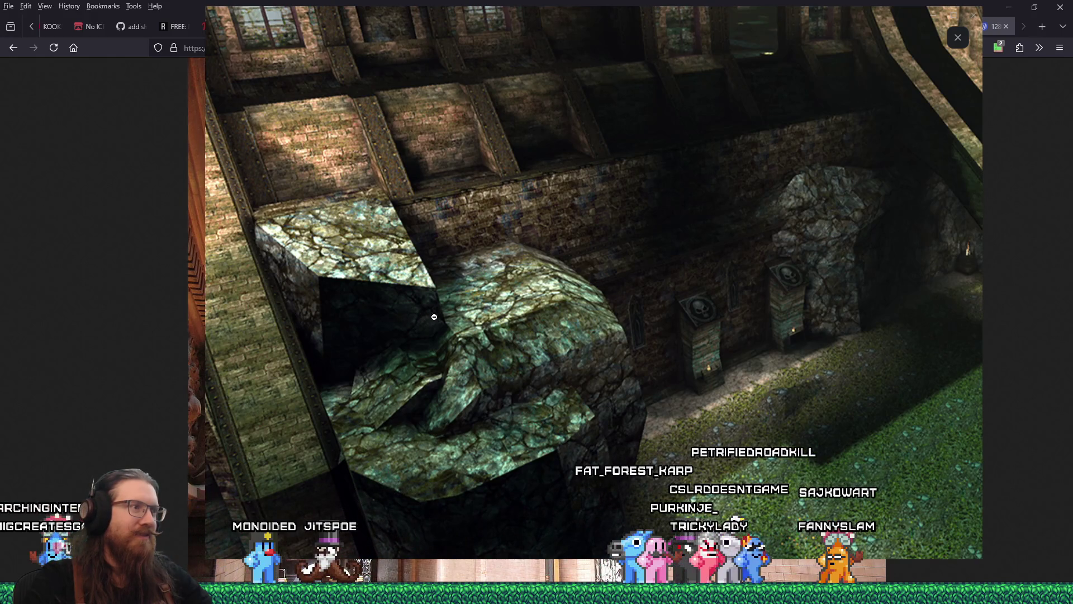
{"action": "left_click", "coordinate": [548, 344]}
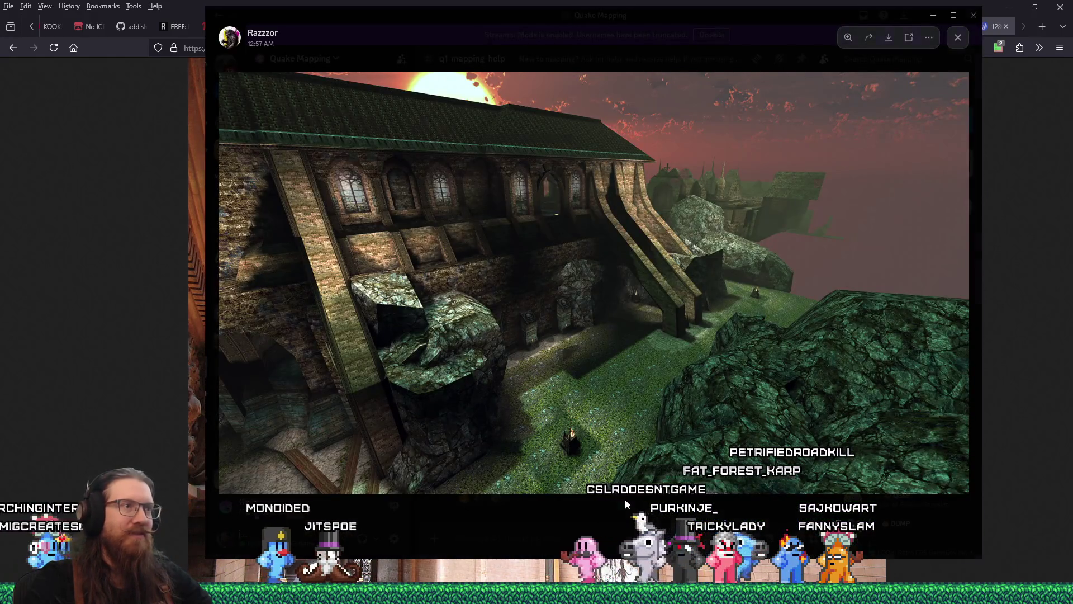
{"action": "left_click", "coordinate": [625, 499]}
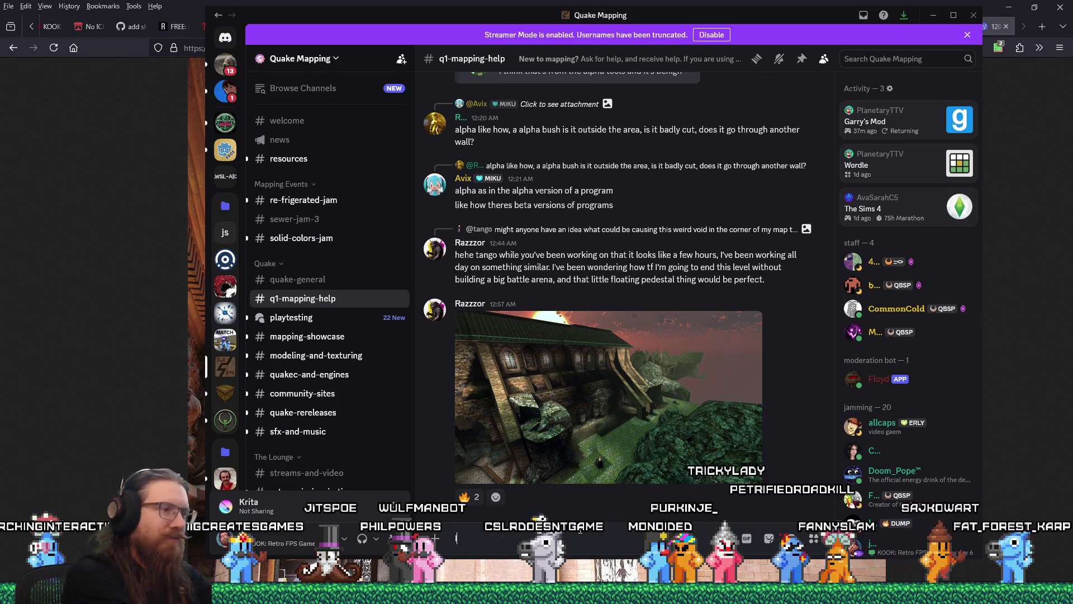
Post a question about spawning a quad in a locker lacking clearance, then return to Firefox.
{"action": "type", "text": "Is there a way to allow stuff "}
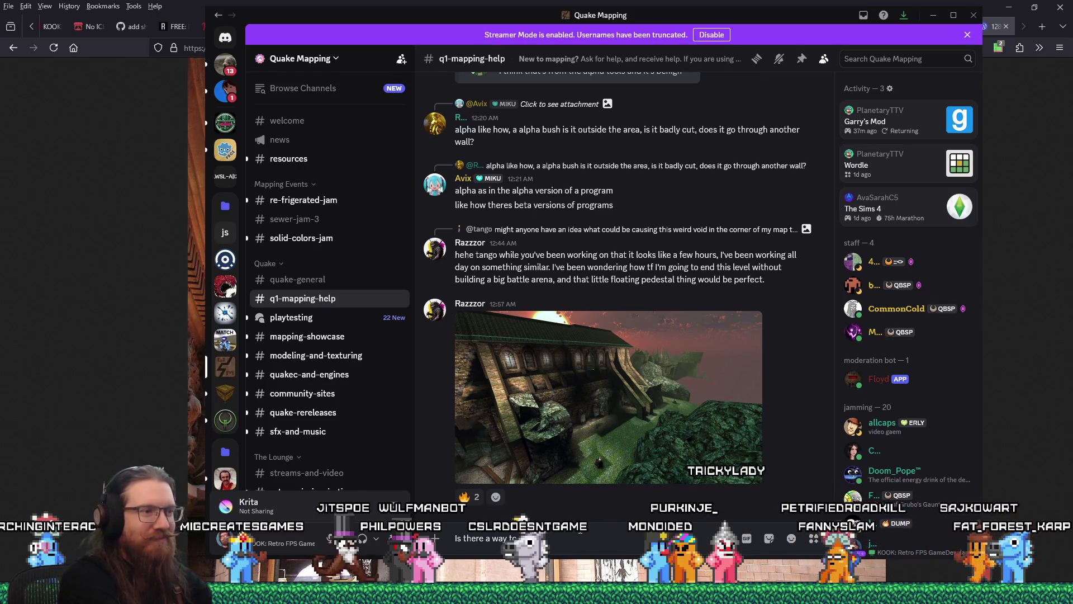
{"action": "type", "text": "to spawn in are"}
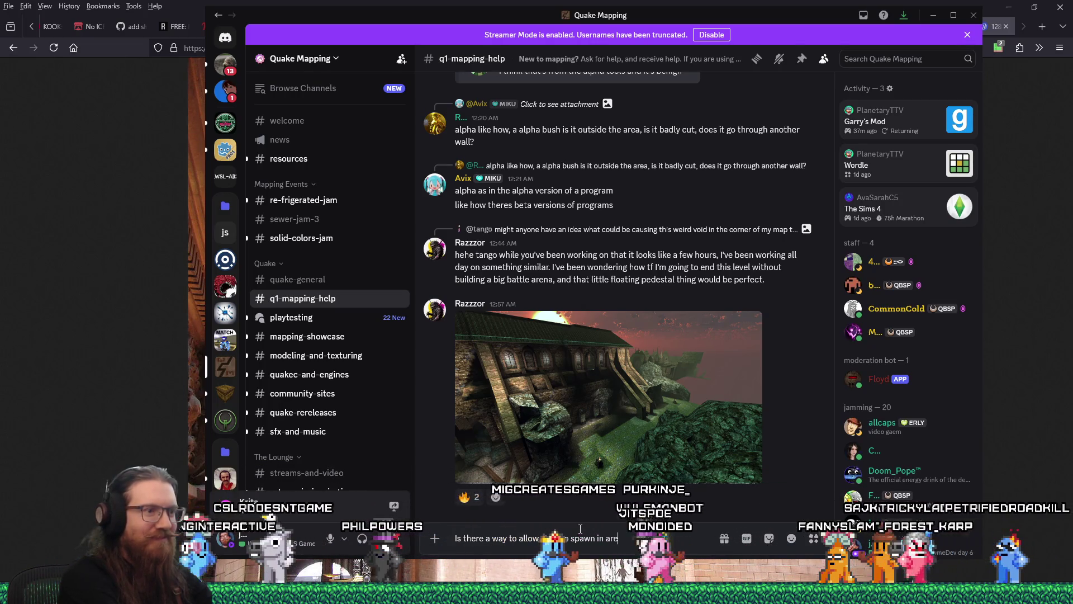
{"action": "type", "text": "as that don't have enoug"}
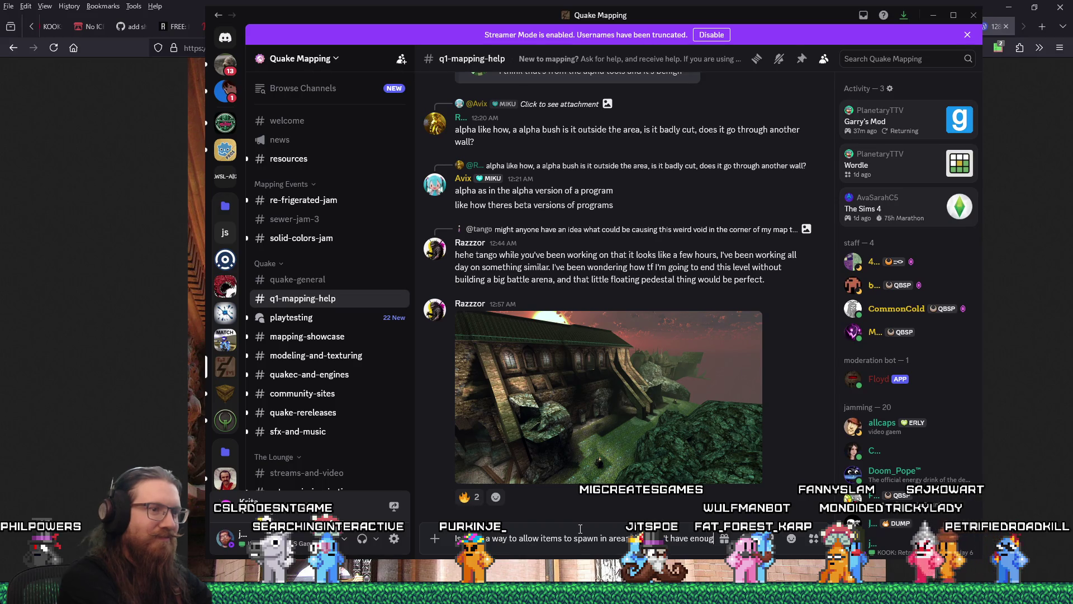
{"action": "type", "text": "h clearance"}
{"action": "type", "text": "?  I wanted to sp"}
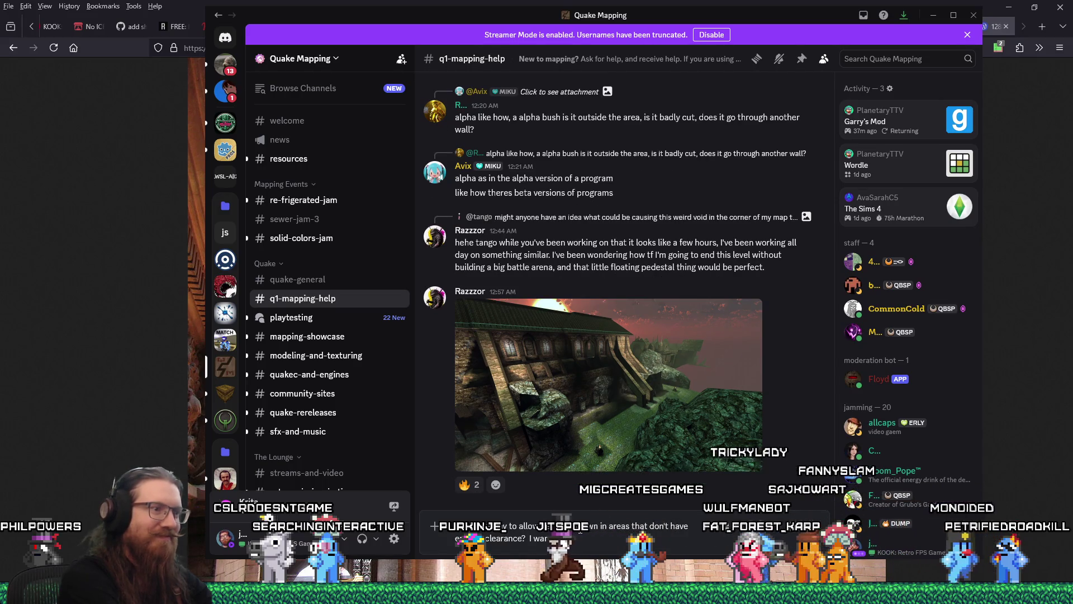
{"action": "type", "text": "awn in"}
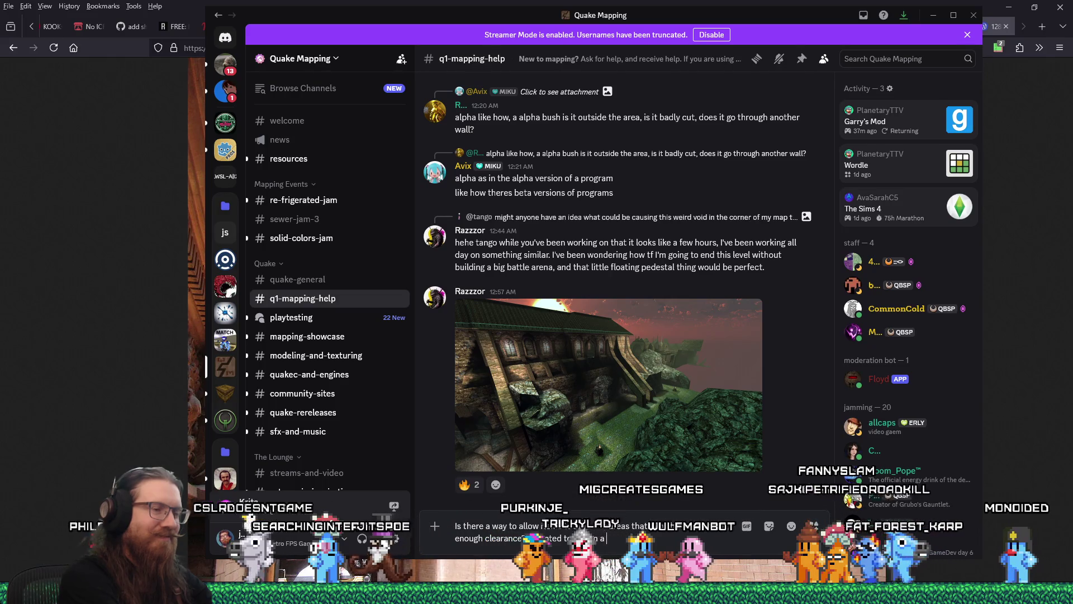
{"action": "type", "text": " a quad in a "}
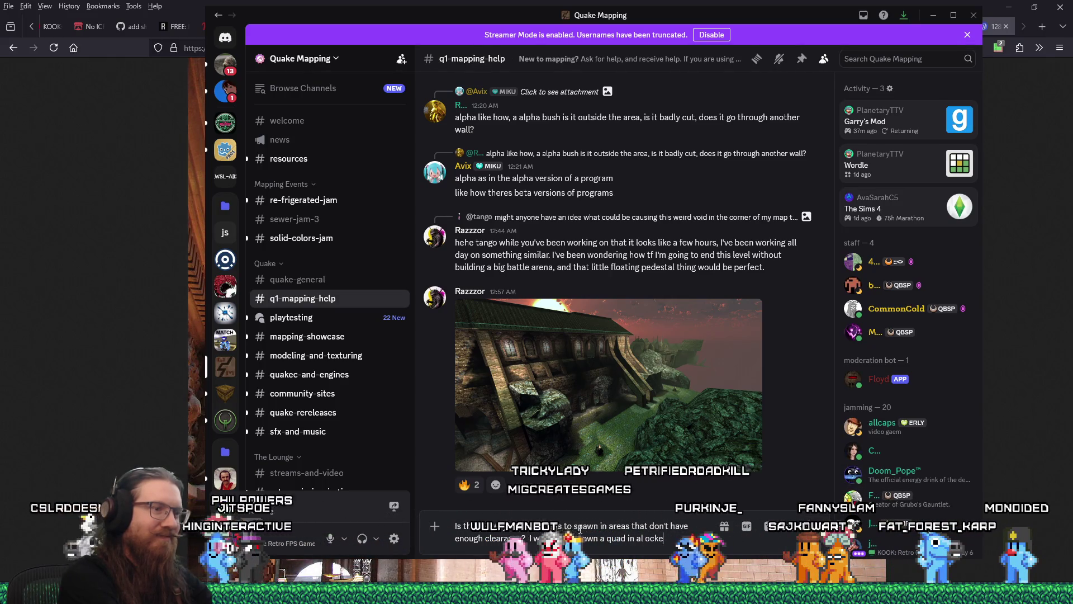
{"action": "type", "text": "locker, but it just"}
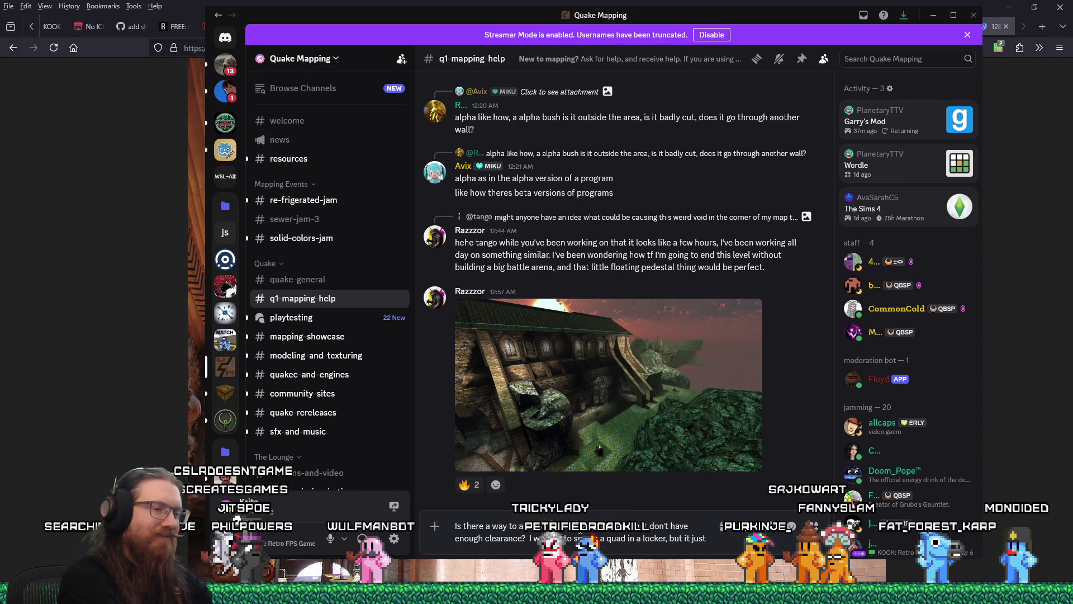
{"action": "type", "text": " doesn't show up"}
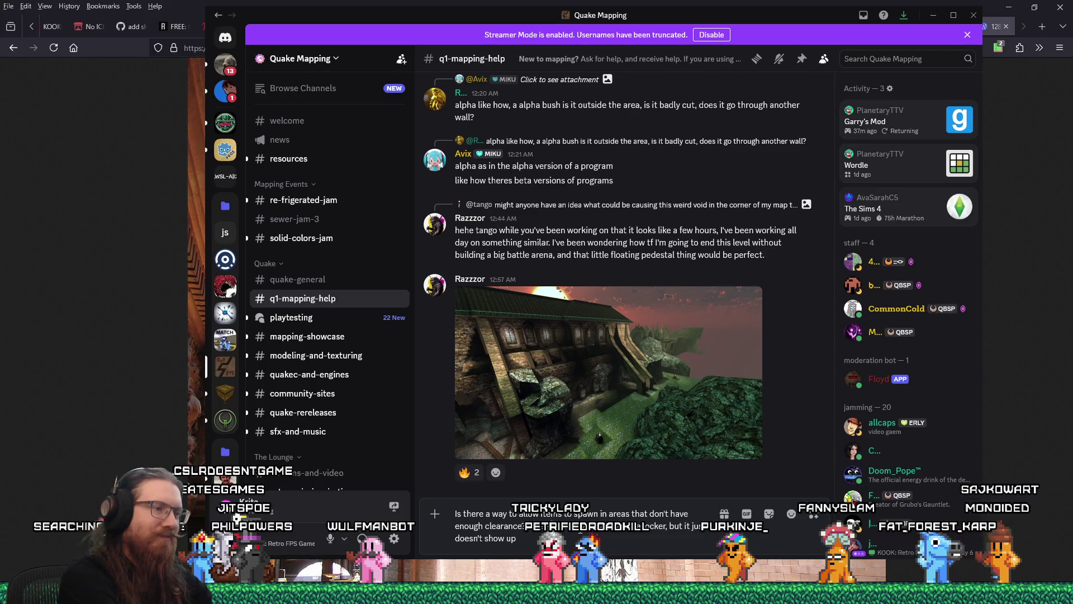
{"action": "type", "text": ":("}
{"action": "key", "text": "Return"}
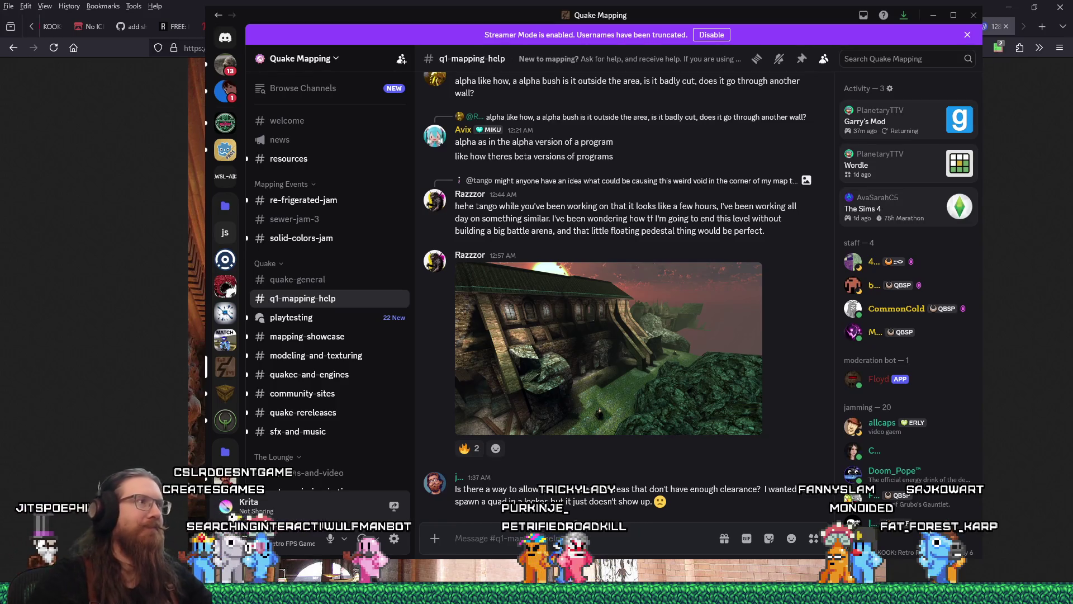
{"action": "key", "text": "alt+Tab"}
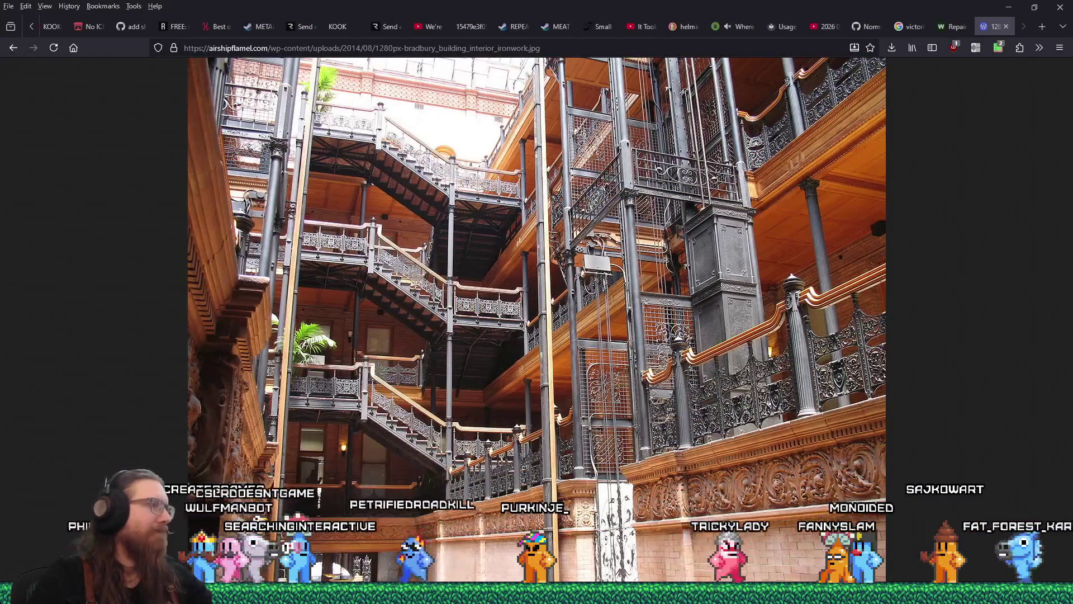
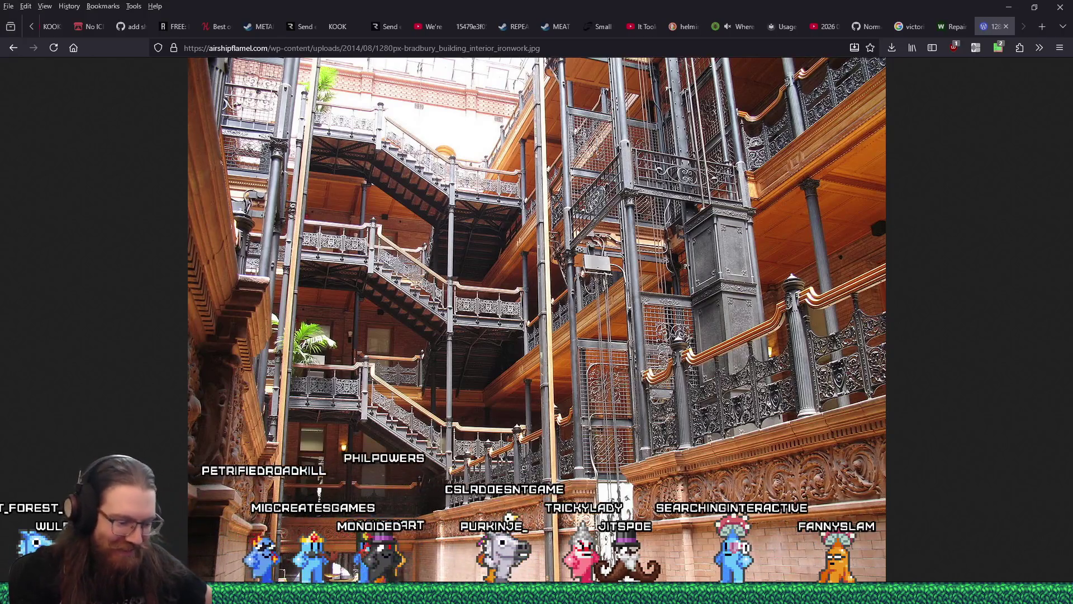
Leave the Bradbury Building photo in Firefox for TrenchBroom's Compile dialog showing the 'alkaline dev' log.
{"action": "mouse_move", "coordinate": [811, 594]}
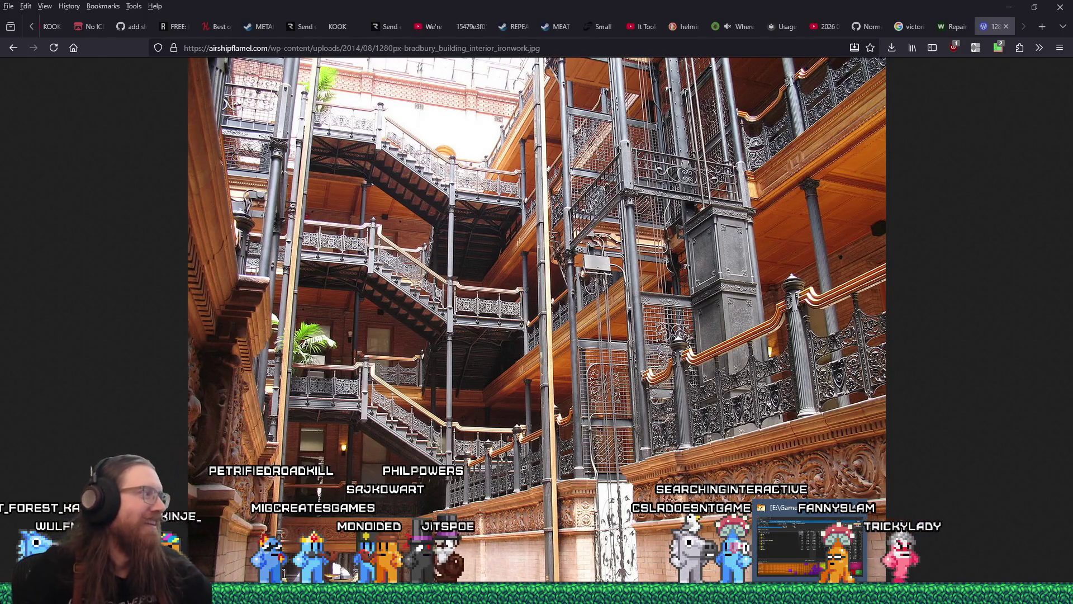
{"action": "mouse_move", "coordinate": [766, 593]}
{"action": "mouse_move", "coordinate": [895, 594]}
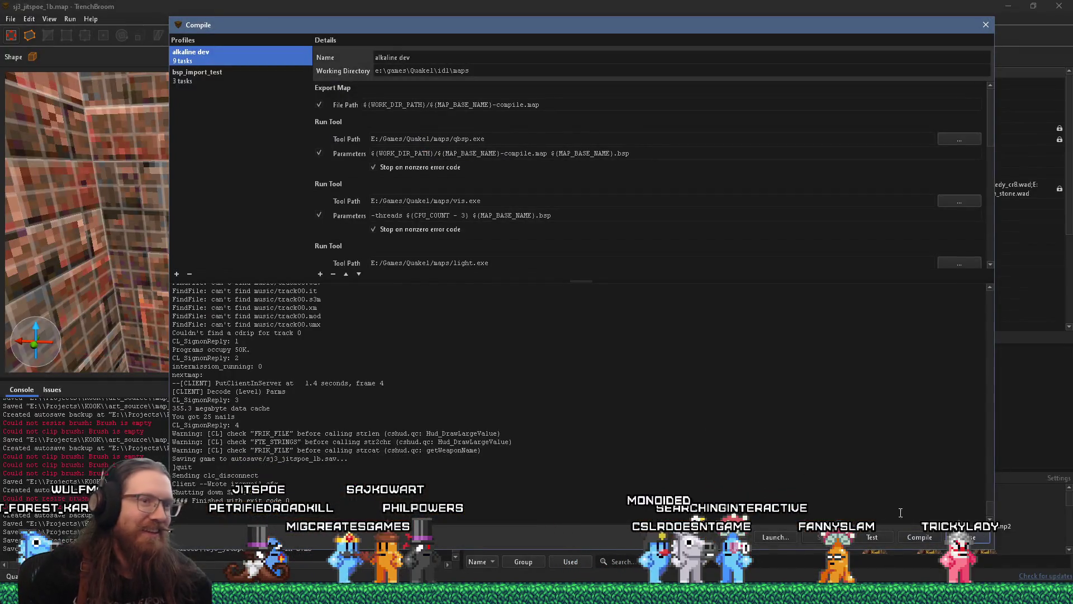
Close the Compile dialog and fly through the corridors of sj3_jitspoe_1b.map to the stone staircase.
{"action": "left_click", "coordinate": [967, 537]}
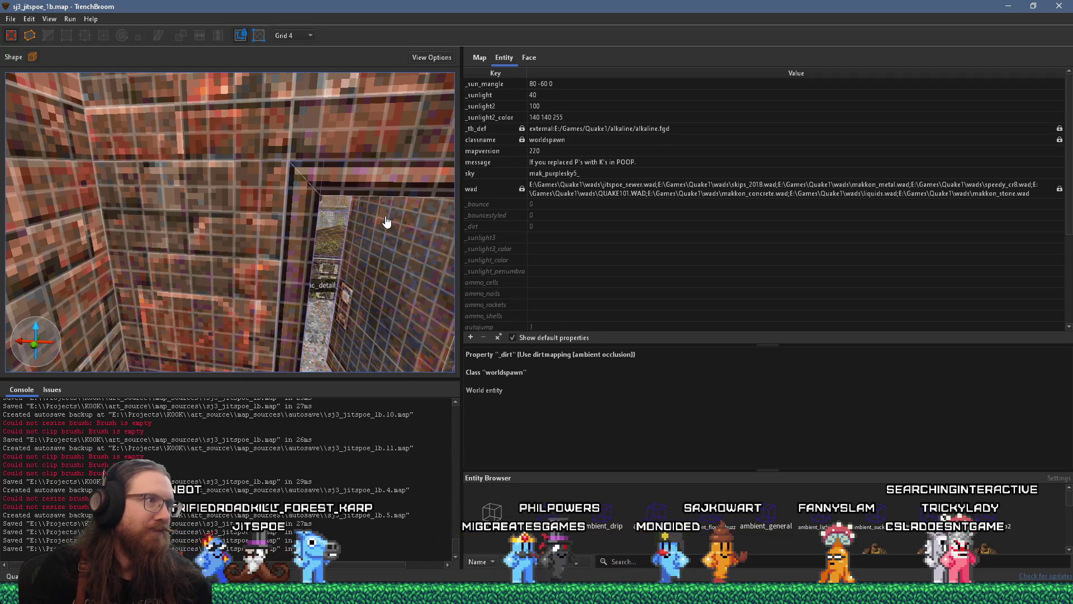
{"action": "key", "text": "w"}
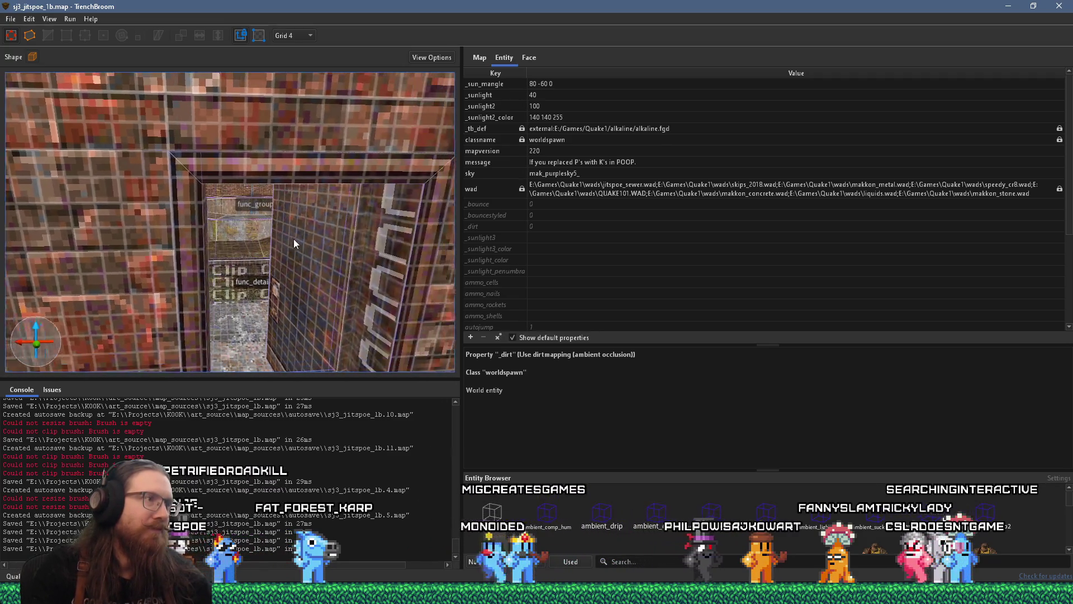
{"action": "key", "text": "w"}
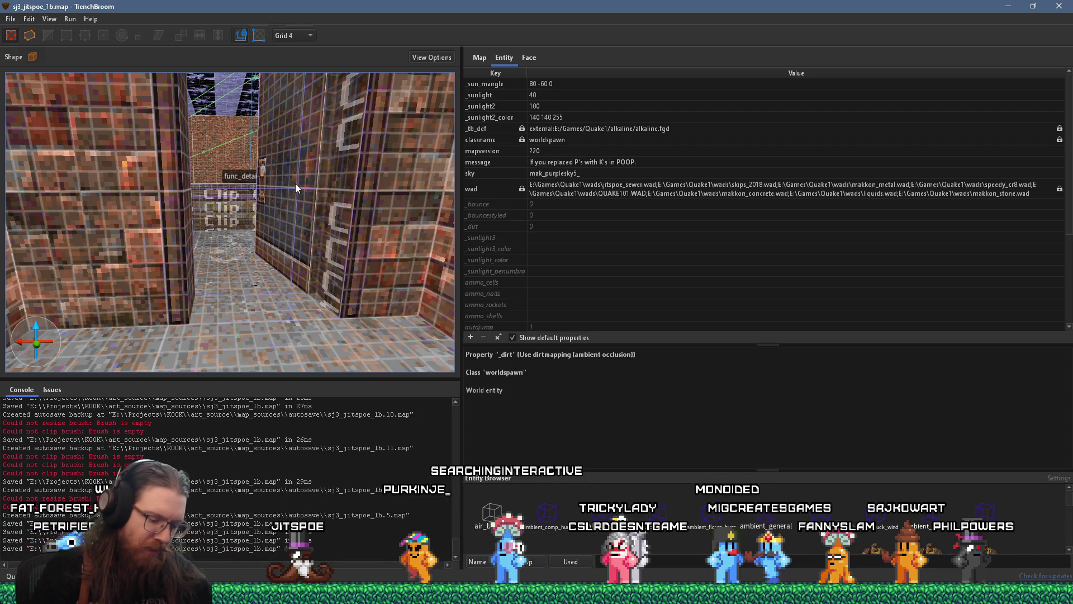
{"action": "mouse_move", "coordinate": [295, 183]}
{"action": "left_mouse_down"}
{"action": "mouse_move", "coordinate": [337, 177]}
{"action": "mouse_move", "coordinate": [267, 227]}
{"action": "mouse_move", "coordinate": [250, 215]}
{"action": "mouse_move", "coordinate": [294, 212]}
{"action": "mouse_move", "coordinate": [276, 179]}
{"action": "mouse_move", "coordinate": [311, 170]}
{"action": "mouse_move", "coordinate": [226, 172]}
{"action": "mouse_move", "coordinate": [372, 113]}
{"action": "left_mouse_up"}
{"action": "left_click_drag", "start_coordinate": [247, 160], "coordinate": [300, 169]}
{"action": "mouse_move", "coordinate": [229, 226]}
{"action": "left_mouse_down"}
{"action": "mouse_move", "coordinate": [200, 221]}
{"action": "mouse_move", "coordinate": [304, 200]}
{"action": "mouse_move", "coordinate": [144, 264]}
{"action": "mouse_move", "coordinate": [249, 288]}
{"action": "mouse_move", "coordinate": [218, 276]}
{"action": "mouse_move", "coordinate": [280, 254]}
{"action": "mouse_move", "coordinate": [256, 229]}
{"action": "mouse_move", "coordinate": [272, 252]}
{"action": "mouse_move", "coordinate": [153, 210]}
{"action": "mouse_move", "coordinate": [176, 230]}
{"action": "mouse_move", "coordinate": [286, 233]}
{"action": "mouse_move", "coordinate": [205, 237]}
{"action": "mouse_move", "coordinate": [256, 229]}
{"action": "mouse_move", "coordinate": [310, 250]}
{"action": "mouse_move", "coordinate": [356, 219]}
{"action": "mouse_move", "coordinate": [171, 253]}
{"action": "mouse_move", "coordinate": [218, 239]}
{"action": "mouse_move", "coordinate": [203, 226]}
{"action": "mouse_move", "coordinate": [230, 225]}
{"action": "mouse_move", "coordinate": [239, 317]}
{"action": "mouse_move", "coordinate": [264, 244]}
{"action": "mouse_move", "coordinate": [262, 274]}
{"action": "left_mouse_up"}
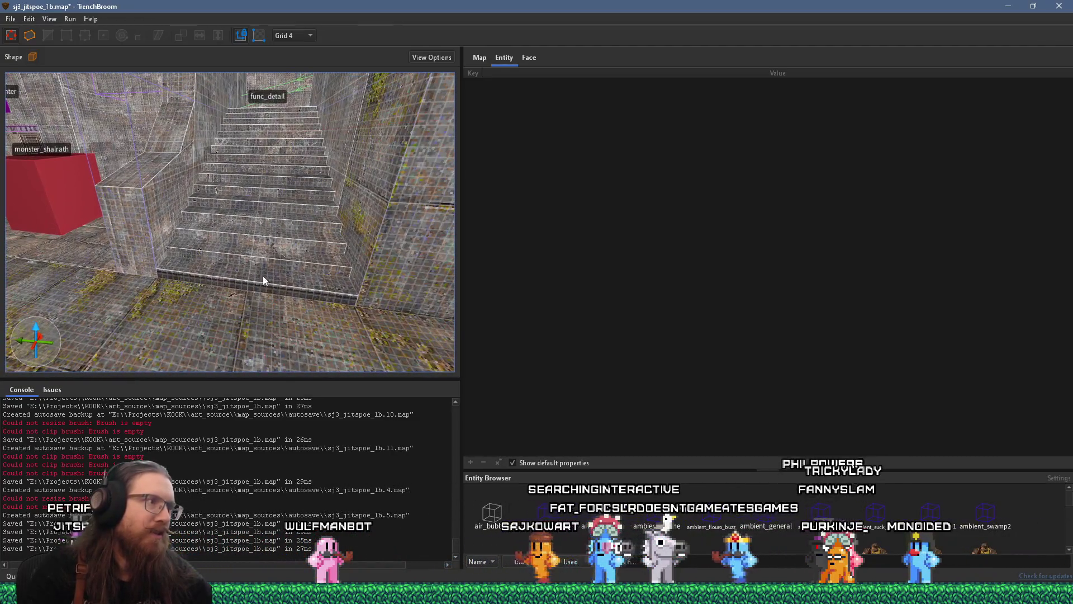
Select the stair riser face showing the black-and-white zigzag band.
{"action": "left_click", "coordinate": [274, 283]}
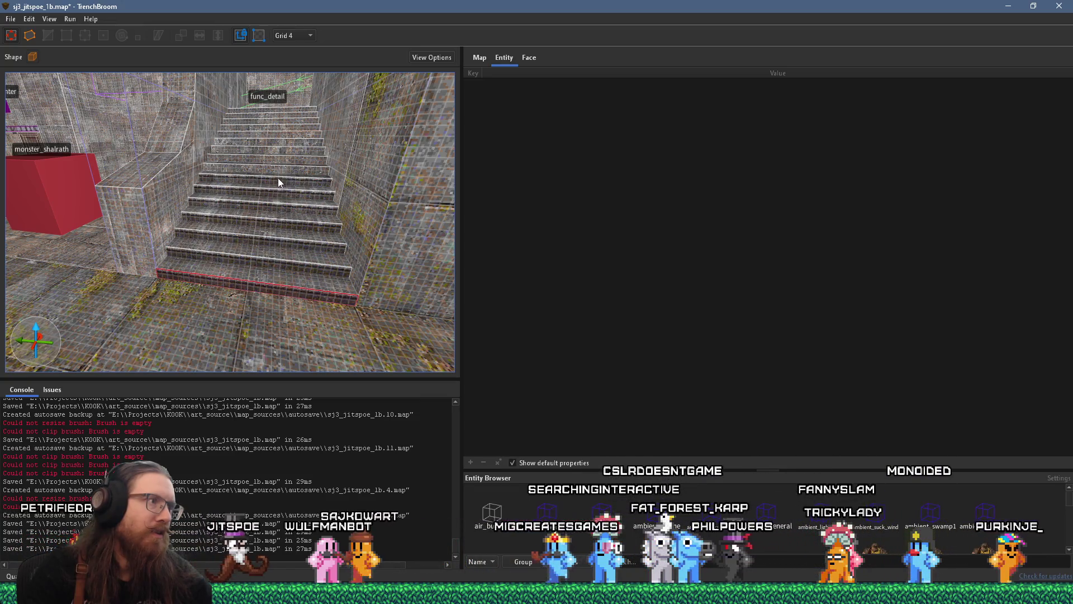
{"action": "scroll", "coordinate": [289, 204], "scroll_direction": "up", "scroll_amount": 5}
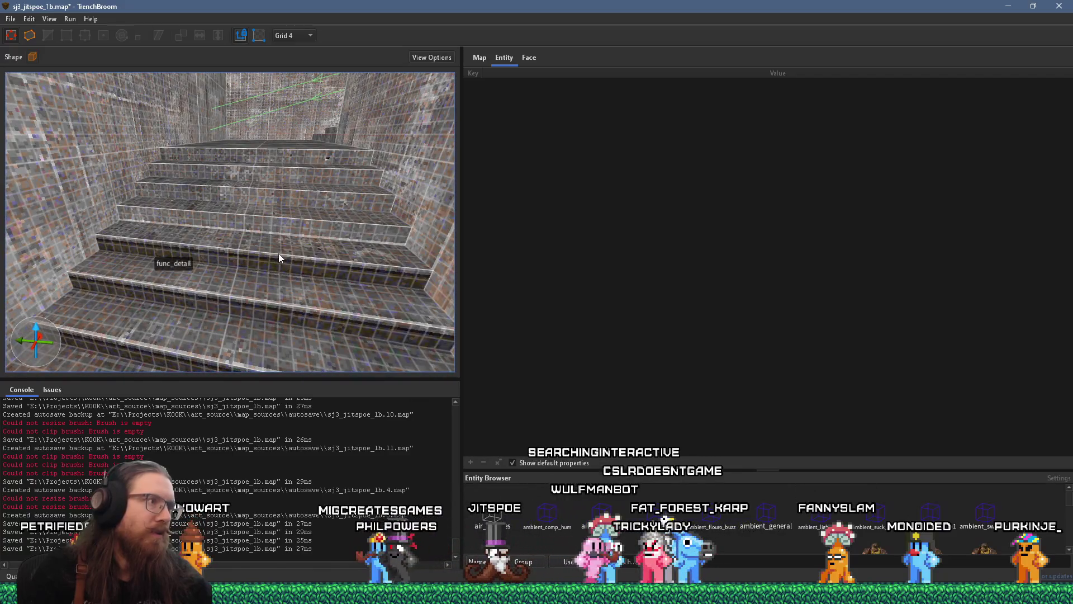
{"action": "left_click", "coordinate": [283, 263]}
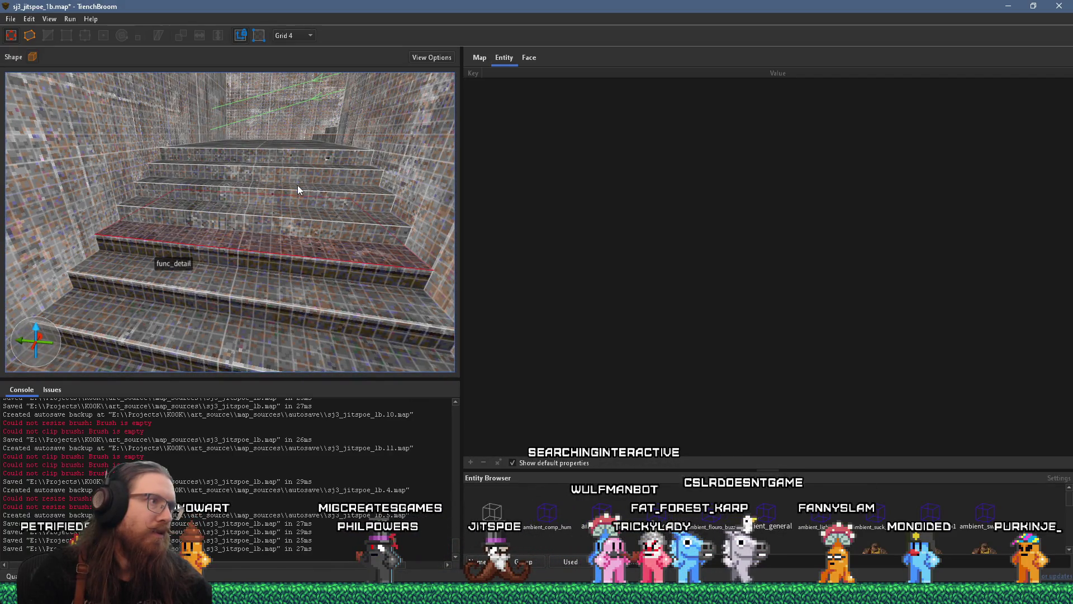
{"action": "mouse_move", "coordinate": [297, 182]}
{"action": "left_mouse_down"}
{"action": "mouse_move", "coordinate": [273, 230]}
{"action": "mouse_move", "coordinate": [316, 200]}
{"action": "left_mouse_up"}
{"action": "left_click", "coordinate": [333, 162], "text": "alt"}
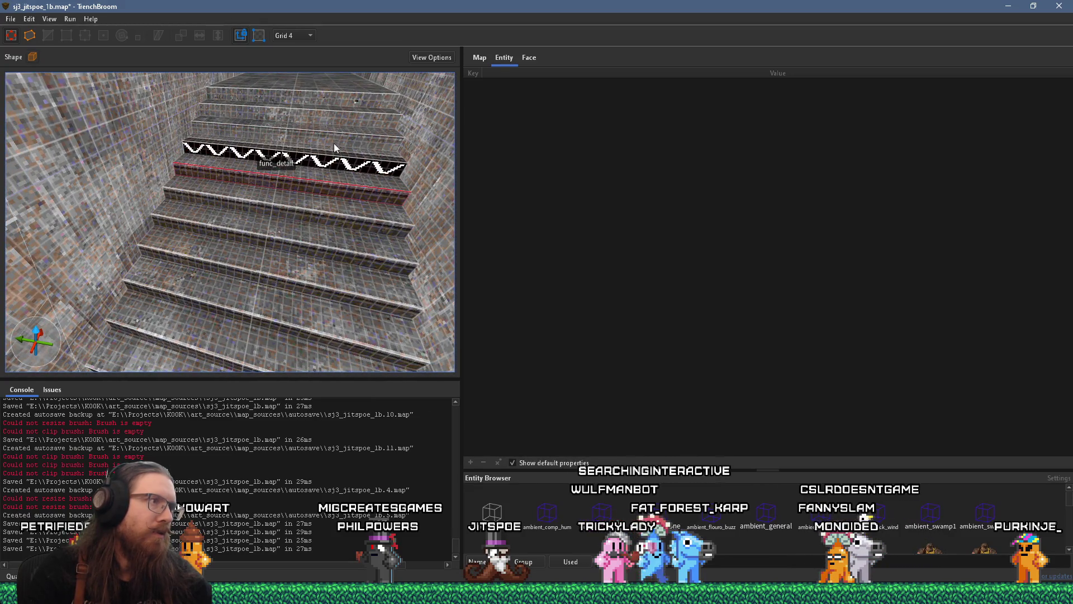
{"action": "left_click_drag", "start_coordinate": [332, 138], "coordinate": [311, 184]}
{"action": "left_click", "coordinate": [312, 187], "text": "shift"}
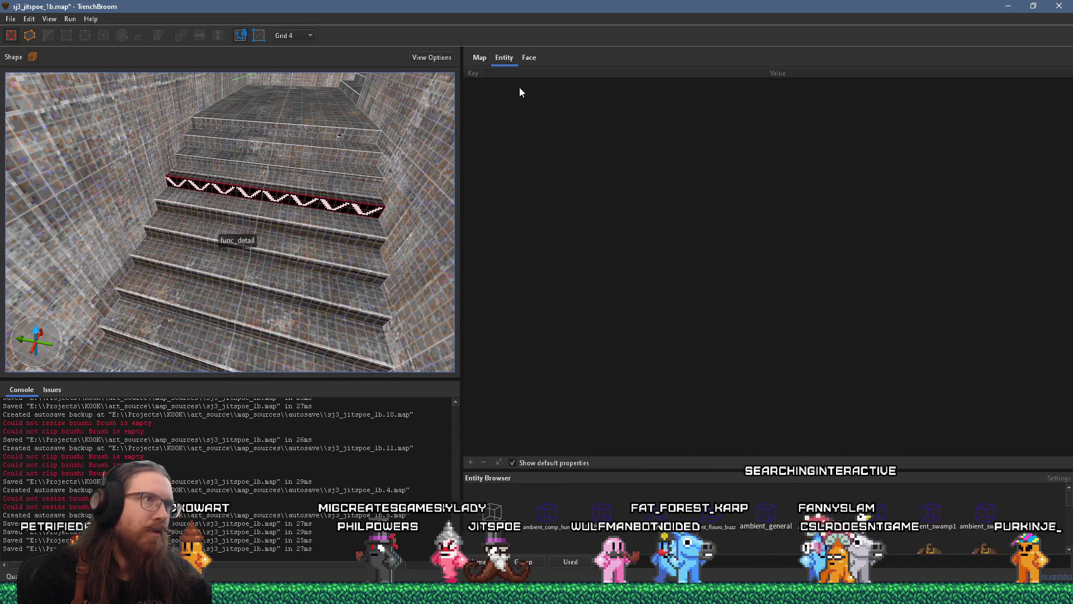
Lower the riser's Y offset from -24 to -32, trying and reverting conc_c01_gry3.
{"action": "key", "text": "Down"}
{"action": "key", "text": "Down"}
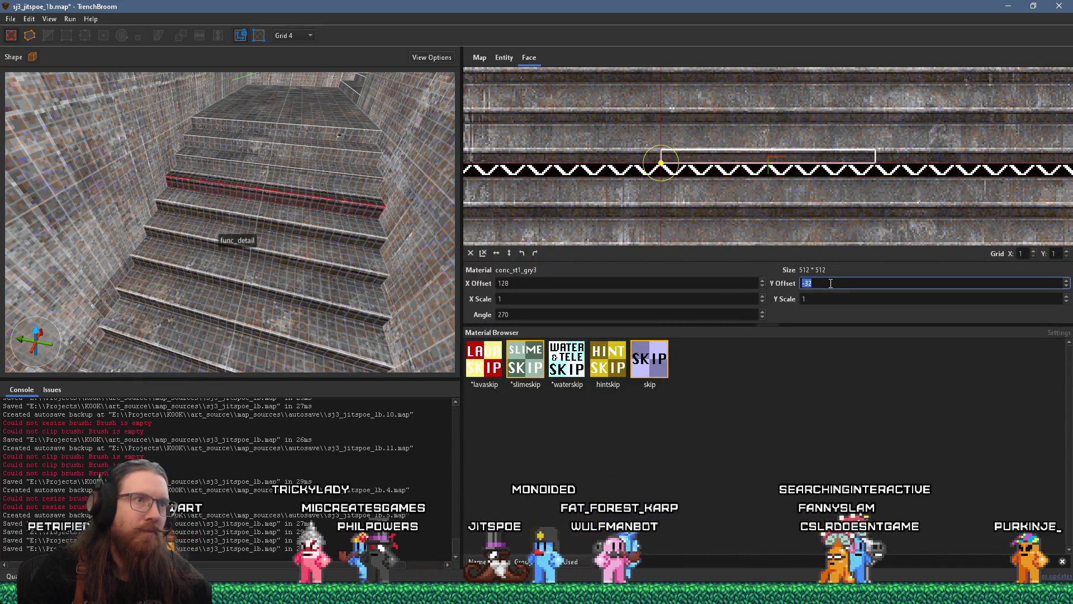
{"action": "scroll", "coordinate": [339, 211], "scroll_direction": "up", "scroll_amount": 2}
{"action": "scroll", "coordinate": [339, 208], "scroll_direction": "up", "scroll_amount": 2}
{"action": "scroll", "coordinate": [274, 267], "scroll_direction": "up", "scroll_amount": 2}
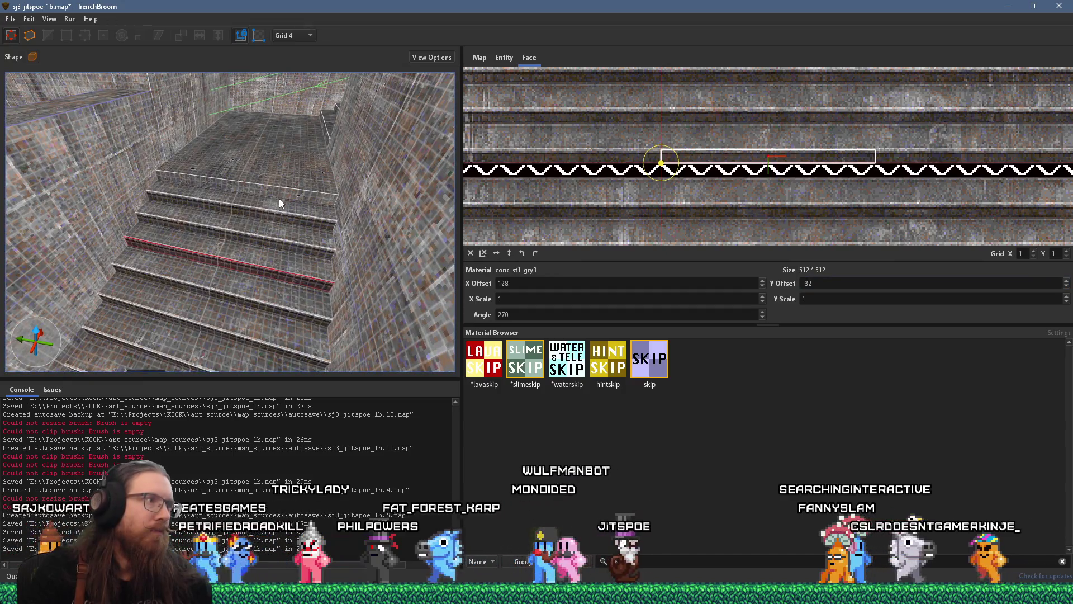
{"action": "mouse_move", "coordinate": [281, 191]}
{"action": "left_mouse_down"}
{"action": "mouse_move", "coordinate": [266, 194]}
{"action": "mouse_move", "coordinate": [347, 232]}
{"action": "mouse_move", "coordinate": [296, 233]}
{"action": "mouse_move", "coordinate": [261, 217]}
{"action": "mouse_move", "coordinate": [154, 61]}
{"action": "mouse_move", "coordinate": [358, 212]}
{"action": "mouse_move", "coordinate": [265, 221]}
{"action": "mouse_move", "coordinate": [212, 190]}
{"action": "mouse_move", "coordinate": [222, 173]}
{"action": "mouse_move", "coordinate": [187, 249]}
{"action": "mouse_move", "coordinate": [208, 246]}
{"action": "mouse_move", "coordinate": [219, 189]}
{"action": "mouse_move", "coordinate": [277, 192]}
{"action": "mouse_move", "coordinate": [303, 338]}
{"action": "mouse_move", "coordinate": [248, 319]}
{"action": "left_mouse_up"}
{"action": "key", "text": "ctrl+z"}
{"action": "key", "text": "ctrl+shift+z"}
{"action": "left_click", "coordinate": [222, 186], "text": "ctrl+shift"}
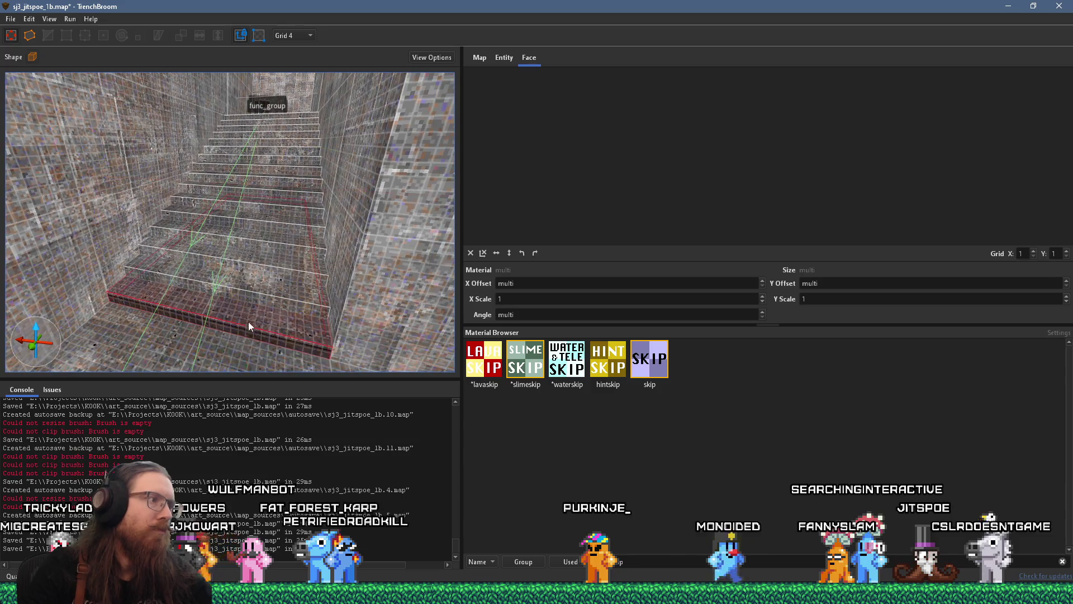
Compare UV offsets of two stair faces, then clear the face selection.
{"action": "left_click", "coordinate": [260, 323]}
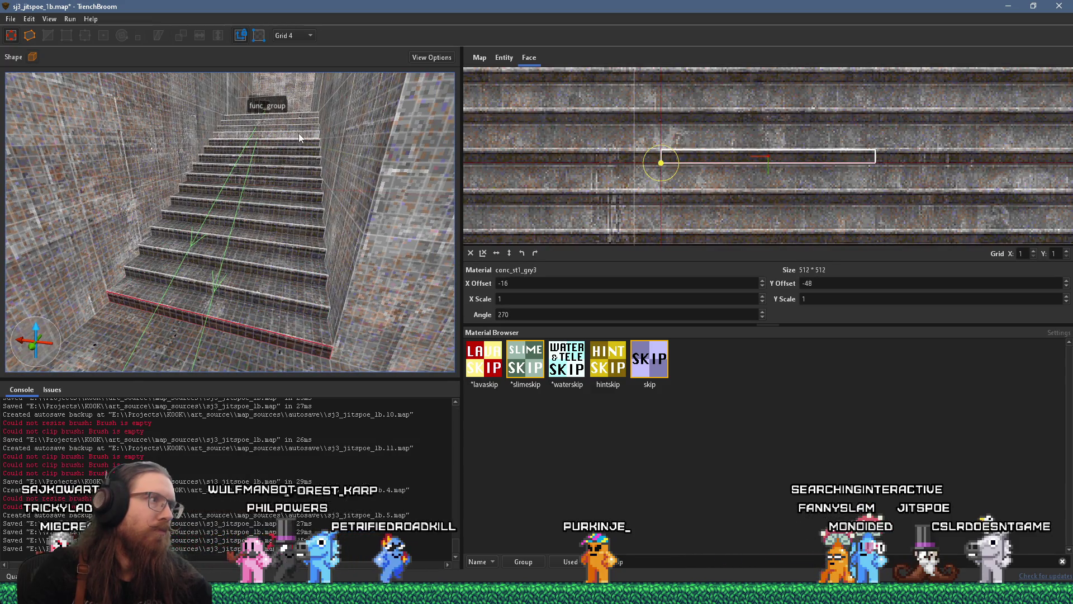
{"action": "scroll", "coordinate": [268, 257], "scroll_direction": "up", "scroll_amount": 10}
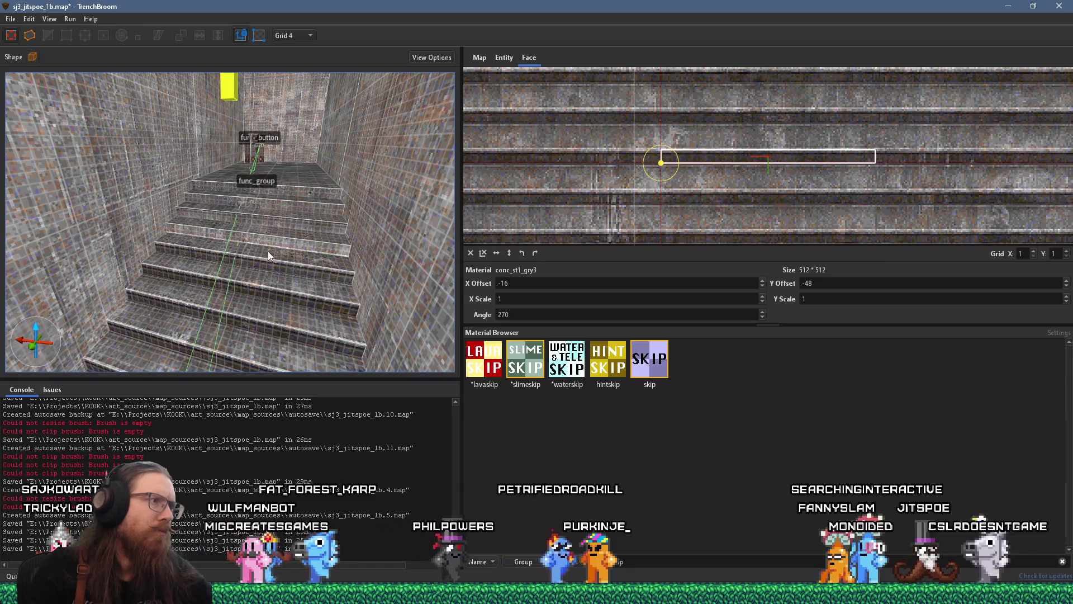
{"action": "left_click", "coordinate": [269, 289]}
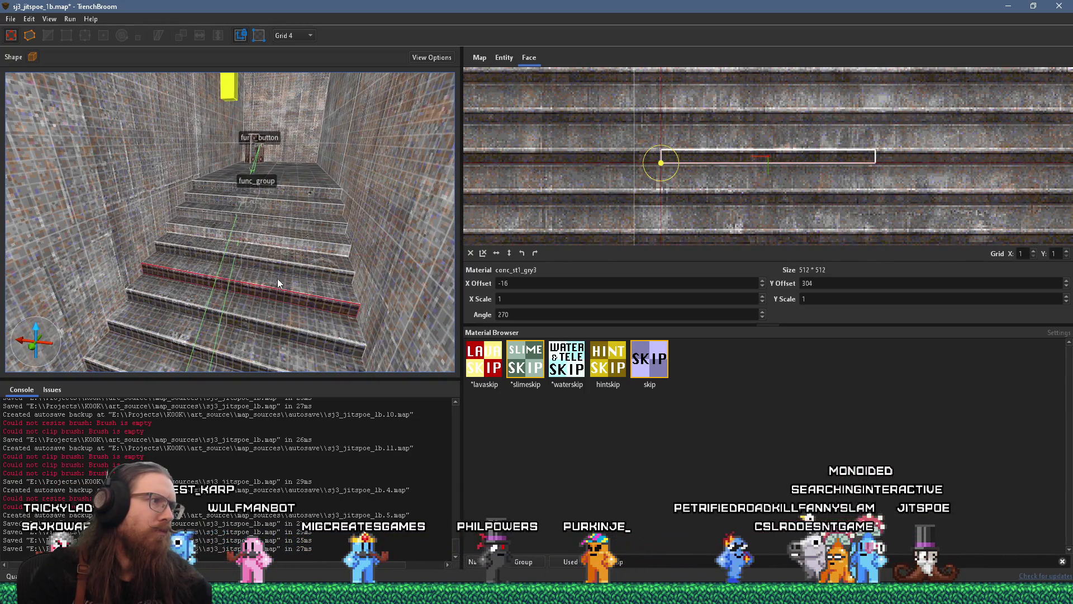
{"action": "scroll", "coordinate": [296, 192], "scroll_direction": "down", "scroll_amount": 10}
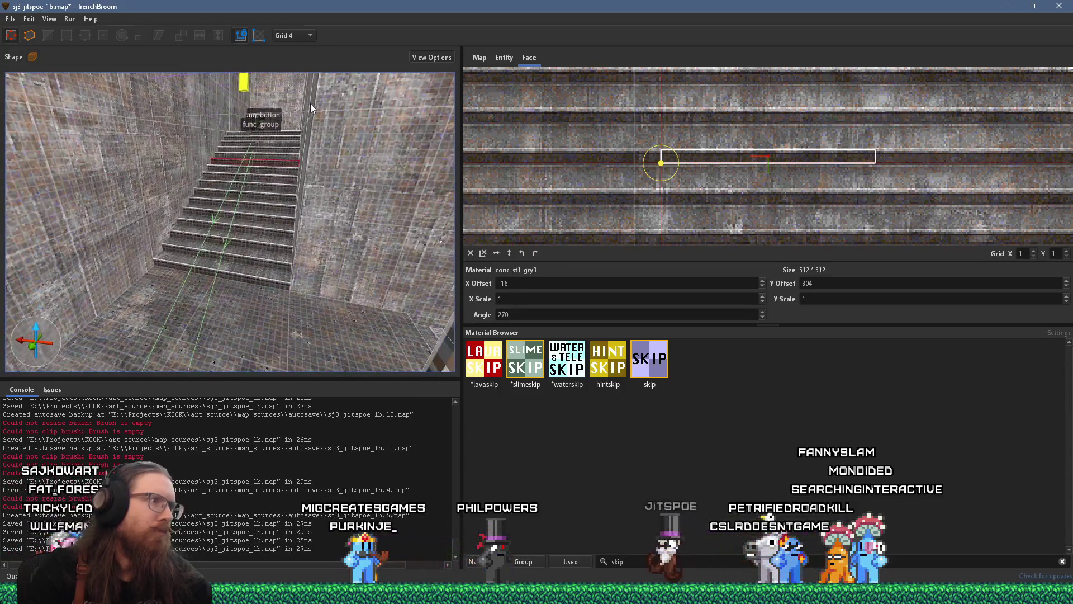
{"action": "key", "text": "Escape"}
Fly past the monster corridor and pipes to the round tunnel with the iron grate.
{"action": "mouse_move", "coordinate": [214, 226]}
{"action": "left_mouse_down"}
{"action": "mouse_move", "coordinate": [147, 127]}
{"action": "mouse_move", "coordinate": [236, 290]}
{"action": "mouse_move", "coordinate": [222, 260]}
{"action": "mouse_move", "coordinate": [223, 175]}
{"action": "mouse_move", "coordinate": [213, 310]}
{"action": "mouse_move", "coordinate": [262, 168]}
{"action": "mouse_move", "coordinate": [280, 163]}
{"action": "mouse_move", "coordinate": [318, 221]}
{"action": "left_mouse_up"}
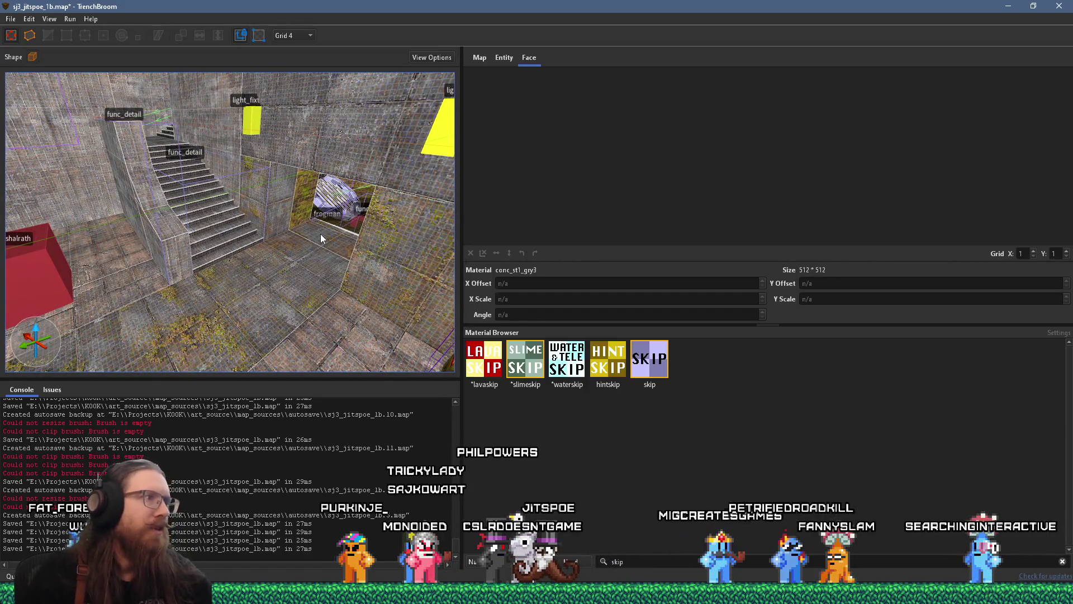
{"action": "mouse_move", "coordinate": [250, 241]}
{"action": "left_mouse_down"}
{"action": "mouse_move", "coordinate": [173, 279]}
{"action": "mouse_move", "coordinate": [131, 226]}
{"action": "mouse_move", "coordinate": [147, 177]}
{"action": "mouse_move", "coordinate": [297, 226]}
{"action": "mouse_move", "coordinate": [273, 270]}
{"action": "left_mouse_up"}
{"action": "scroll", "coordinate": [270, 266], "scroll_direction": "down", "scroll_amount": 5}
{"action": "left_click_drag", "start_coordinate": [259, 212], "coordinate": [223, 276]}
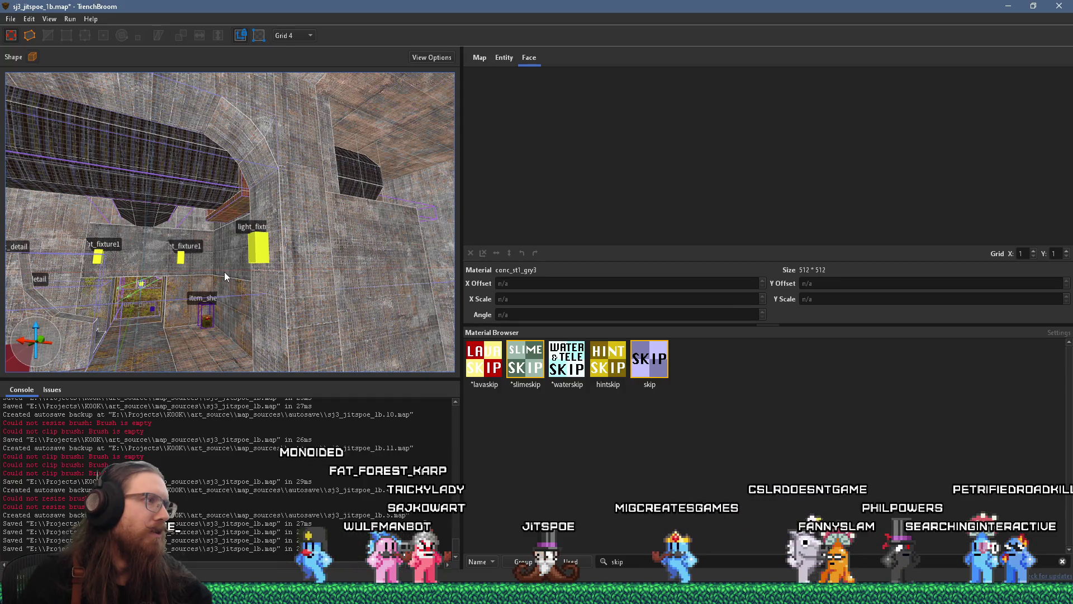
{"action": "mouse_move", "coordinate": [225, 277]}
{"action": "left_mouse_down"}
{"action": "mouse_move", "coordinate": [183, 286]}
{"action": "mouse_move", "coordinate": [174, 302]}
{"action": "mouse_move", "coordinate": [209, 335]}
{"action": "mouse_move", "coordinate": [233, 293]}
{"action": "mouse_move", "coordinate": [136, 279]}
{"action": "mouse_move", "coordinate": [342, 206]}
{"action": "mouse_move", "coordinate": [341, 196]}
{"action": "mouse_move", "coordinate": [231, 257]}
{"action": "mouse_move", "coordinate": [331, 203]}
{"action": "mouse_move", "coordinate": [314, 184]}
{"action": "mouse_move", "coordinate": [370, 239]}
{"action": "mouse_move", "coordinate": [288, 229]}
{"action": "left_mouse_up"}
Filter materials by 'grt' and try ind_grt4_rst2 and ind_grt1_rst2 on the tunnel grate.
{"action": "left_click", "coordinate": [288, 229], "text": "shift"}
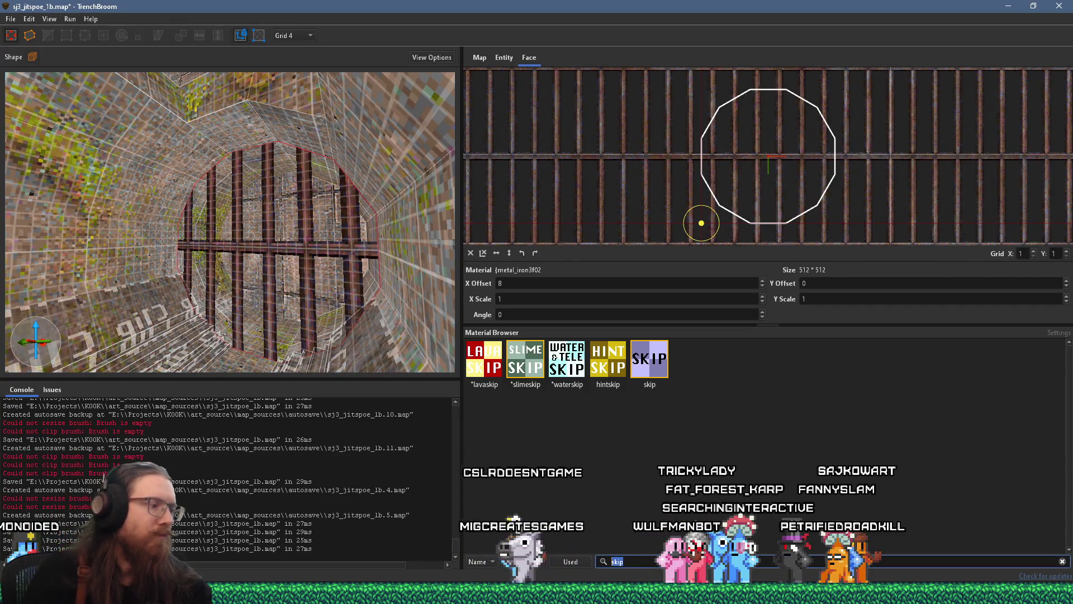
{"action": "type", "text": "grt"}
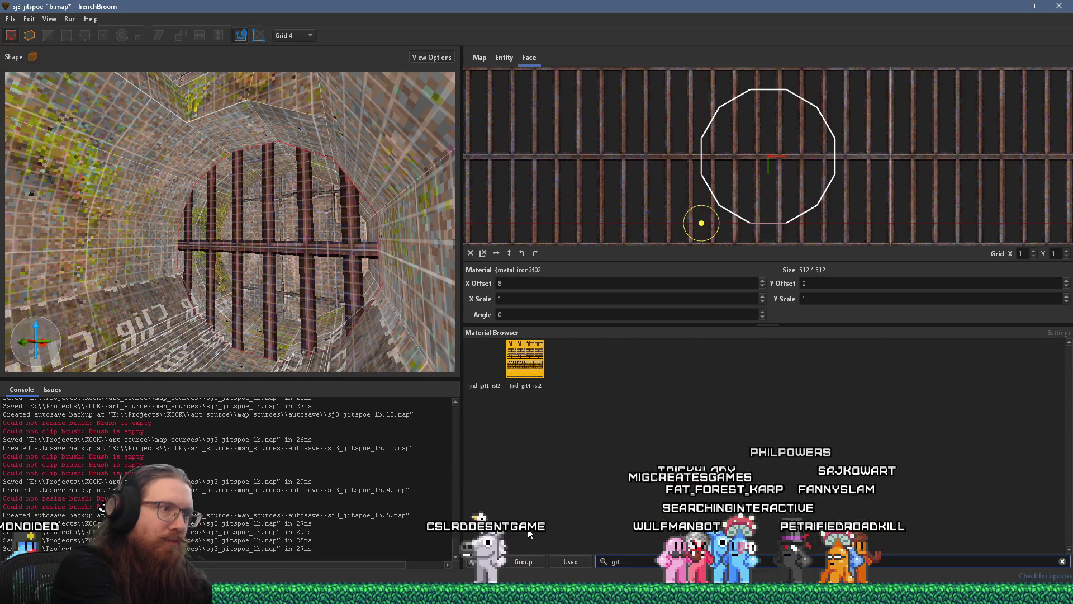
{"action": "left_click", "coordinate": [524, 354]}
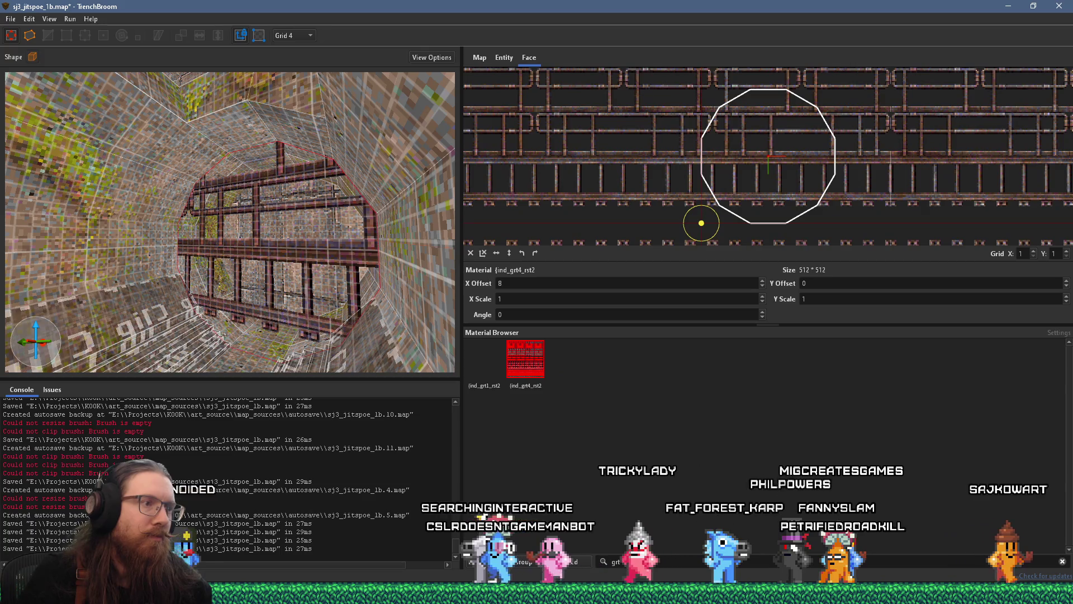
{"action": "left_click", "coordinate": [489, 362]}
Restore the grate's original metal_iron3f02 material and move the view toward the ladder brush.
{"action": "scroll", "coordinate": [313, 329], "scroll_direction": "up", "scroll_amount": 4}
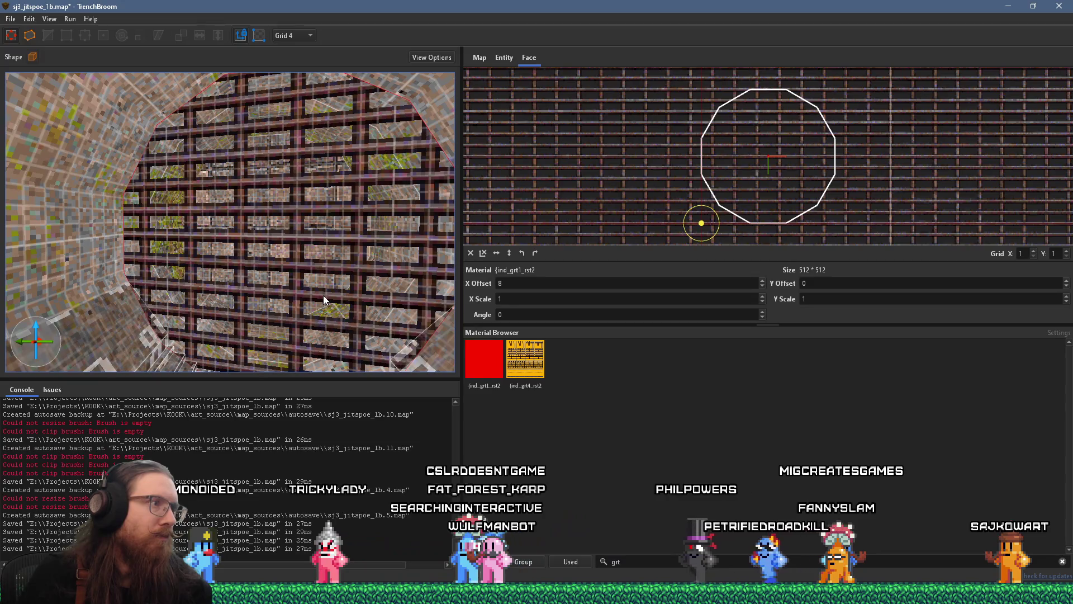
{"action": "mouse_move", "coordinate": [320, 294]}
{"action": "left_mouse_down"}
{"action": "mouse_move", "coordinate": [302, 287]}
{"action": "mouse_move", "coordinate": [307, 277]}
{"action": "mouse_move", "coordinate": [324, 301]}
{"action": "left_mouse_up"}
{"action": "scroll", "coordinate": [324, 301], "scroll_direction": "down", "scroll_amount": 5}
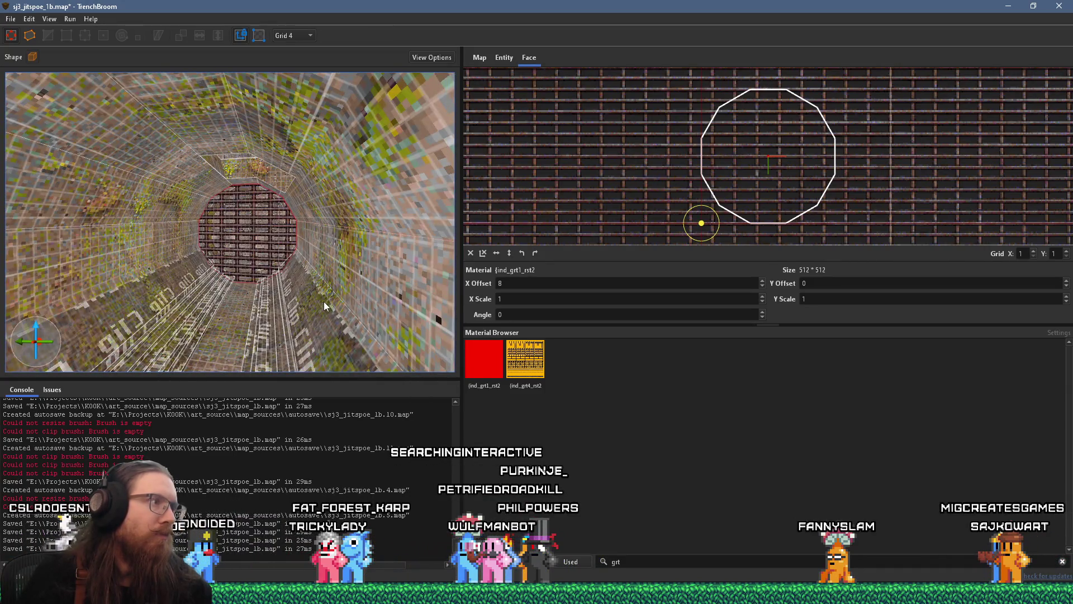
{"action": "scroll", "coordinate": [316, 300], "scroll_direction": "up", "scroll_amount": 4}
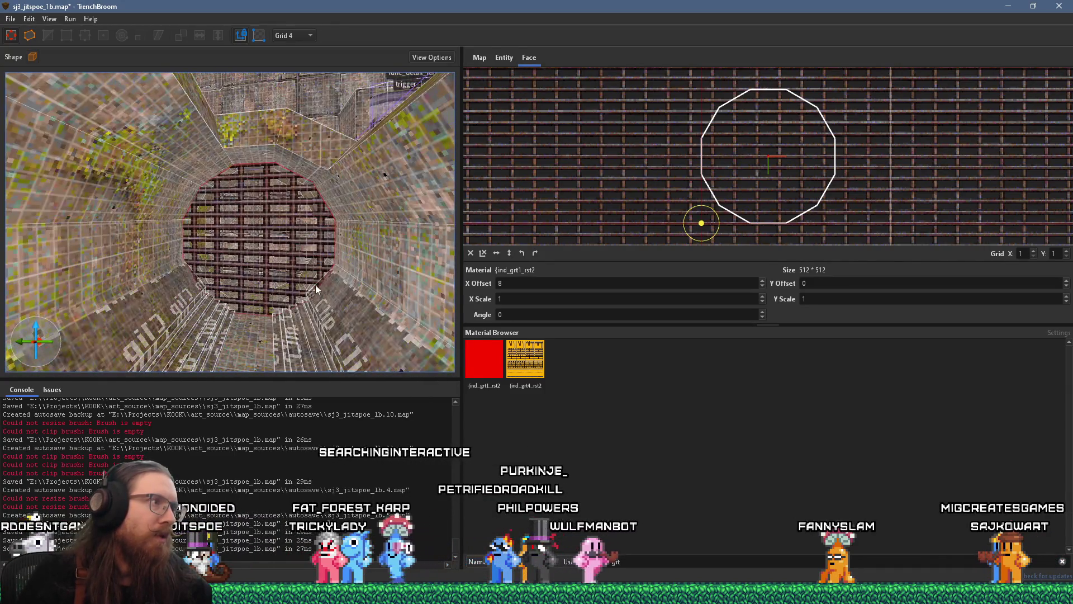
{"action": "key", "text": "ctrl+z"}
{"action": "key", "text": "ctrl+z"}
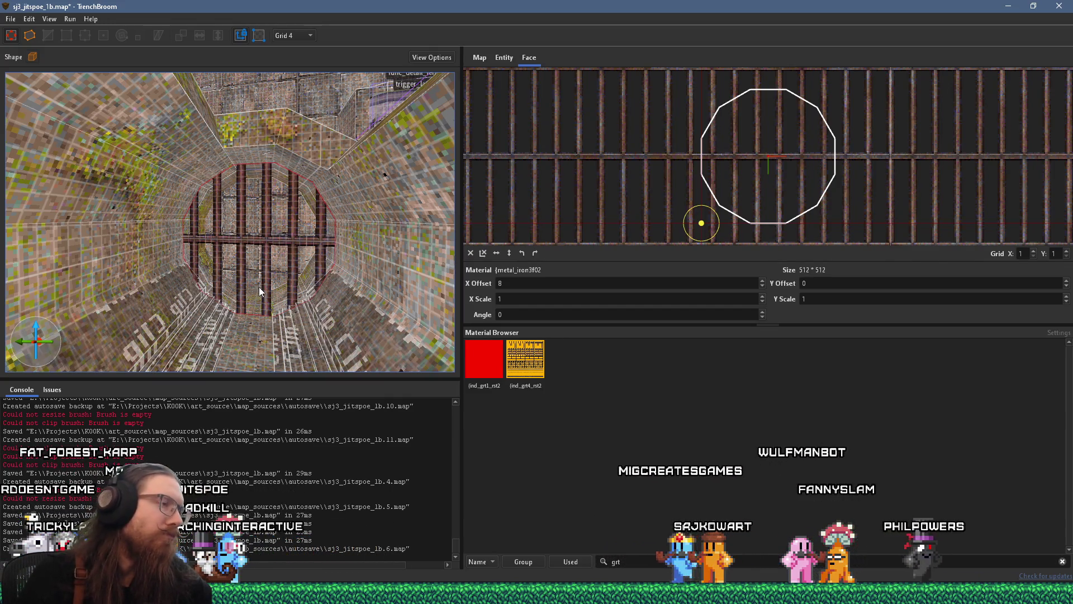
{"action": "scroll", "coordinate": [260, 287], "scroll_direction": "down", "scroll_amount": 3}
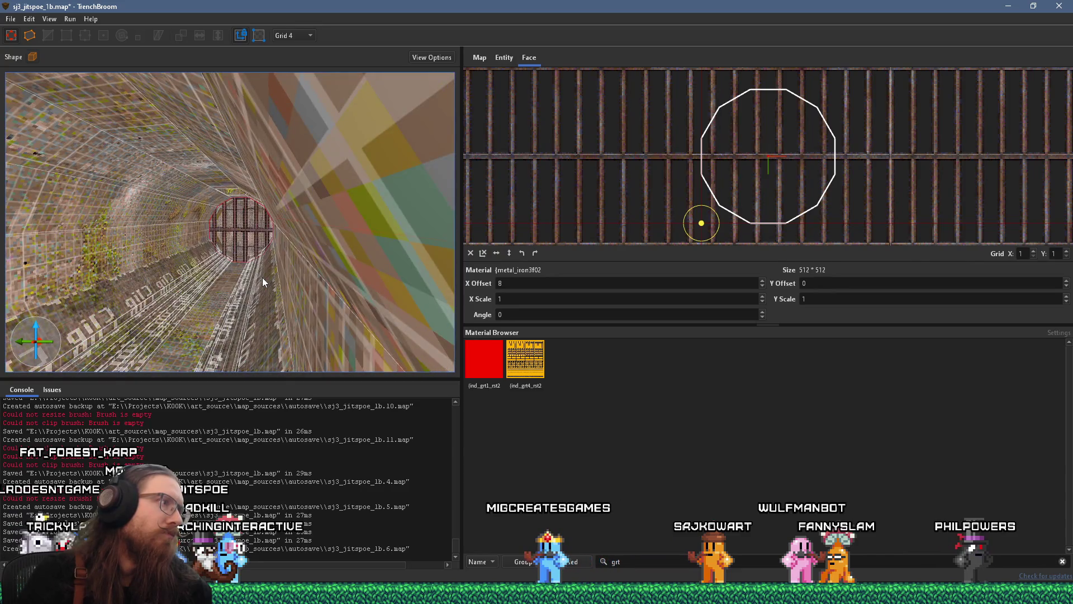
{"action": "scroll", "coordinate": [263, 277], "scroll_direction": "down", "scroll_amount": 5}
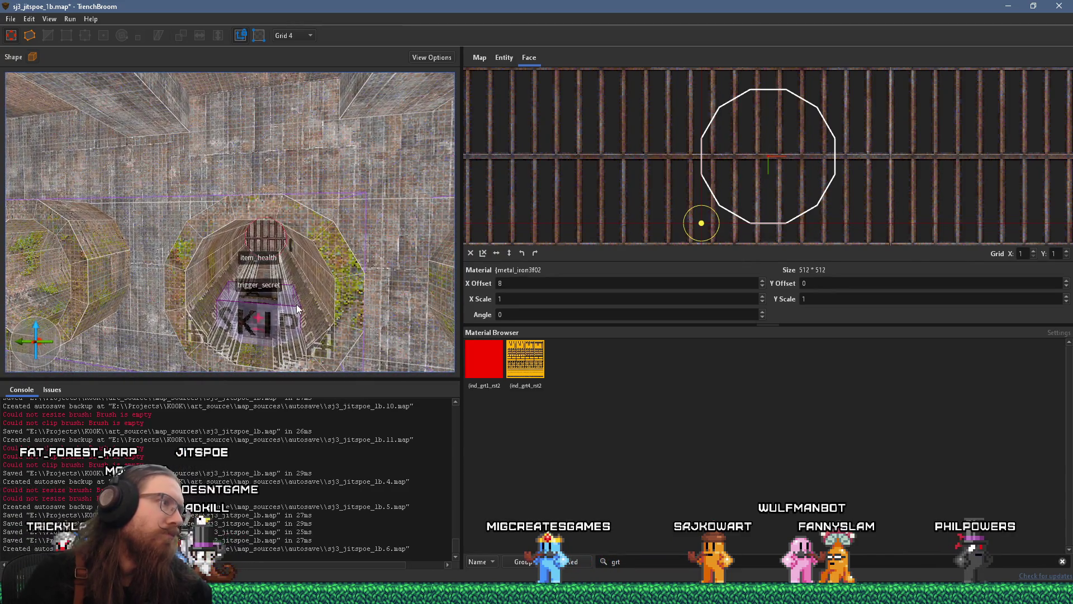
{"action": "scroll", "coordinate": [296, 304], "scroll_direction": "down", "scroll_amount": 10}
{"action": "scroll", "coordinate": [236, 219], "scroll_direction": "down", "scroll_amount": 5}
{"action": "scroll", "coordinate": [303, 254], "scroll_direction": "down", "scroll_amount": 5}
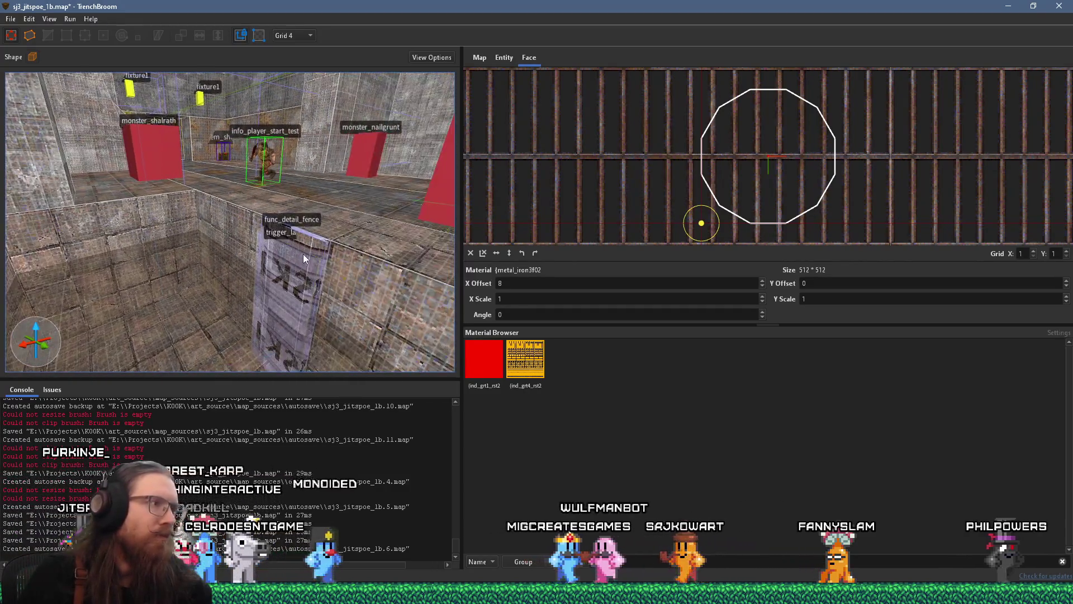
{"action": "scroll", "coordinate": [318, 246], "scroll_direction": "down", "scroll_amount": 3}
{"action": "scroll", "coordinate": [332, 247], "scroll_direction": "down", "scroll_amount": 1}
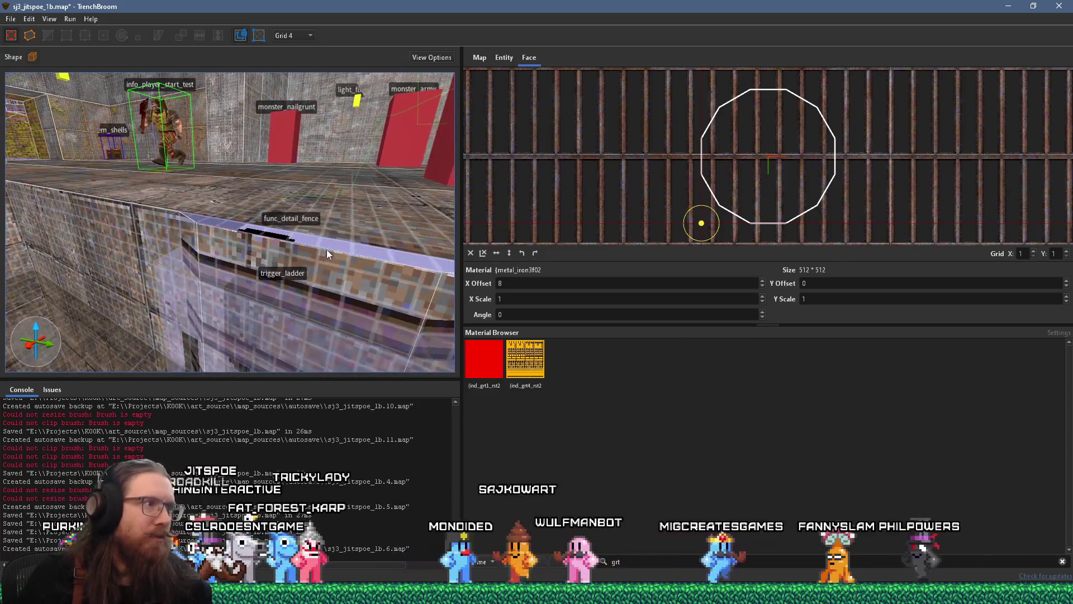
Apply ind_grt4_rst2 to the ladder face, slide it and flip it vertically.
{"action": "left_click", "coordinate": [316, 263]}
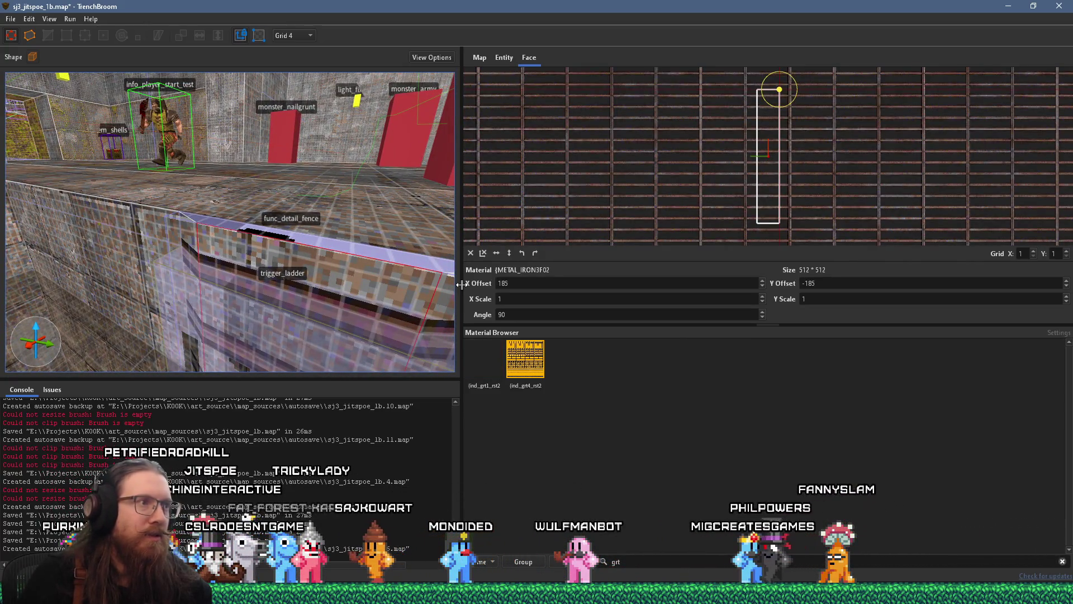
{"action": "left_click", "coordinate": [525, 365]}
{"action": "scroll", "coordinate": [851, 172], "scroll_direction": "up", "scroll_amount": 4}
{"action": "left_click_drag", "start_coordinate": [787, 173], "coordinate": [856, 173]}
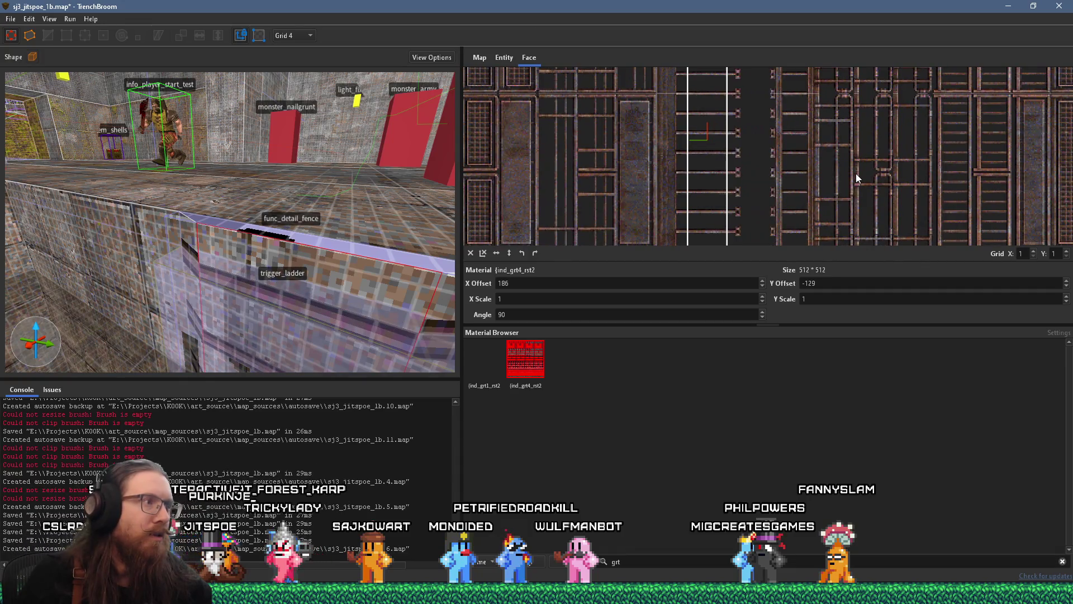
{"action": "scroll", "coordinate": [253, 231], "scroll_direction": "up", "scroll_amount": 3}
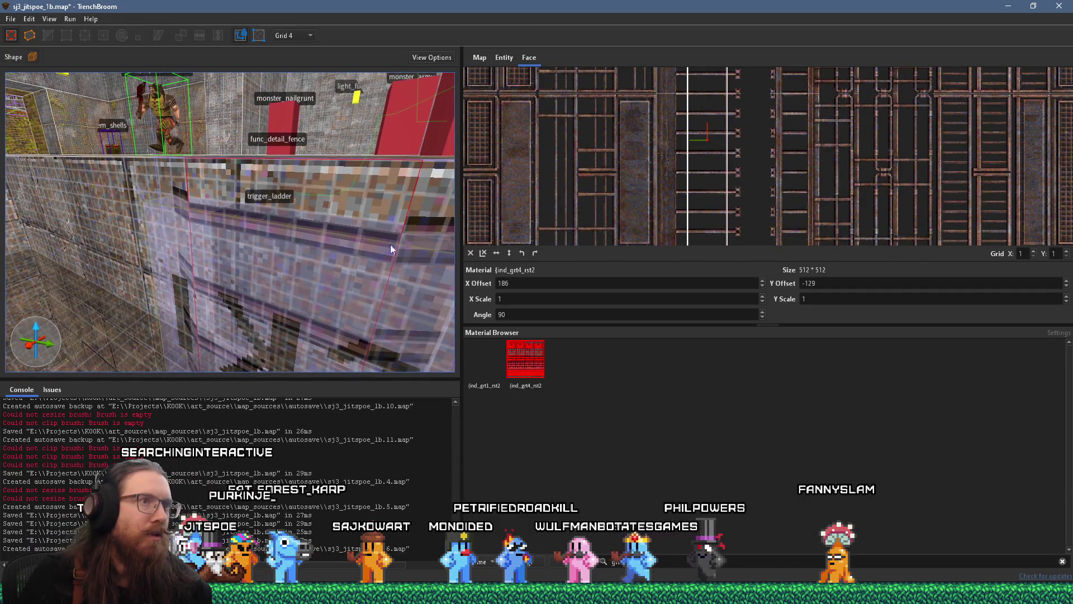
{"action": "scroll", "coordinate": [733, 138], "scroll_direction": "up", "scroll_amount": 5}
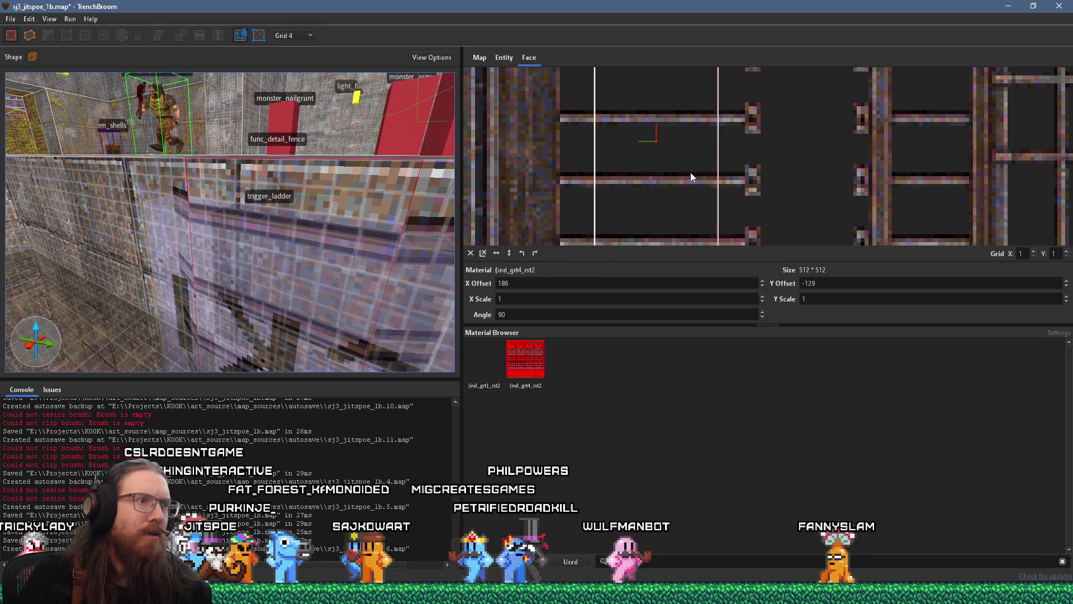
{"action": "left_click", "coordinate": [509, 253]}
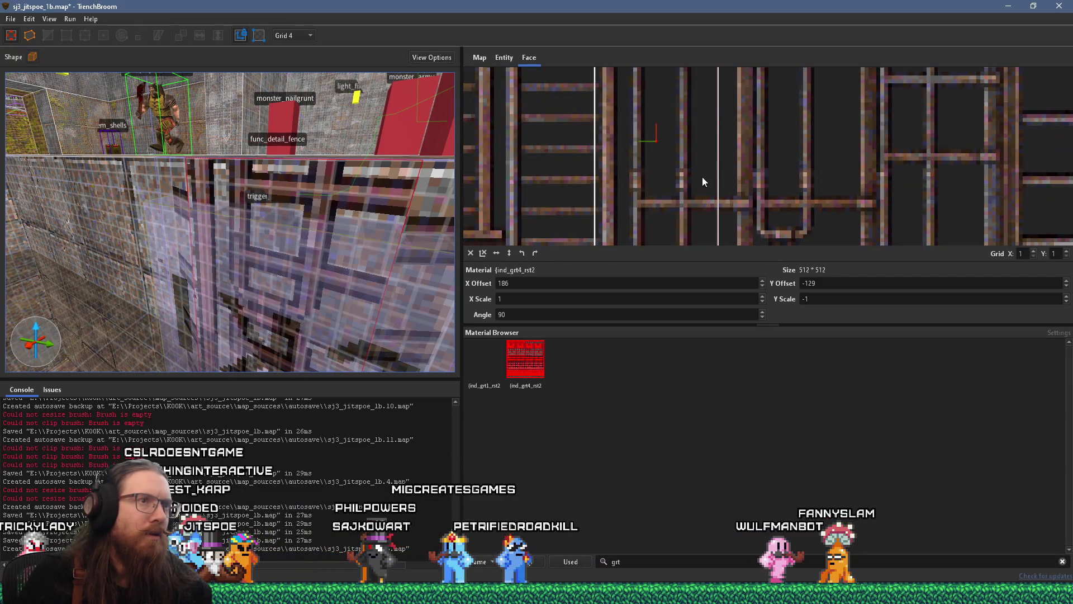
{"action": "scroll", "coordinate": [702, 177], "scroll_direction": "down", "scroll_amount": 5}
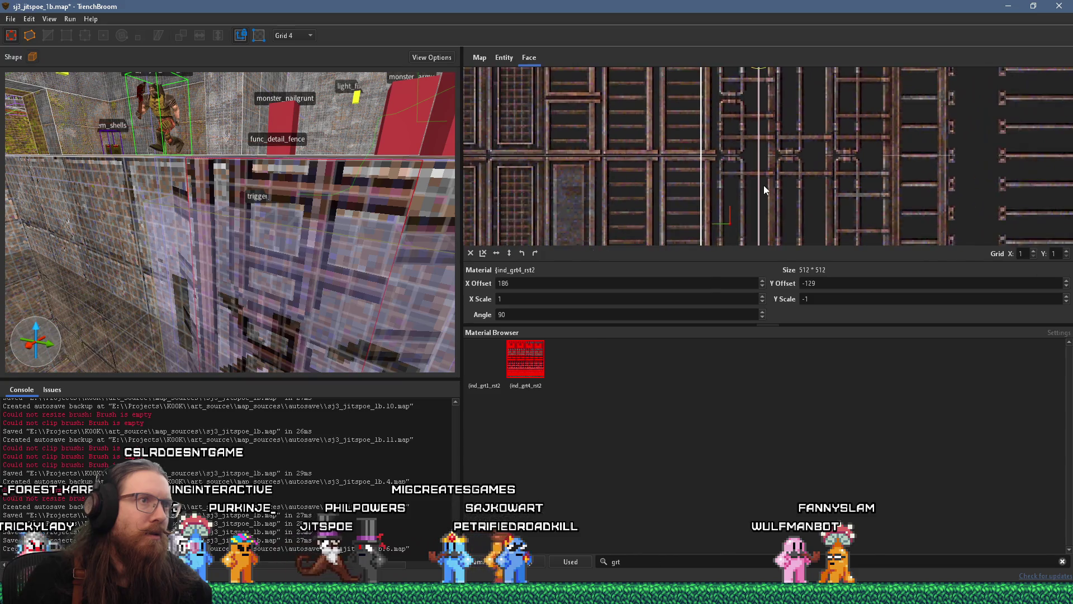
{"action": "left_click_drag", "start_coordinate": [833, 189], "coordinate": [707, 195]}
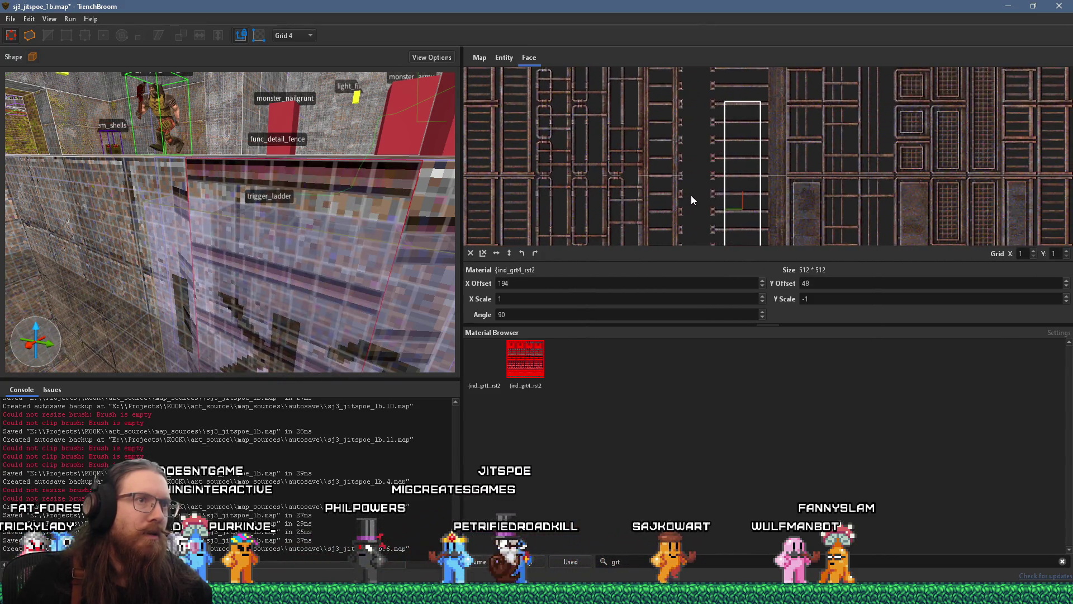
Fit the UV view to the face, realign the grate and mirror it horizontally.
{"action": "scroll", "coordinate": [781, 143], "scroll_direction": "up", "scroll_amount": 3}
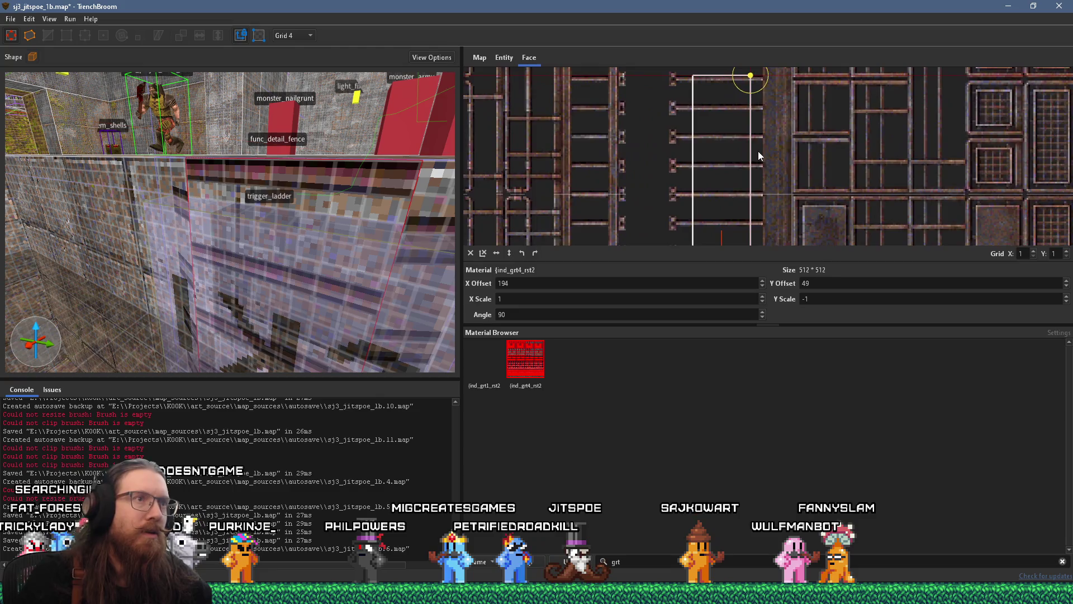
{"action": "scroll", "coordinate": [758, 151], "scroll_direction": "up", "scroll_amount": 1}
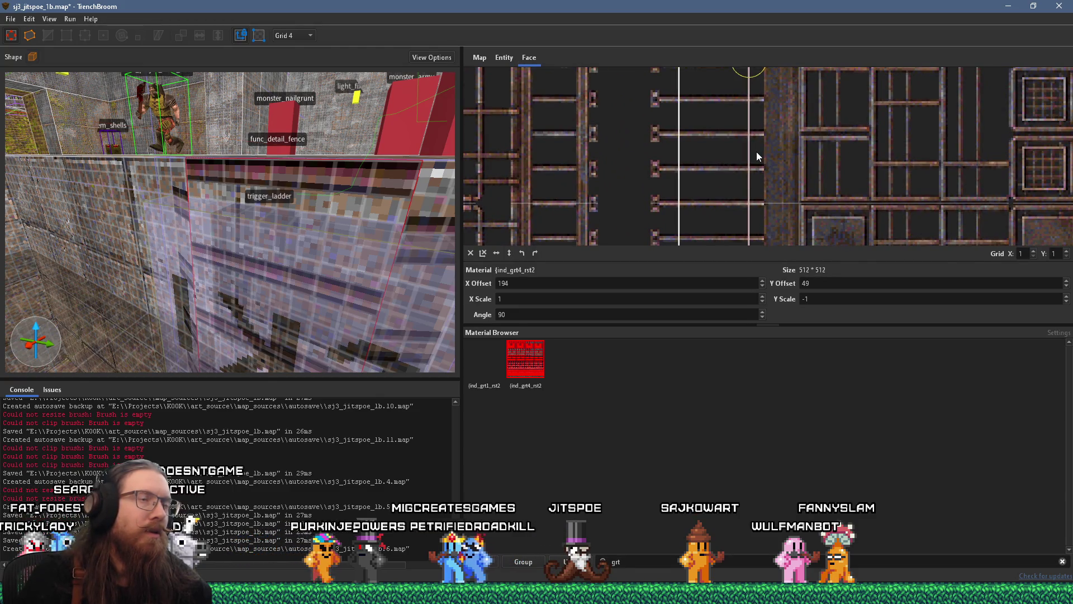
{"action": "left_click_drag", "start_coordinate": [775, 159], "coordinate": [789, 160]}
{"action": "scroll", "coordinate": [303, 197], "scroll_direction": "up", "scroll_amount": 2}
{"action": "scroll", "coordinate": [302, 197], "scroll_direction": "up", "scroll_amount": 2}
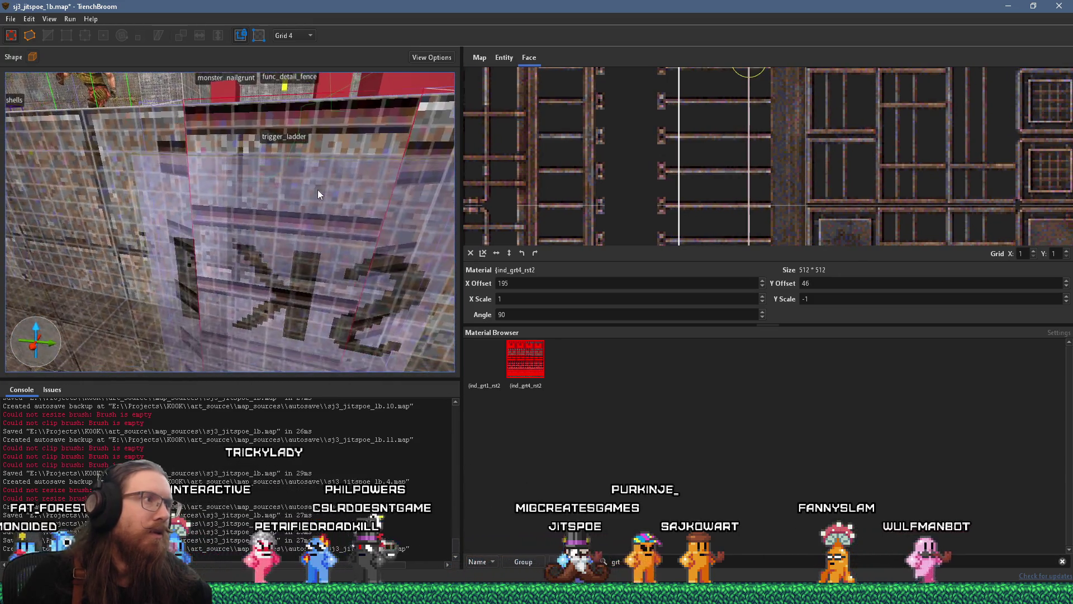
{"action": "left_click", "coordinate": [340, 120]}
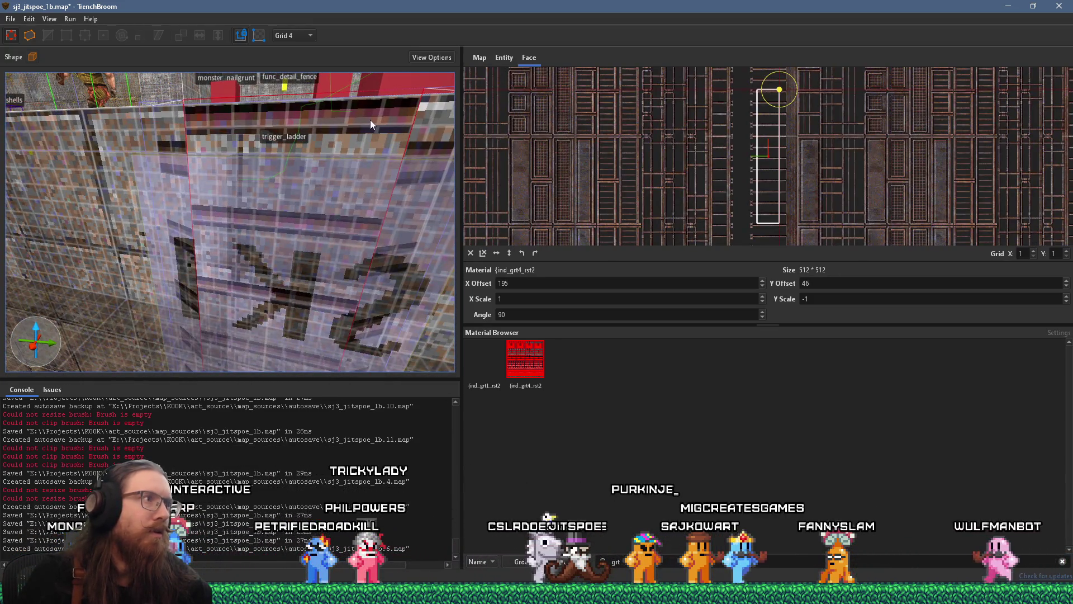
{"action": "left_click_drag", "start_coordinate": [809, 167], "coordinate": [807, 160]}
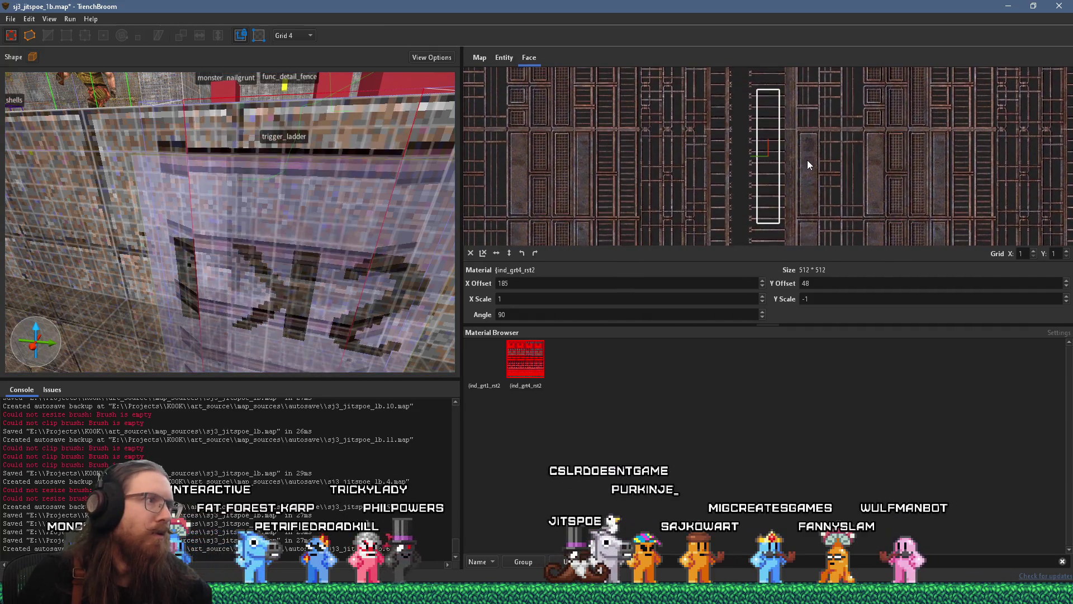
{"action": "scroll", "coordinate": [754, 136], "scroll_direction": "up", "scroll_amount": 6}
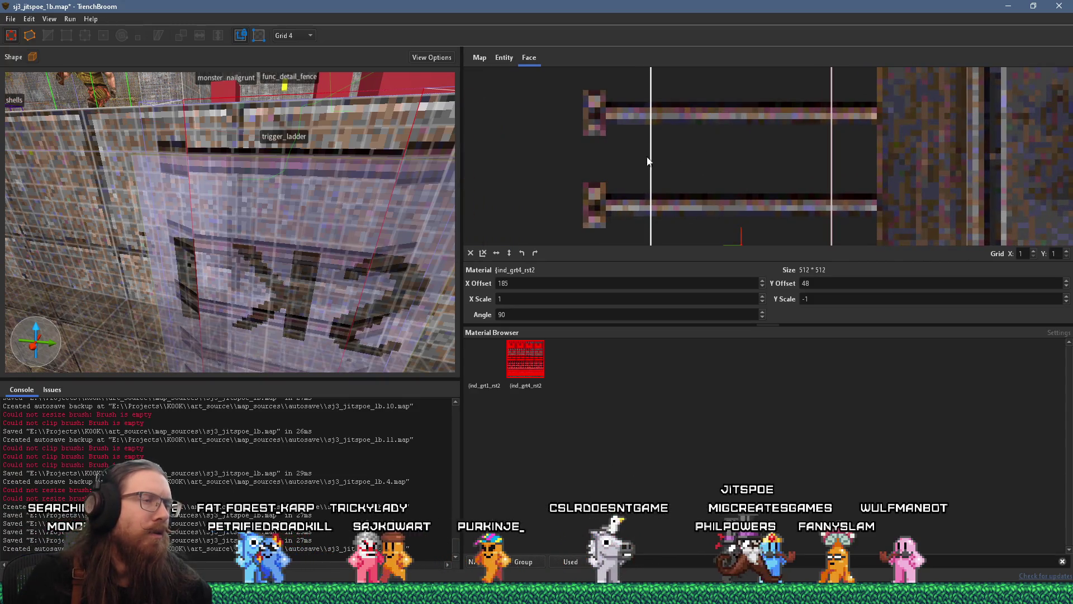
{"action": "scroll", "coordinate": [639, 164], "scroll_direction": "up", "scroll_amount": 1}
{"action": "scroll", "coordinate": [632, 72], "scroll_direction": "down", "scroll_amount": 1}
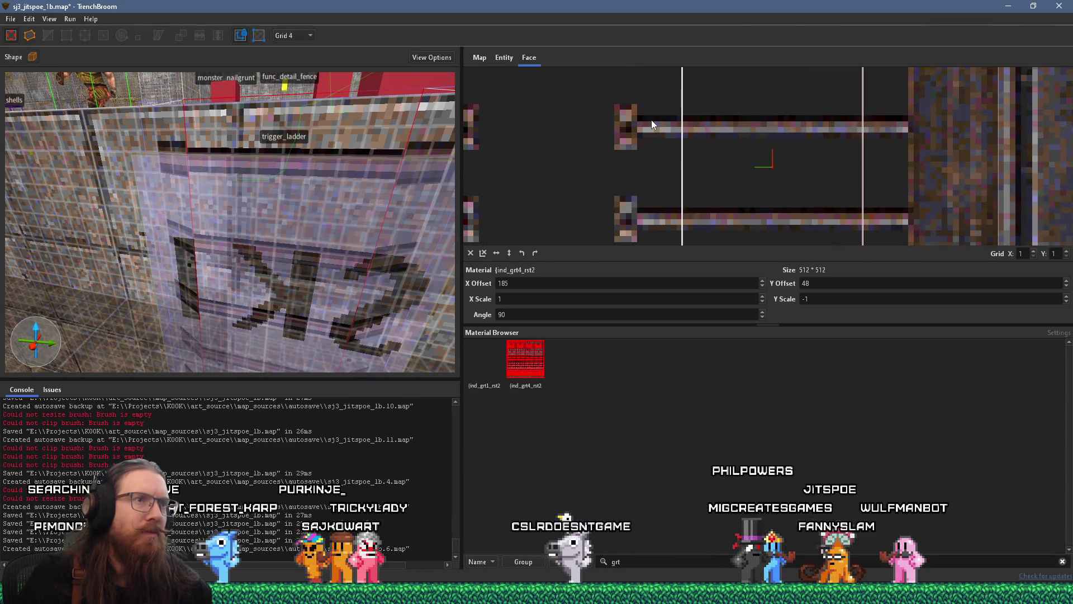
{"action": "scroll", "coordinate": [723, 163], "scroll_direction": "down", "scroll_amount": 2}
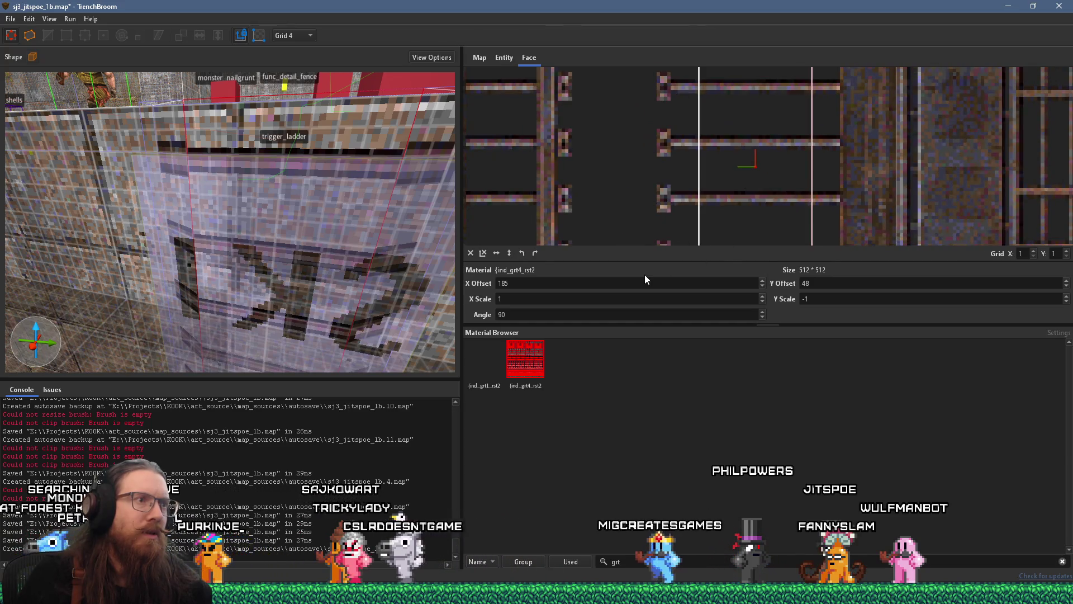
{"action": "left_click", "coordinate": [500, 253]}
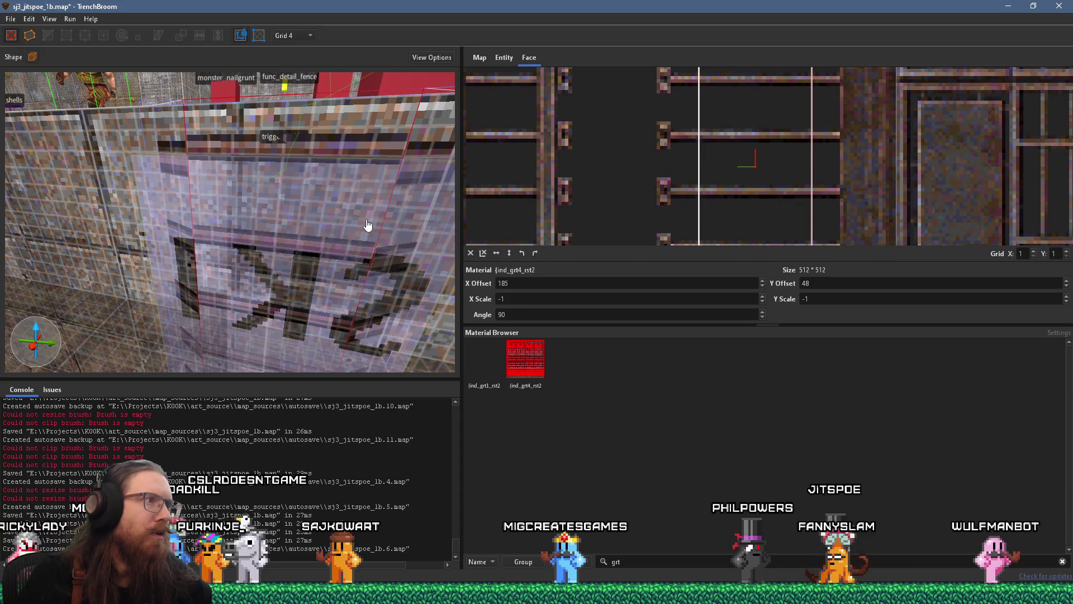
Fine-tune the ladder grate to X offset 183, Y offset 209.54 while checking it up close.
{"action": "key", "text": "w"}
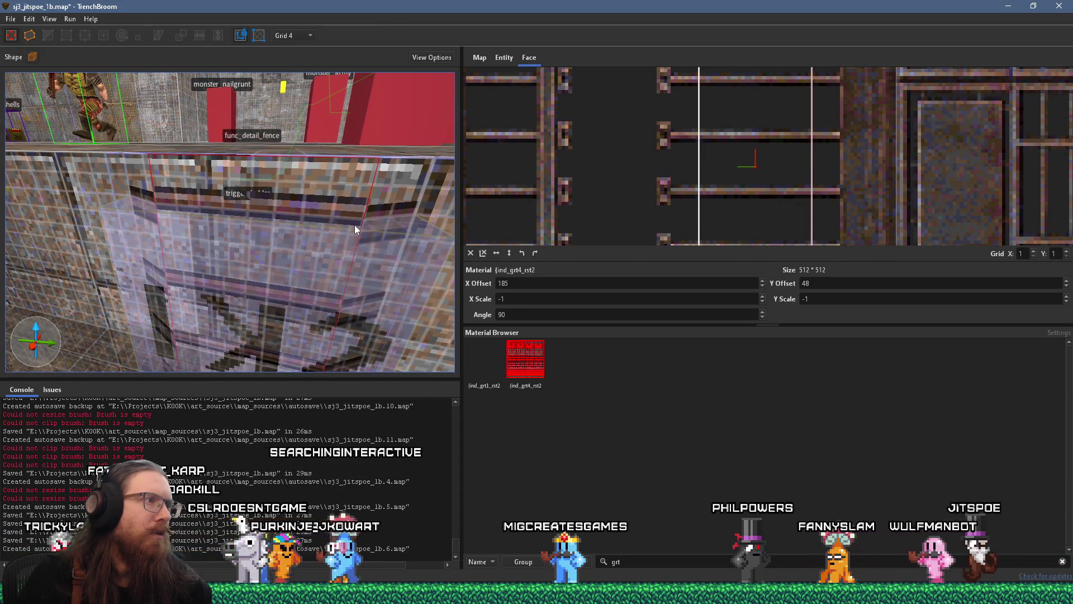
{"action": "key", "text": "w"}
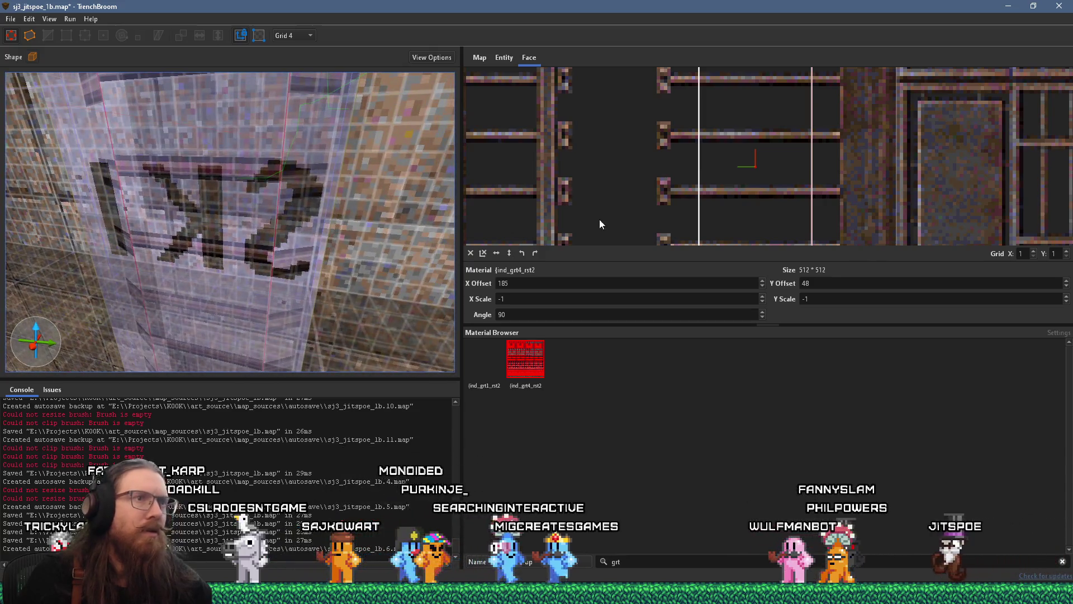
{"action": "mouse_move", "coordinate": [709, 204]}
{"action": "left_mouse_down"}
{"action": "mouse_move", "coordinate": [675, 337]}
{"action": "mouse_move", "coordinate": [834, 313]}
{"action": "mouse_move", "coordinate": [461, 264]}
{"action": "mouse_move", "coordinate": [724, 314]}
{"action": "mouse_move", "coordinate": [652, 185]}
{"action": "mouse_move", "coordinate": [722, 259]}
{"action": "mouse_move", "coordinate": [717, 303]}
{"action": "left_mouse_up"}
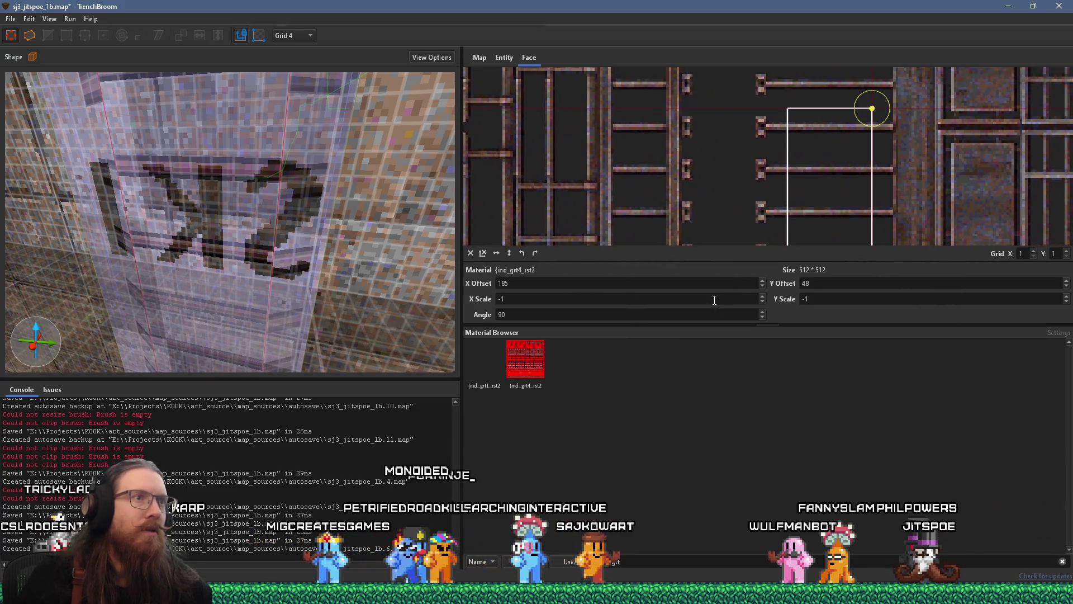
{"action": "scroll", "coordinate": [630, 170], "scroll_direction": "down", "scroll_amount": 3}
{"action": "mouse_move", "coordinate": [635, 176]}
{"action": "left_mouse_down"}
{"action": "mouse_move", "coordinate": [604, 126]}
{"action": "mouse_move", "coordinate": [653, 235]}
{"action": "mouse_move", "coordinate": [709, 226]}
{"action": "mouse_move", "coordinate": [592, 461]}
{"action": "mouse_move", "coordinate": [594, 449]}
{"action": "left_mouse_up"}
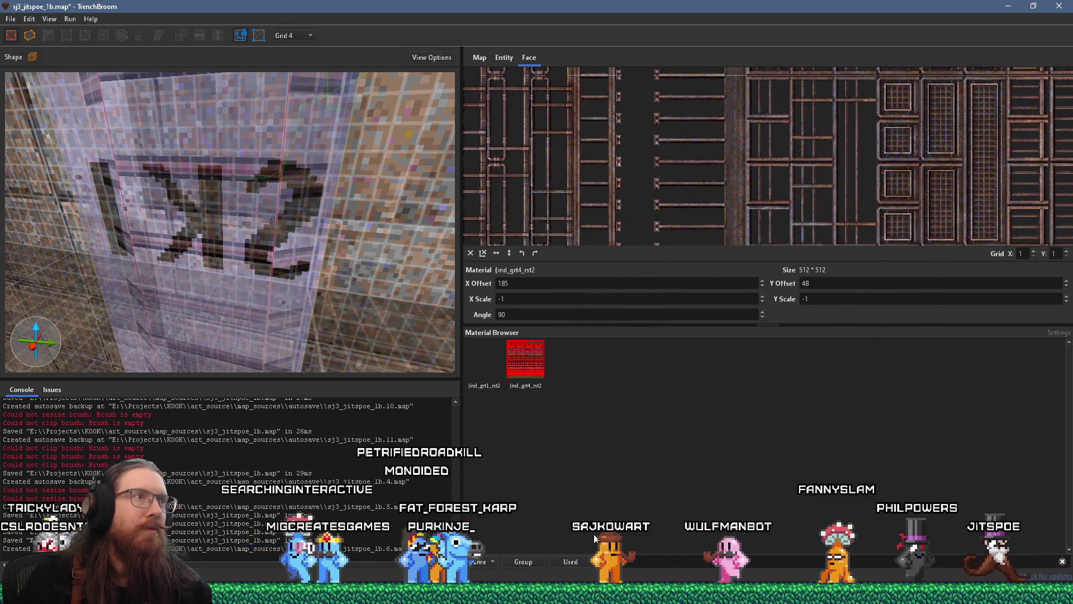
{"action": "scroll", "coordinate": [351, 257], "scroll_direction": "down", "scroll_amount": 10}
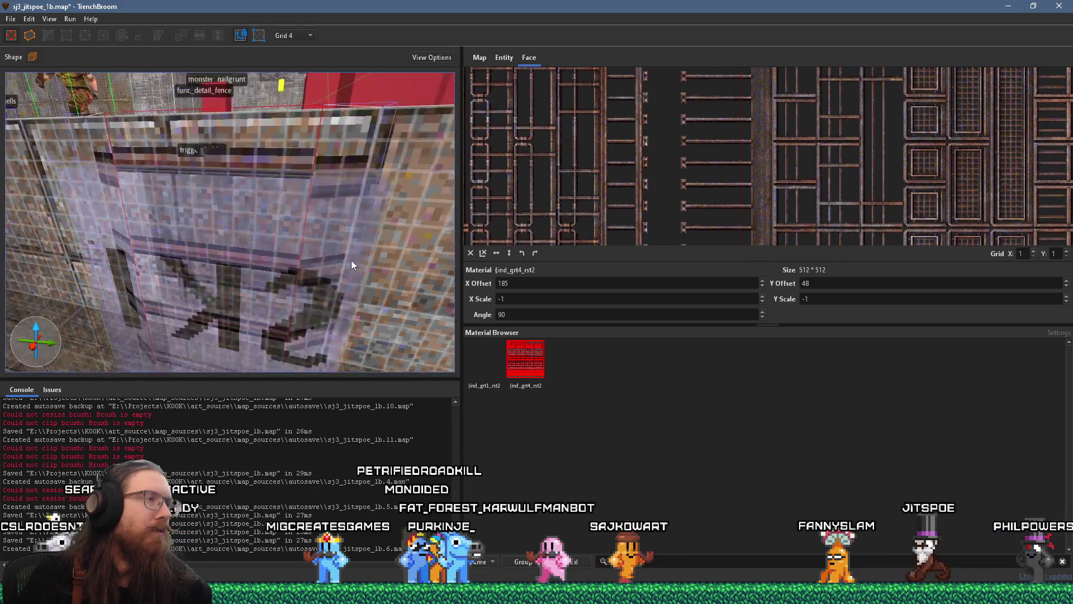
{"action": "scroll", "coordinate": [360, 273], "scroll_direction": "down", "scroll_amount": 5}
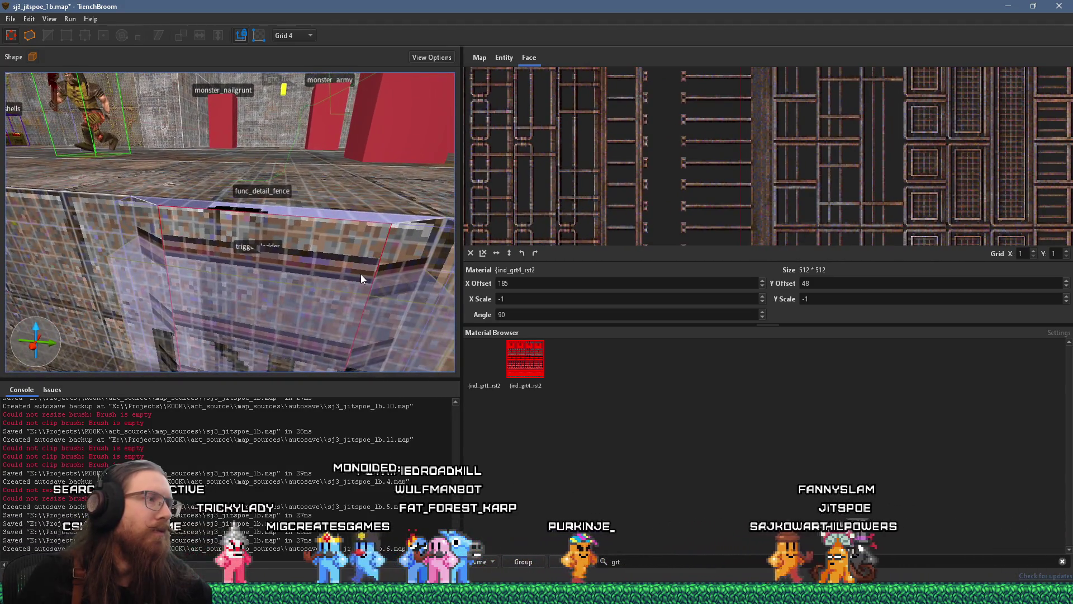
{"action": "scroll", "coordinate": [696, 238], "scroll_direction": "up", "scroll_amount": 5}
{"action": "mouse_move", "coordinate": [709, 220]}
{"action": "left_mouse_down"}
{"action": "mouse_move", "coordinate": [713, 209]}
{"action": "mouse_move", "coordinate": [708, 221]}
{"action": "left_mouse_up"}
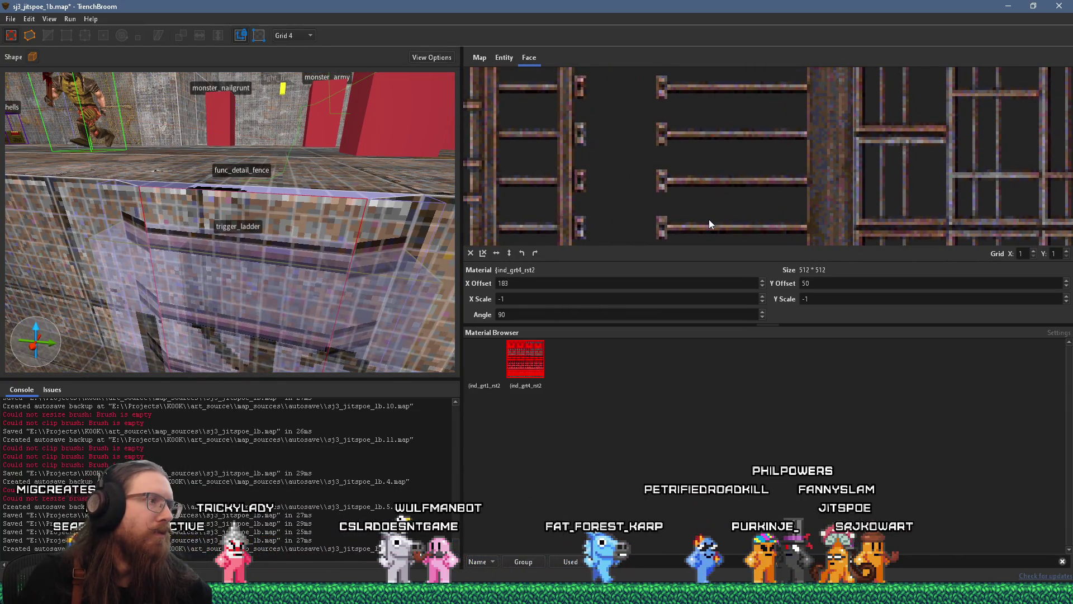
{"action": "key", "text": "a"}
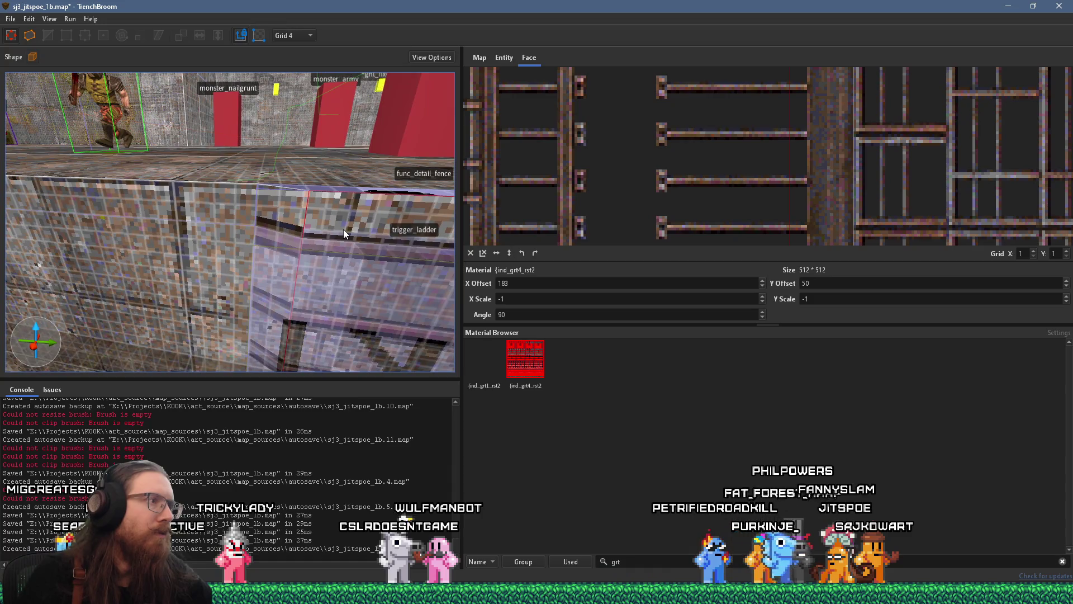
{"action": "left_click", "coordinate": [340, 222]}
{"action": "key", "text": "d"}
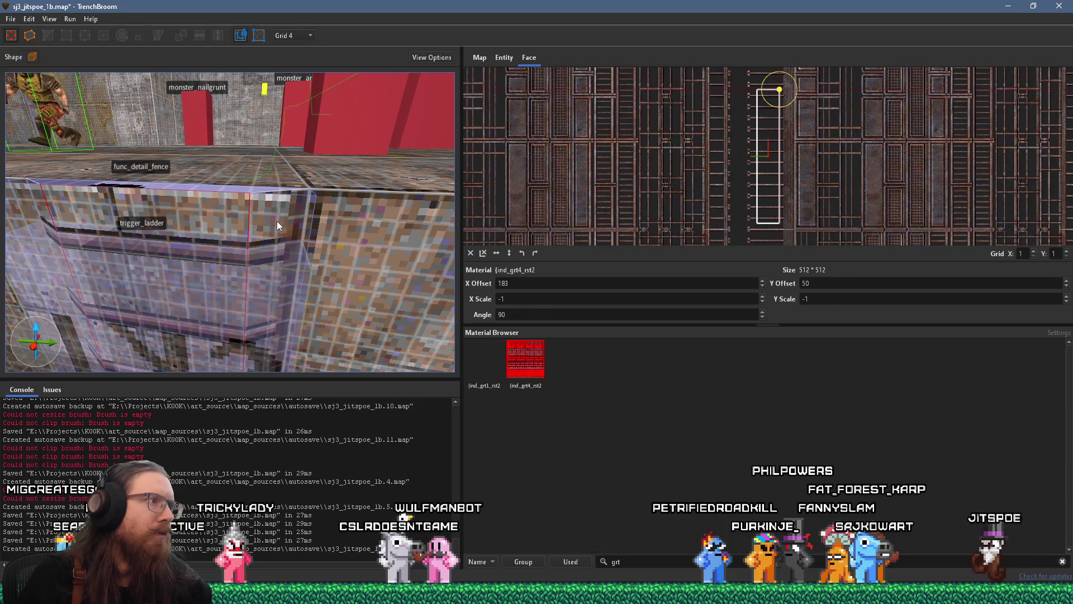
{"action": "key", "text": "w"}
{"action": "key", "text": "s"}
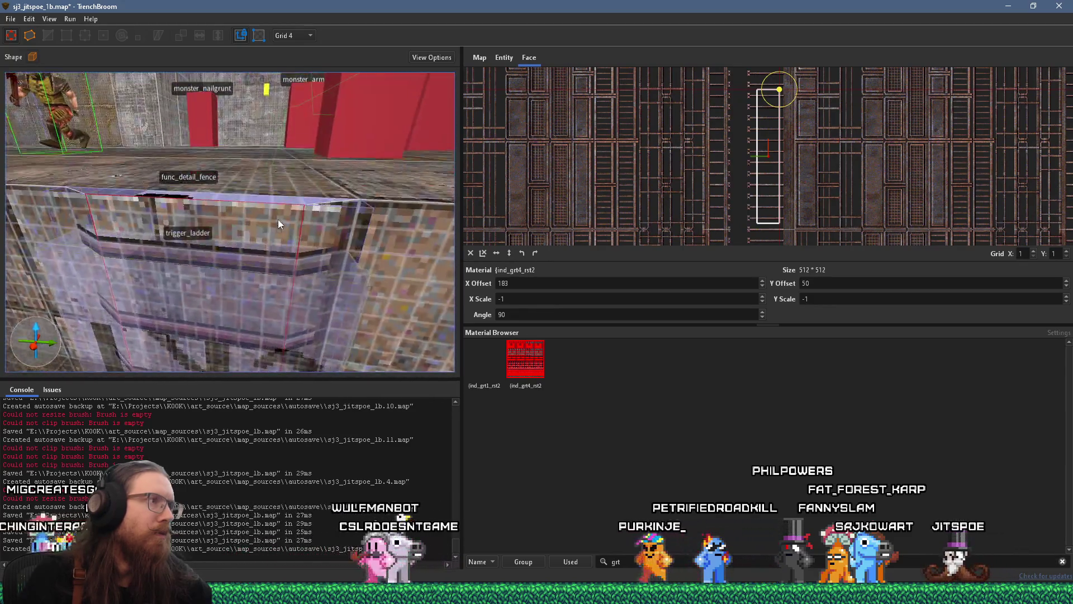
{"action": "left_click", "coordinate": [262, 230], "text": "shift"}
{"action": "scroll", "coordinate": [755, 166], "scroll_direction": "up", "scroll_amount": 8}
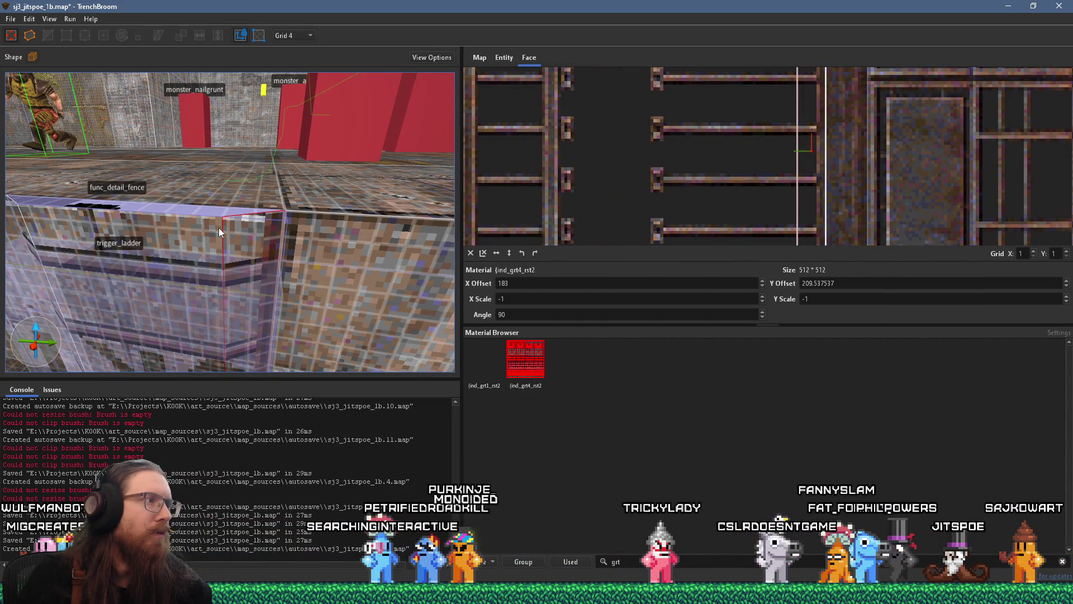
Flip the neighbouring face's grate and slide it to X offset 183, Y offset 347.09.
{"action": "key", "text": "a"}
{"action": "left_click", "coordinate": [264, 238]}
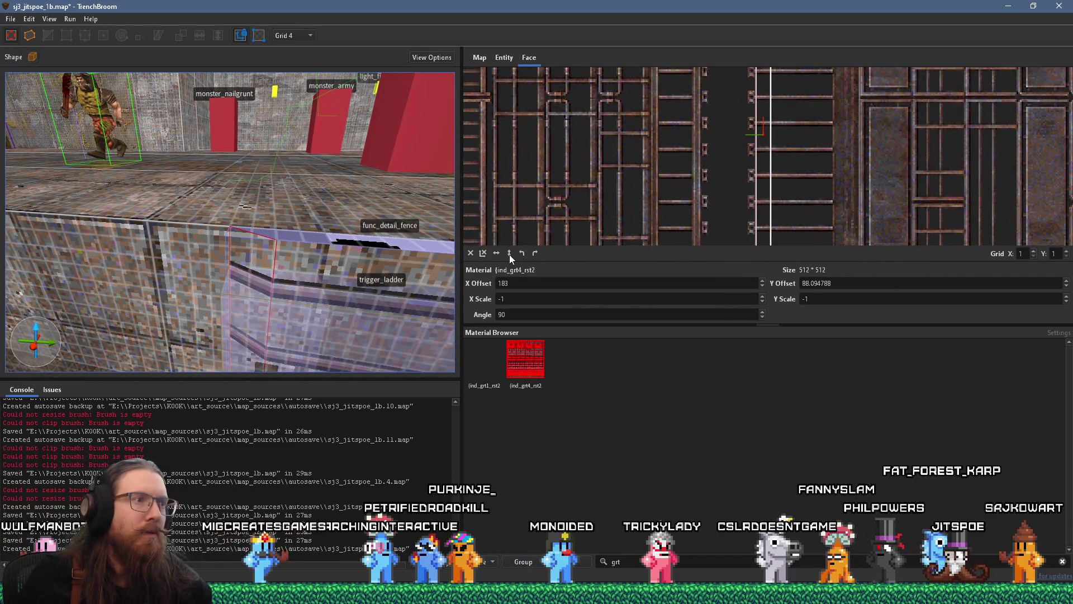
{"action": "left_click", "coordinate": [496, 252]}
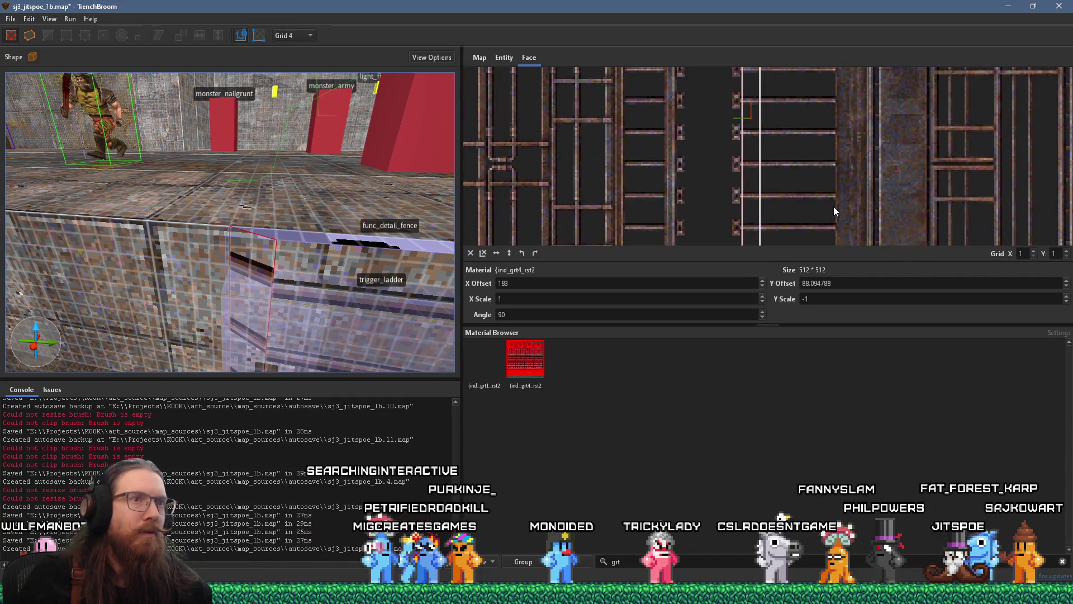
{"action": "left_click", "coordinate": [497, 253]}
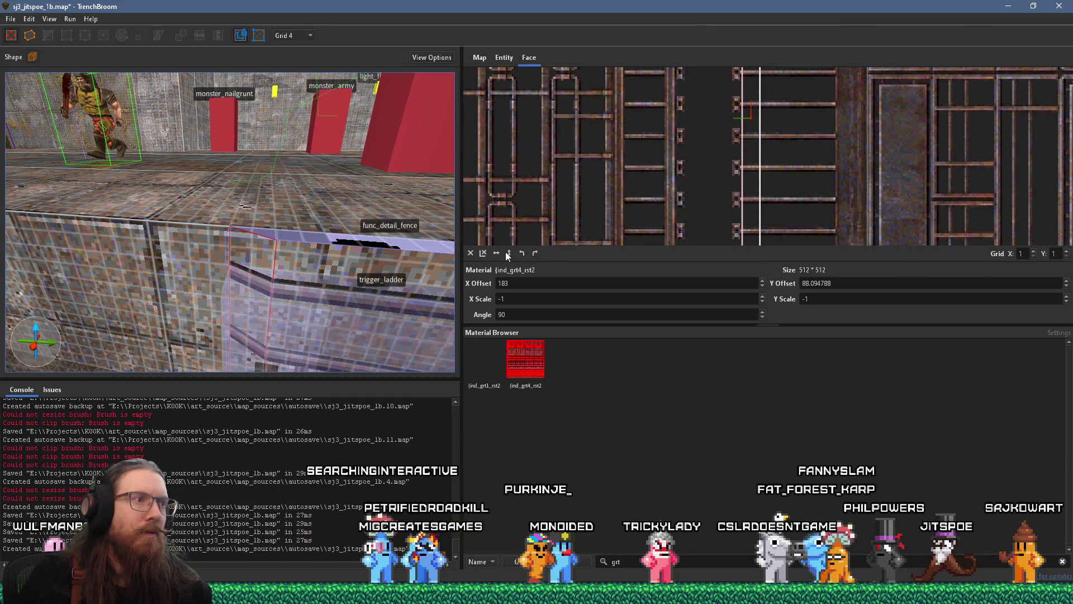
{"action": "left_click", "coordinate": [506, 251]}
{"action": "mouse_move", "coordinate": [628, 210]}
{"action": "left_mouse_down"}
{"action": "mouse_move", "coordinate": [1032, 202]}
{"action": "mouse_move", "coordinate": [865, 192]}
{"action": "mouse_move", "coordinate": [921, 193]}
{"action": "left_mouse_up"}
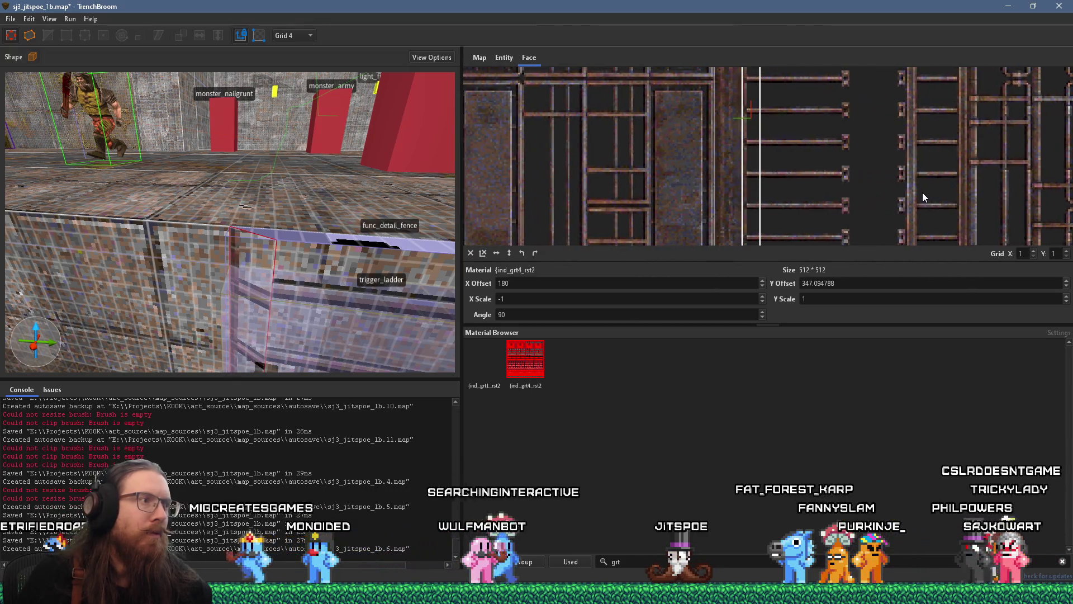
{"action": "left_click_drag", "start_coordinate": [921, 192], "coordinate": [923, 186]}
Raise the view above the ledge wall and select the func_detail_fence brush.
{"action": "scroll", "coordinate": [273, 220], "scroll_direction": "up", "scroll_amount": 5}
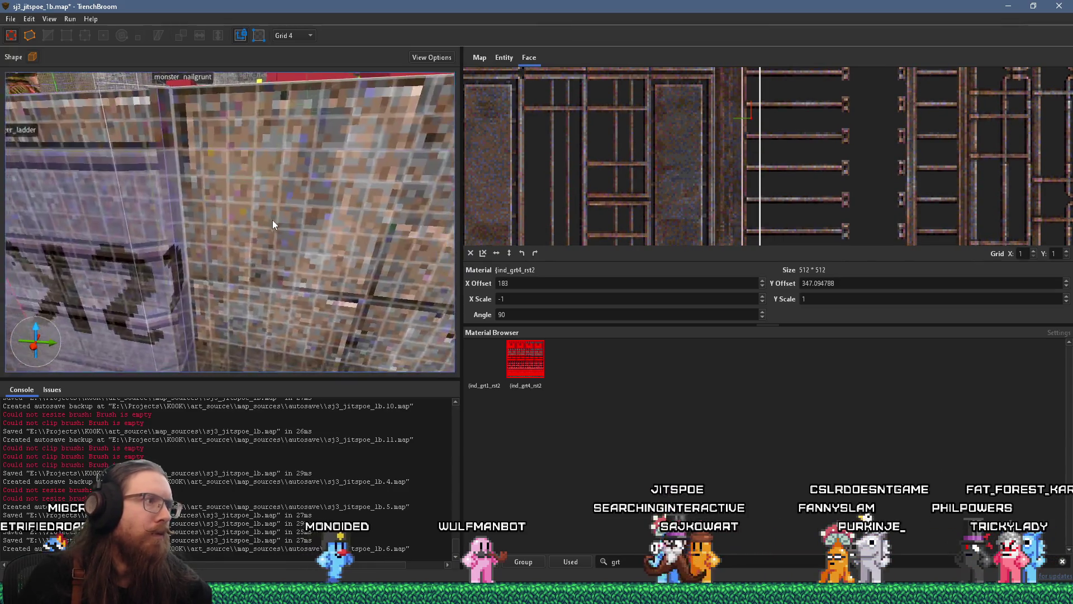
{"action": "scroll", "coordinate": [276, 223], "scroll_direction": "down", "scroll_amount": 8}
{"action": "scroll", "coordinate": [321, 248], "scroll_direction": "up", "scroll_amount": 8}
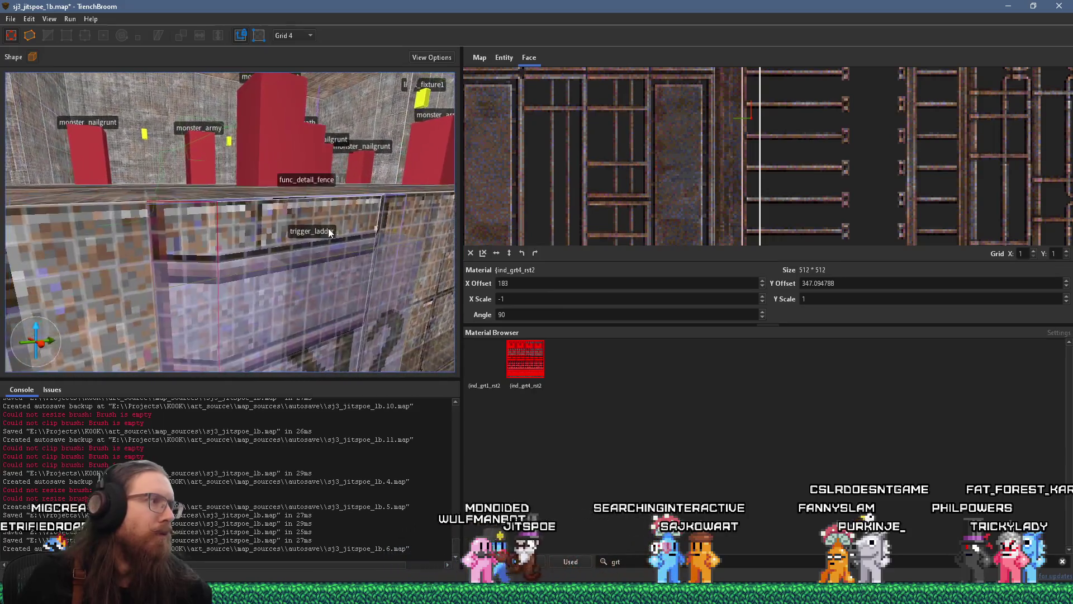
{"action": "mouse_move", "coordinate": [330, 109]}
{"action": "left_mouse_down"}
{"action": "mouse_move", "coordinate": [325, 236]}
{"action": "mouse_move", "coordinate": [350, 228]}
{"action": "mouse_move", "coordinate": [270, 245]}
{"action": "mouse_move", "coordinate": [213, 206]}
{"action": "mouse_move", "coordinate": [218, 232]}
{"action": "mouse_move", "coordinate": [274, 255]}
{"action": "mouse_move", "coordinate": [196, 219]}
{"action": "mouse_move", "coordinate": [257, 273]}
{"action": "mouse_move", "coordinate": [336, 302]}
{"action": "mouse_move", "coordinate": [193, 215]}
{"action": "mouse_move", "coordinate": [330, 266]}
{"action": "mouse_move", "coordinate": [311, 240]}
{"action": "mouse_move", "coordinate": [289, 253]}
{"action": "mouse_move", "coordinate": [319, 226]}
{"action": "mouse_move", "coordinate": [327, 252]}
{"action": "left_mouse_up"}
{"action": "left_click", "coordinate": [268, 295]}
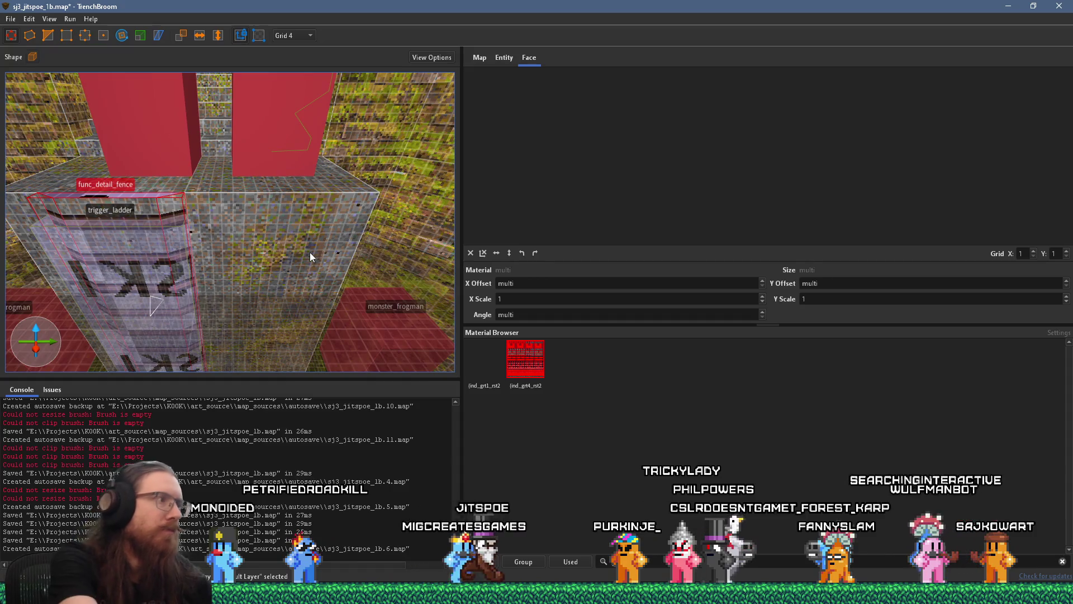
Select the trigger_ladder and check its angle property reads 180 in the Entity tab.
{"action": "key", "text": "Escape"}
{"action": "mouse_move", "coordinate": [212, 258]}
{"action": "left_mouse_down"}
{"action": "mouse_move", "coordinate": [341, 240]}
{"action": "mouse_move", "coordinate": [25, 280]}
{"action": "mouse_move", "coordinate": [116, 253]}
{"action": "mouse_move", "coordinate": [223, 263]}
{"action": "mouse_move", "coordinate": [241, 320]}
{"action": "left_mouse_up"}
{"action": "left_click", "coordinate": [241, 321]}
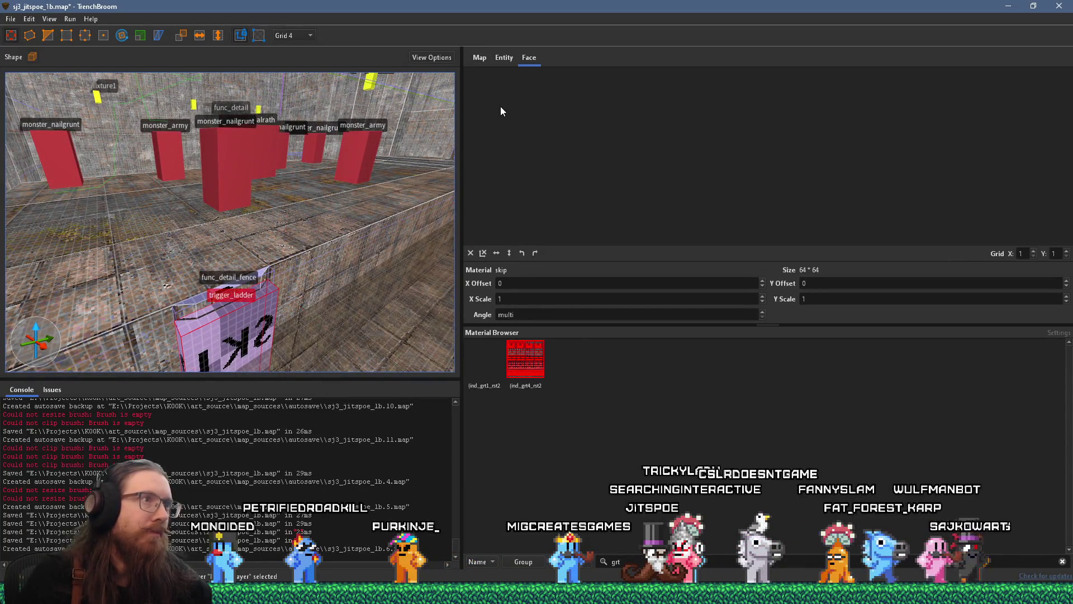
{"action": "left_click", "coordinate": [506, 58]}
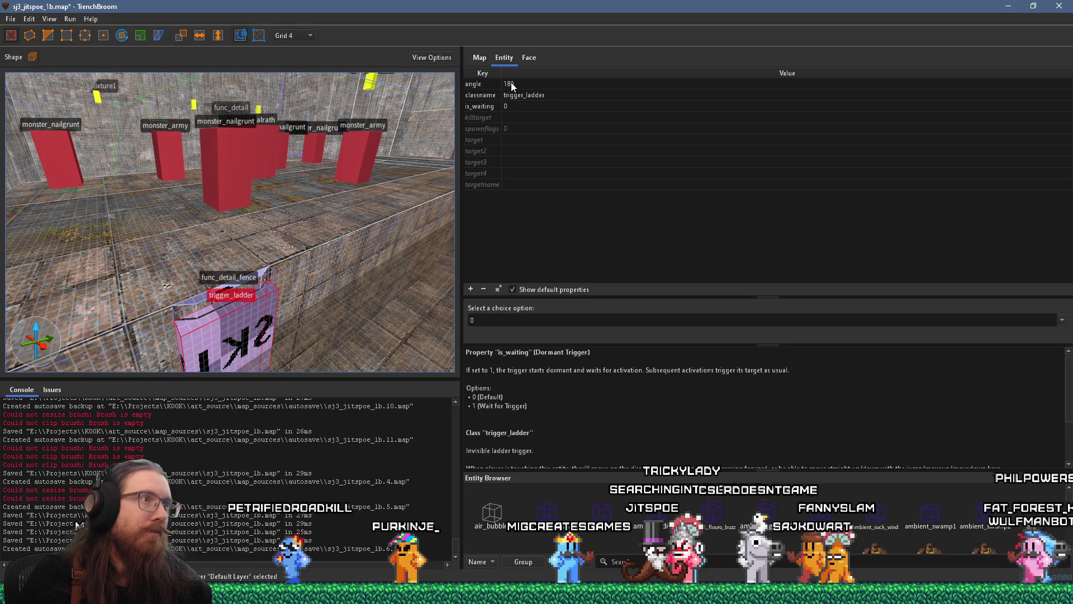
{"action": "left_click", "coordinate": [513, 85]}
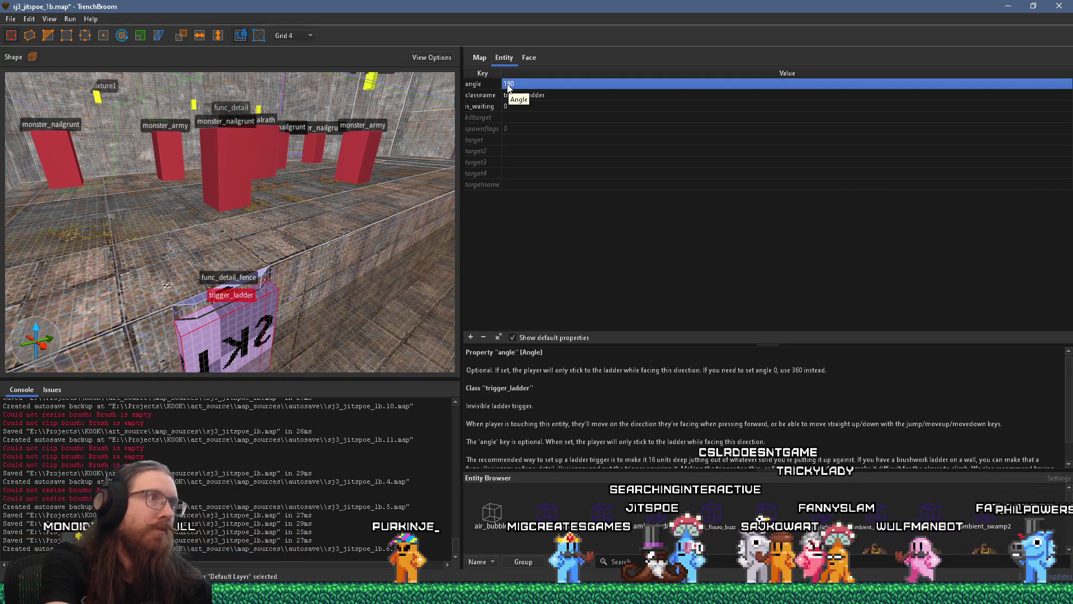
Select the func_detail_fence brush to view its _mincolor and _phong properties.
{"action": "mouse_move", "coordinate": [325, 246]}
{"action": "left_mouse_down"}
{"action": "mouse_move", "coordinate": [292, 249]}
{"action": "mouse_move", "coordinate": [264, 308]}
{"action": "left_mouse_up"}
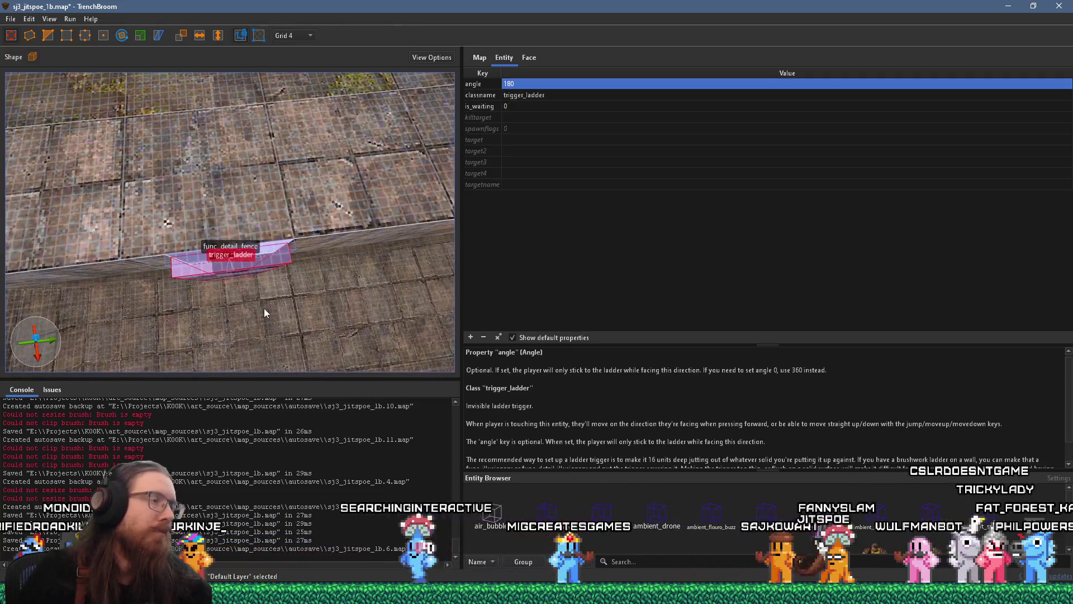
{"action": "mouse_move", "coordinate": [273, 251]}
{"action": "left_mouse_down"}
{"action": "mouse_move", "coordinate": [264, 229]}
{"action": "mouse_move", "coordinate": [322, 174]}
{"action": "mouse_move", "coordinate": [317, 211]}
{"action": "left_mouse_up"}
{"action": "left_click", "coordinate": [290, 197]}
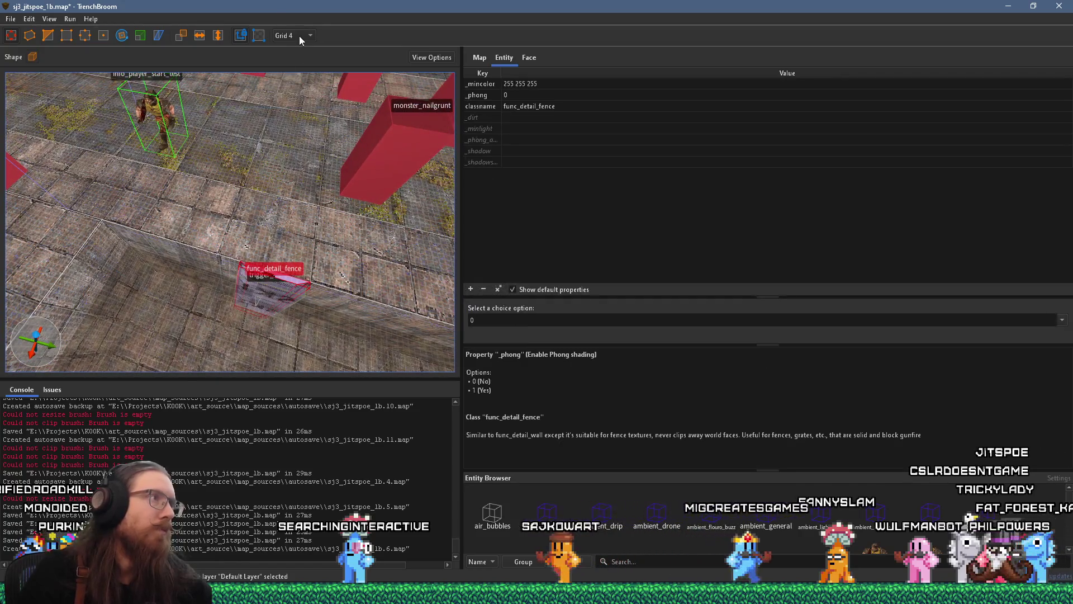
Set the grid to 16 and test-move the fence brush, then undo the move.
{"action": "left_click", "coordinate": [297, 102]}
{"action": "left_click_drag", "start_coordinate": [283, 302], "coordinate": [50, 175]}
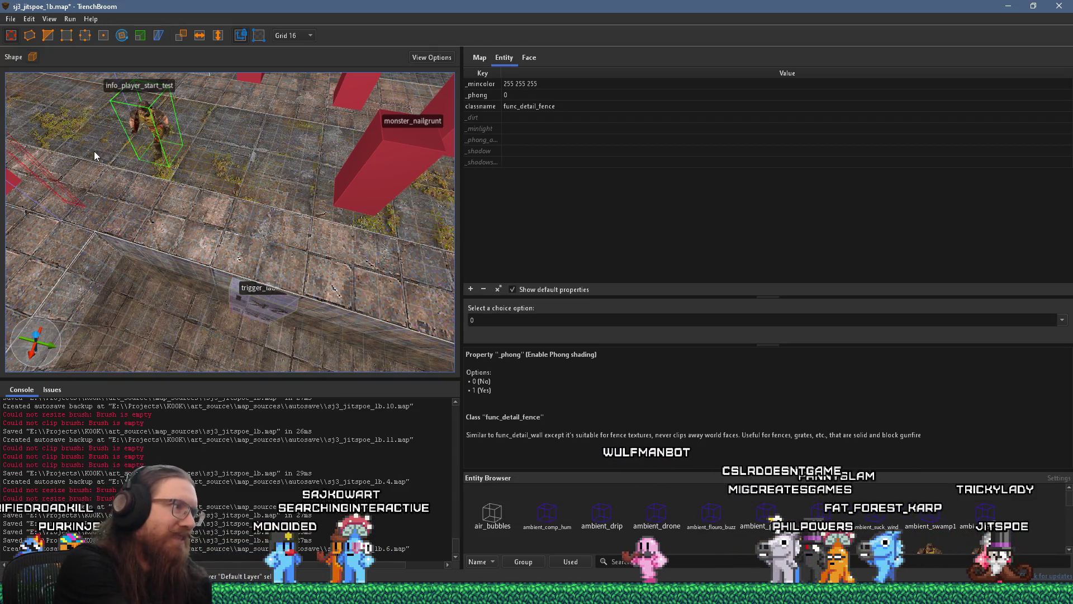
{"action": "key", "text": "ctrl+z"}
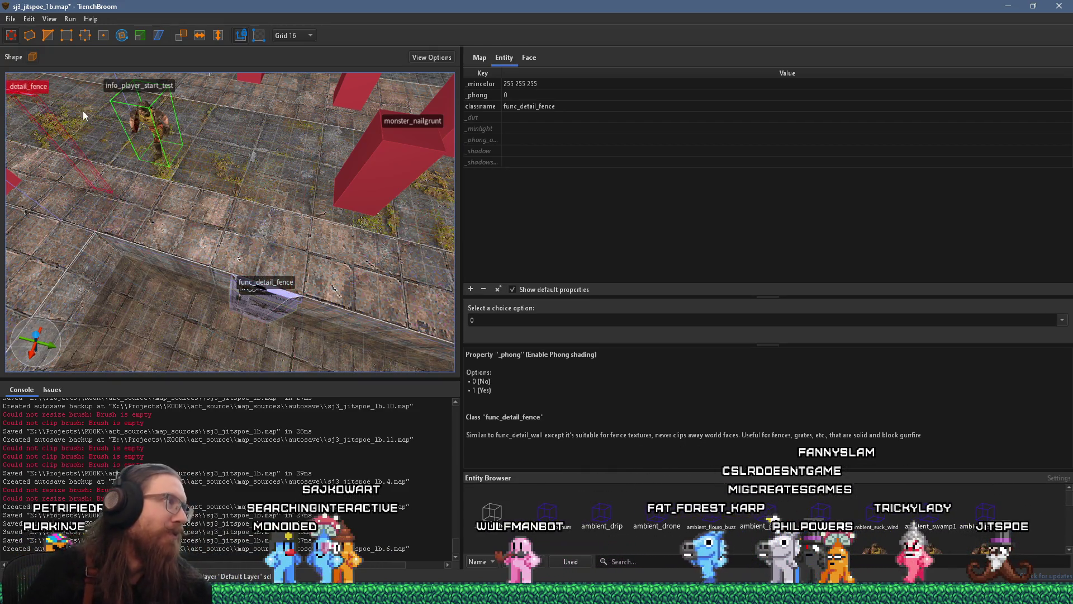
Select the fence and trigger_ladder brushes together and hide them from the viewport.
{"action": "scroll", "coordinate": [289, 298], "scroll_direction": "down", "scroll_amount": 5}
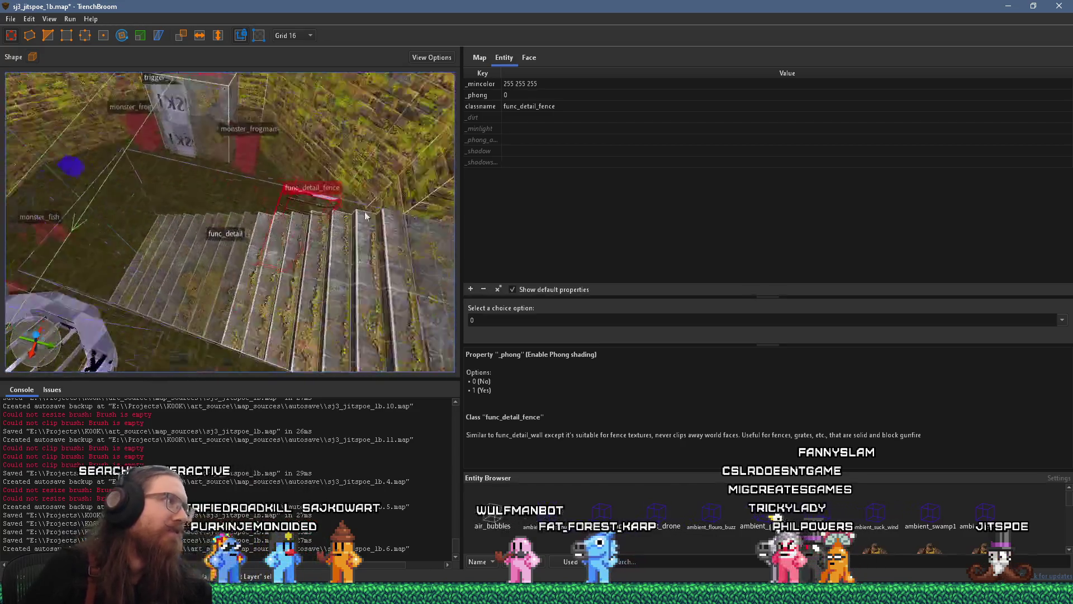
{"action": "scroll", "coordinate": [156, 130], "scroll_direction": "up", "scroll_amount": 8}
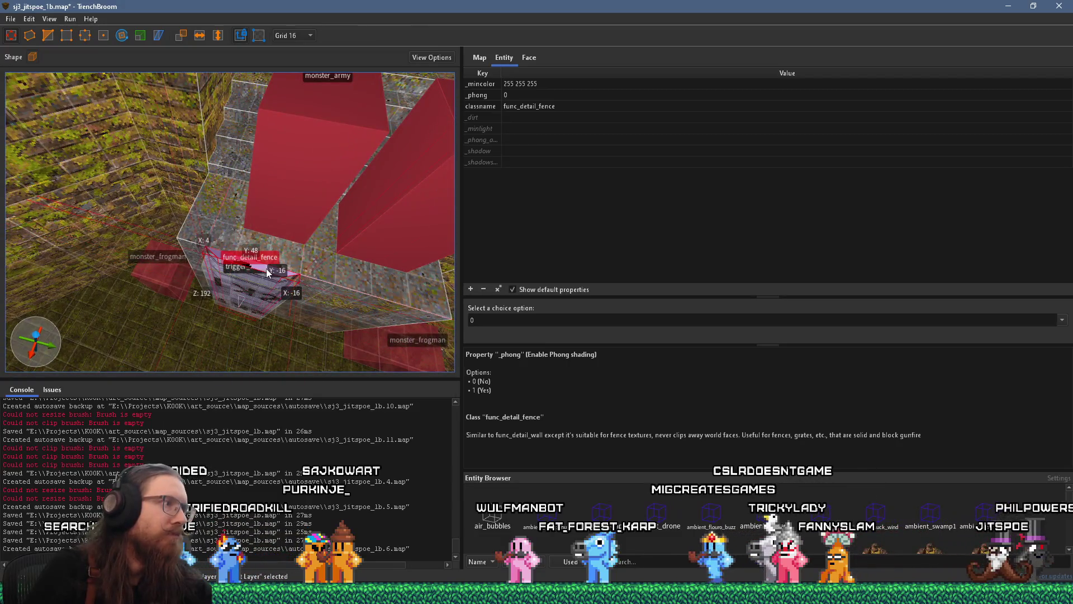
{"action": "key", "text": "ctrl+u"}
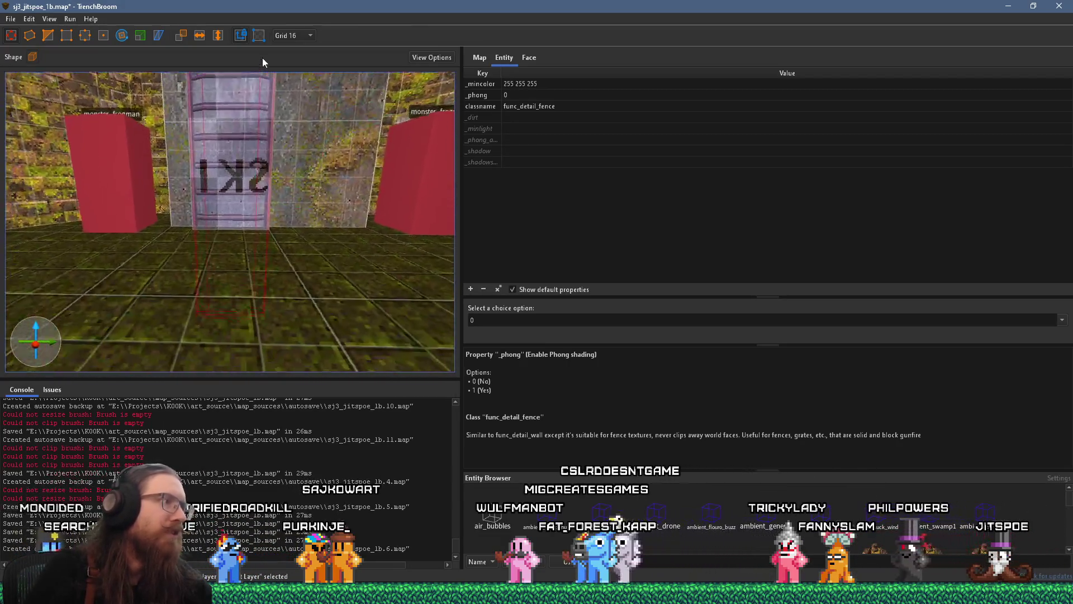
{"action": "scroll", "coordinate": [272, 104], "scroll_direction": "up", "scroll_amount": 3}
{"action": "mouse_move", "coordinate": [250, 237]}
{"action": "left_mouse_down"}
{"action": "mouse_move", "coordinate": [230, 240]}
{"action": "mouse_move", "coordinate": [300, 200]}
{"action": "mouse_move", "coordinate": [222, 256]}
{"action": "mouse_move", "coordinate": [282, 222]}
{"action": "mouse_move", "coordinate": [261, 212]}
{"action": "mouse_move", "coordinate": [122, 232]}
{"action": "mouse_move", "coordinate": [261, 187]}
{"action": "mouse_move", "coordinate": [181, 206]}
{"action": "mouse_move", "coordinate": [353, 242]}
{"action": "mouse_move", "coordinate": [275, 226]}
{"action": "mouse_move", "coordinate": [312, 271]}
{"action": "mouse_move", "coordinate": [70, 210]}
{"action": "mouse_move", "coordinate": [242, 213]}
{"action": "mouse_move", "coordinate": [300, 334]}
{"action": "mouse_move", "coordinate": [286, 262]}
{"action": "mouse_move", "coordinate": [251, 262]}
{"action": "mouse_move", "coordinate": [271, 320]}
{"action": "mouse_move", "coordinate": [287, 324]}
{"action": "mouse_move", "coordinate": [222, 293]}
{"action": "mouse_move", "coordinate": [299, 275]}
{"action": "left_mouse_up"}
{"action": "left_click", "coordinate": [263, 282]}
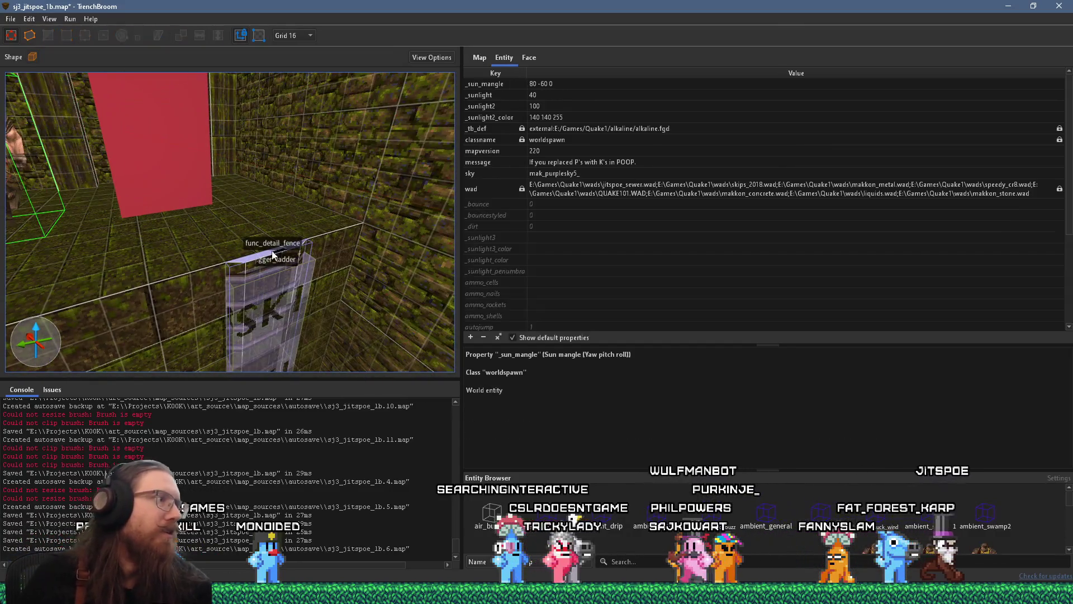
{"action": "left_click", "coordinate": [263, 286], "text": "ctrl"}
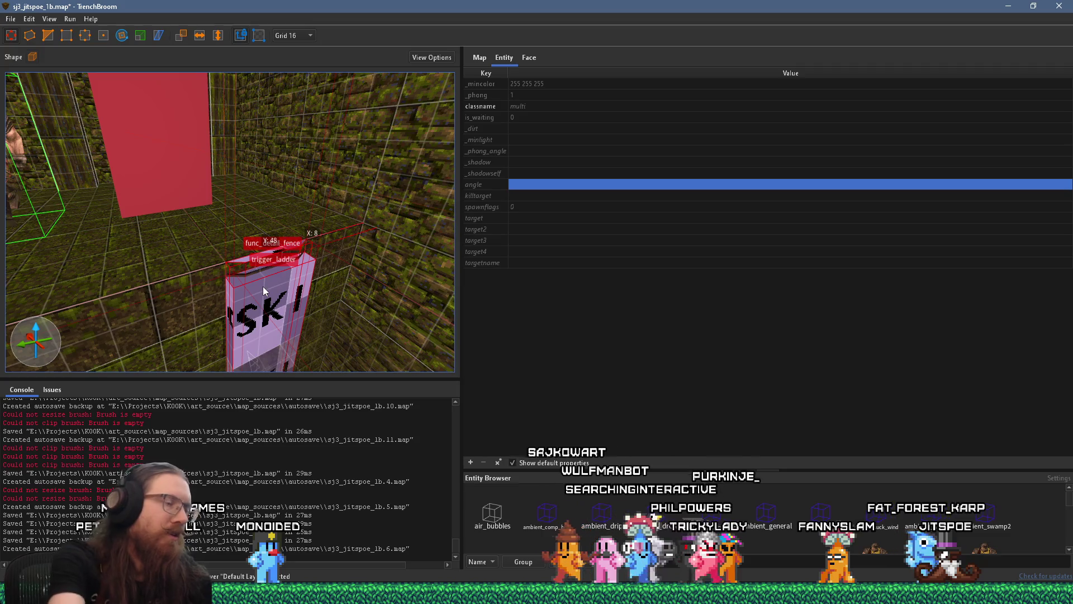
{"action": "key", "text": "Delete"}
Select the dark brush in the fish room and move it to the right.
{"action": "mouse_move", "coordinate": [273, 279]}
{"action": "left_mouse_down"}
{"action": "mouse_move", "coordinate": [210, 234]}
{"action": "mouse_move", "coordinate": [361, 229]}
{"action": "mouse_move", "coordinate": [212, 236]}
{"action": "mouse_move", "coordinate": [340, 256]}
{"action": "left_mouse_up"}
{"action": "left_click", "coordinate": [212, 236]}
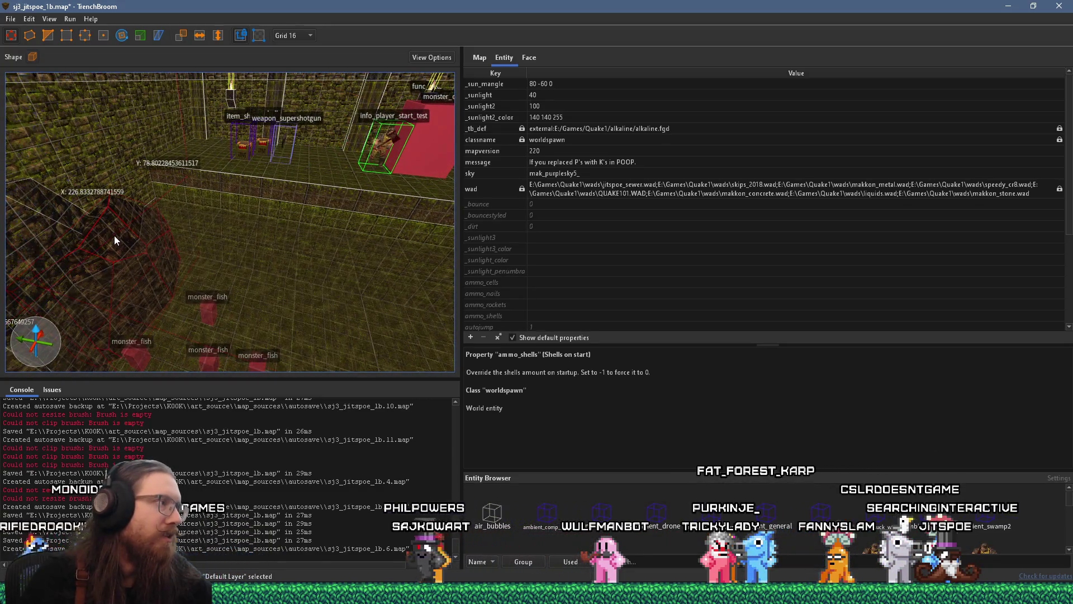
{"action": "mouse_move", "coordinate": [115, 234]}
{"action": "left_mouse_down"}
{"action": "mouse_move", "coordinate": [422, 257]}
{"action": "mouse_move", "coordinate": [270, 263]}
{"action": "left_mouse_up"}
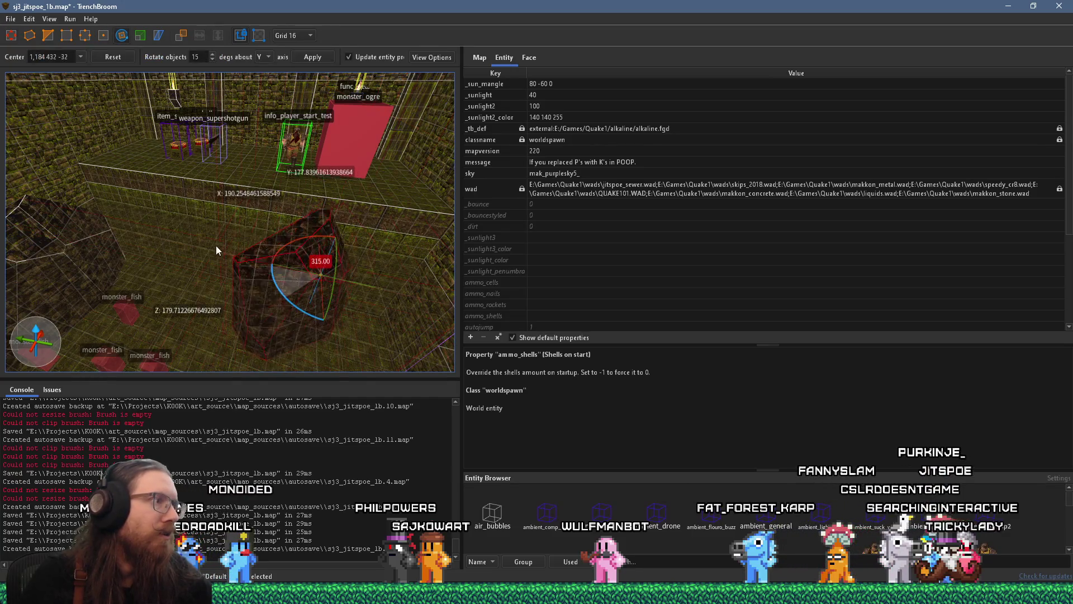
{"action": "mouse_move", "coordinate": [219, 166]}
{"action": "left_mouse_down"}
{"action": "mouse_move", "coordinate": [150, 204]}
{"action": "mouse_move", "coordinate": [198, 222]}
{"action": "mouse_move", "coordinate": [259, 204]}
{"action": "mouse_move", "coordinate": [246, 169]}
{"action": "left_mouse_up"}
{"action": "scroll", "coordinate": [246, 173], "scroll_direction": "up", "scroll_amount": 5}
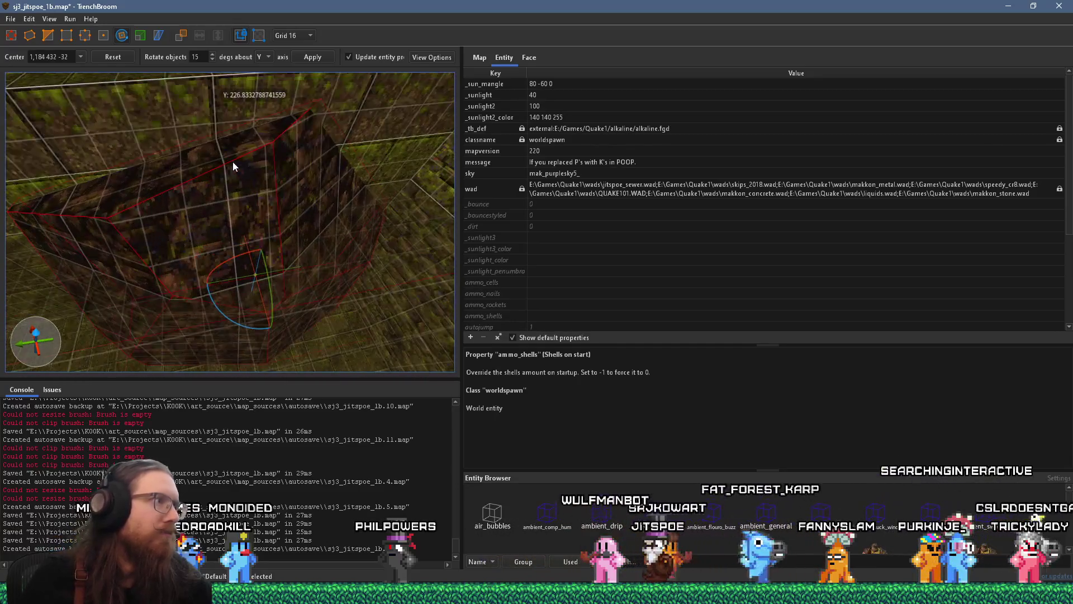
{"action": "scroll", "coordinate": [307, 212], "scroll_direction": "up", "scroll_amount": 3}
{"action": "scroll", "coordinate": [280, 221], "scroll_direction": "down", "scroll_amount": 3}
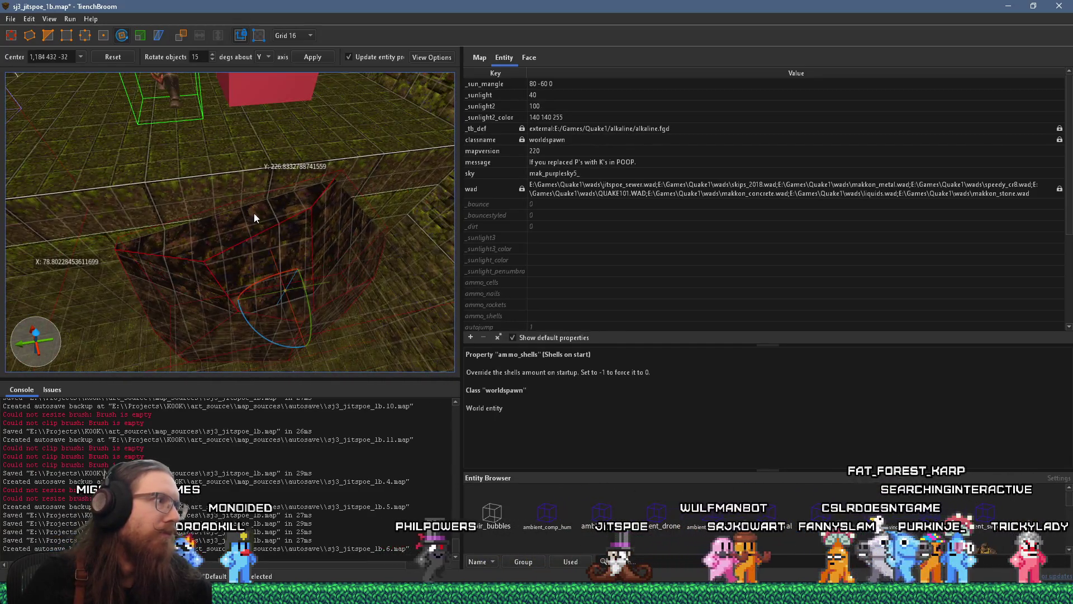
Toggle rotation mode on the selected brush and return to shape editing.
{"action": "key", "text": "Escape"}
{"action": "scroll", "coordinate": [310, 243], "scroll_direction": "up", "scroll_amount": 6}
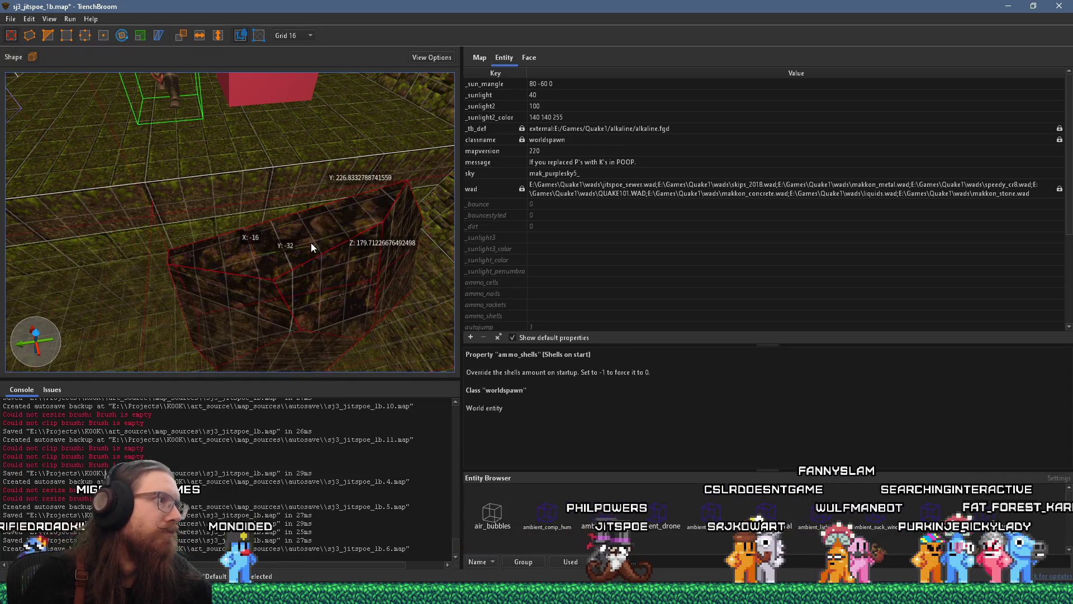
{"action": "scroll", "coordinate": [246, 280], "scroll_direction": "down", "scroll_amount": 3}
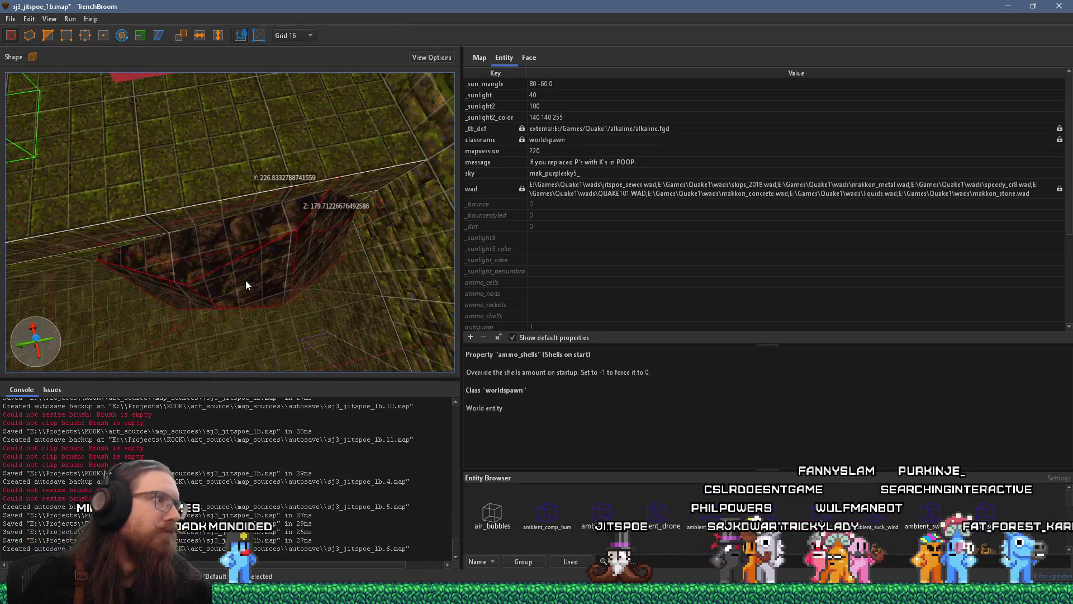
{"action": "scroll", "coordinate": [234, 156], "scroll_direction": "up", "scroll_amount": 3}
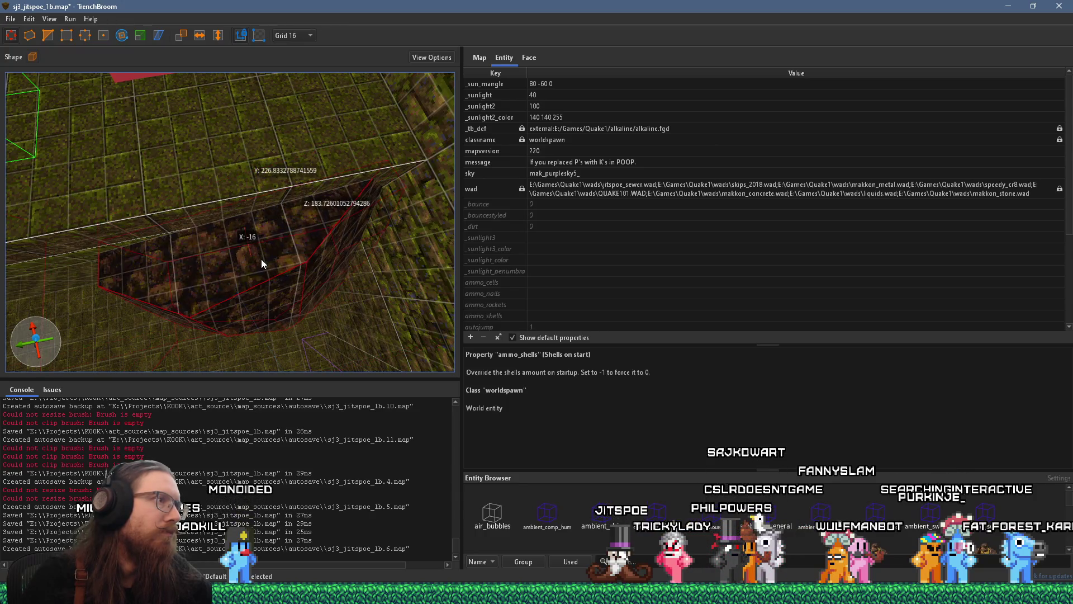
{"action": "scroll", "coordinate": [263, 271], "scroll_direction": "down", "scroll_amount": 3}
{"action": "scroll", "coordinate": [265, 219], "scroll_direction": "up", "scroll_amount": 5}
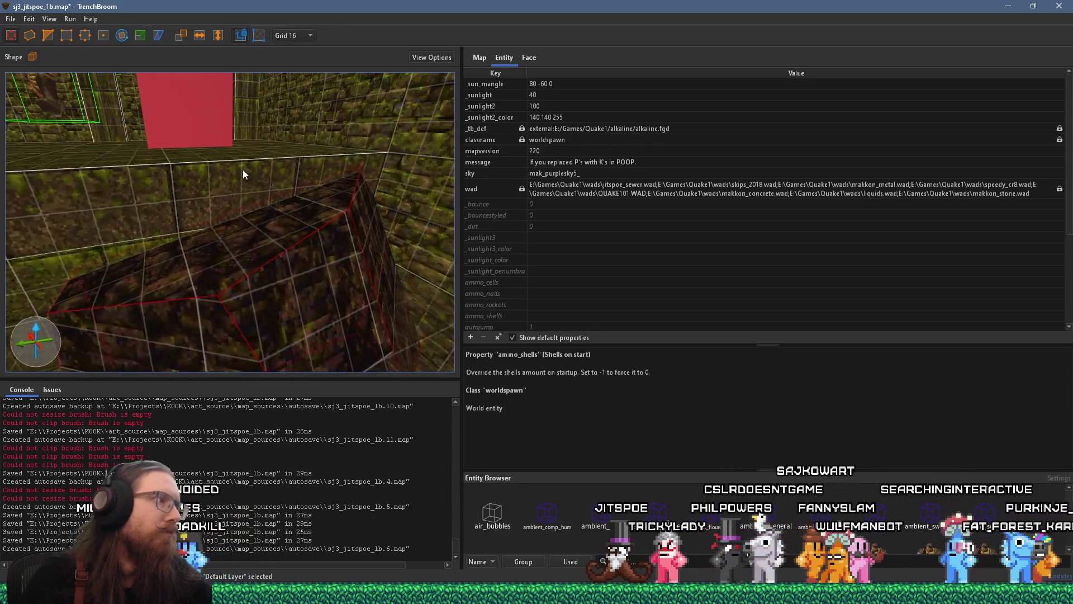
{"action": "scroll", "coordinate": [258, 153], "scroll_direction": "up", "scroll_amount": 3}
{"action": "scroll", "coordinate": [326, 144], "scroll_direction": "down", "scroll_amount": 5}
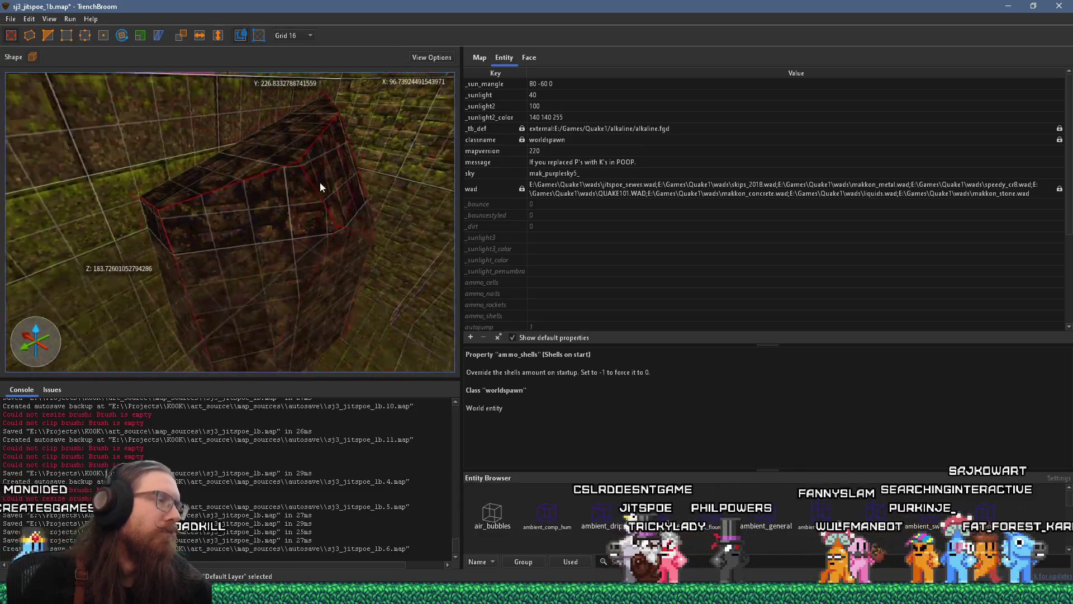
{"action": "scroll", "coordinate": [307, 180], "scroll_direction": "up", "scroll_amount": 5}
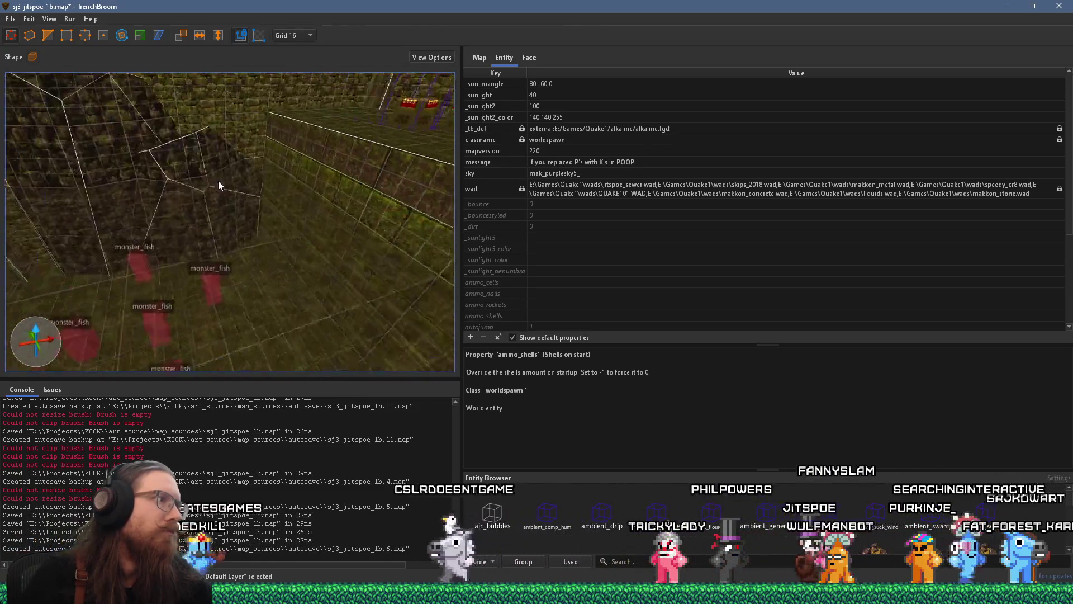
{"action": "scroll", "coordinate": [276, 191], "scroll_direction": "down", "scroll_amount": 5}
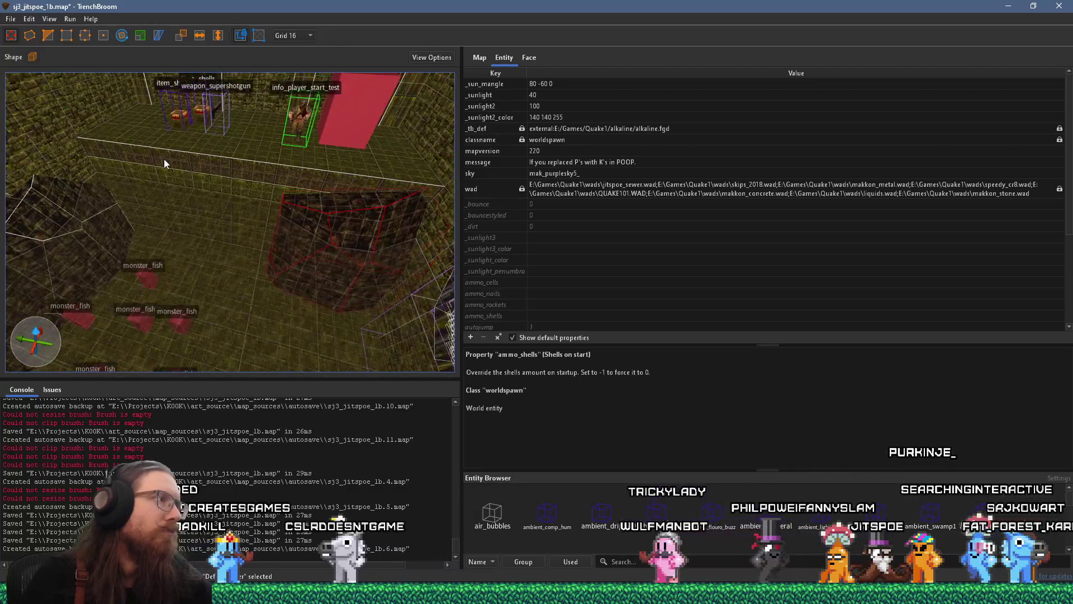
{"action": "scroll", "coordinate": [112, 215], "scroll_direction": "down", "scroll_amount": 4}
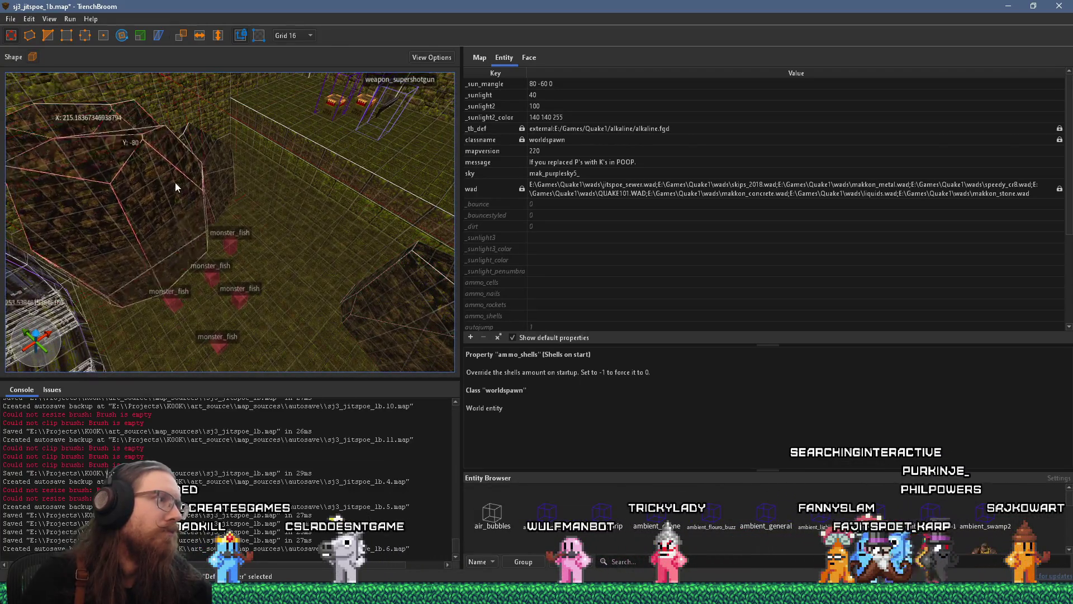
{"action": "scroll", "coordinate": [355, 260], "scroll_direction": "up", "scroll_amount": 5}
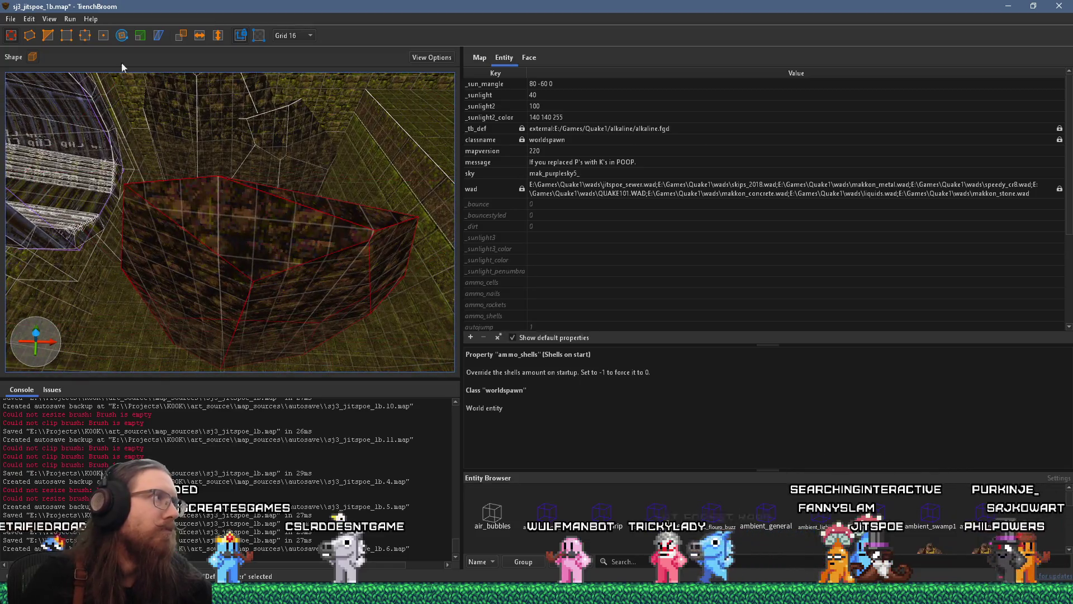
{"action": "left_click", "coordinate": [121, 36]}
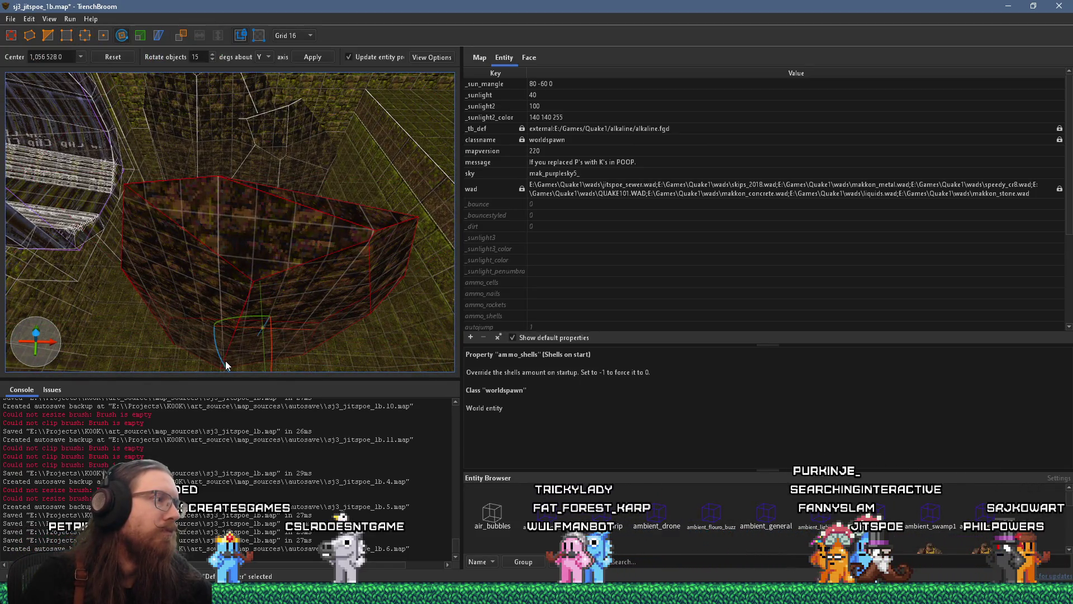
{"action": "scroll", "coordinate": [206, 316], "scroll_direction": "up", "scroll_amount": 5}
{"action": "scroll", "coordinate": [232, 271], "scroll_direction": "up", "scroll_amount": 5}
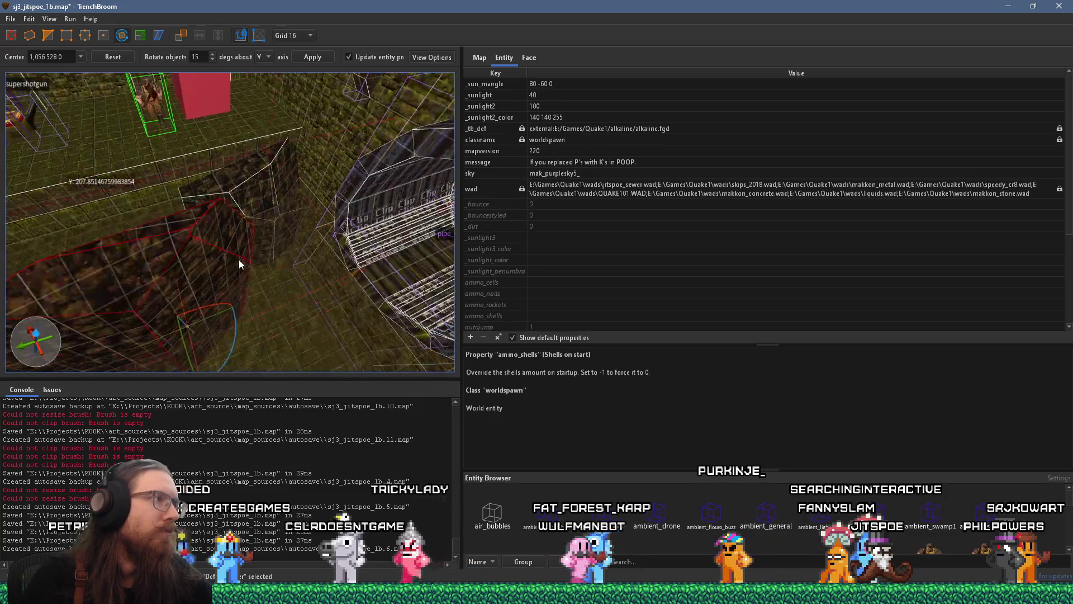
{"action": "key", "text": "r"}
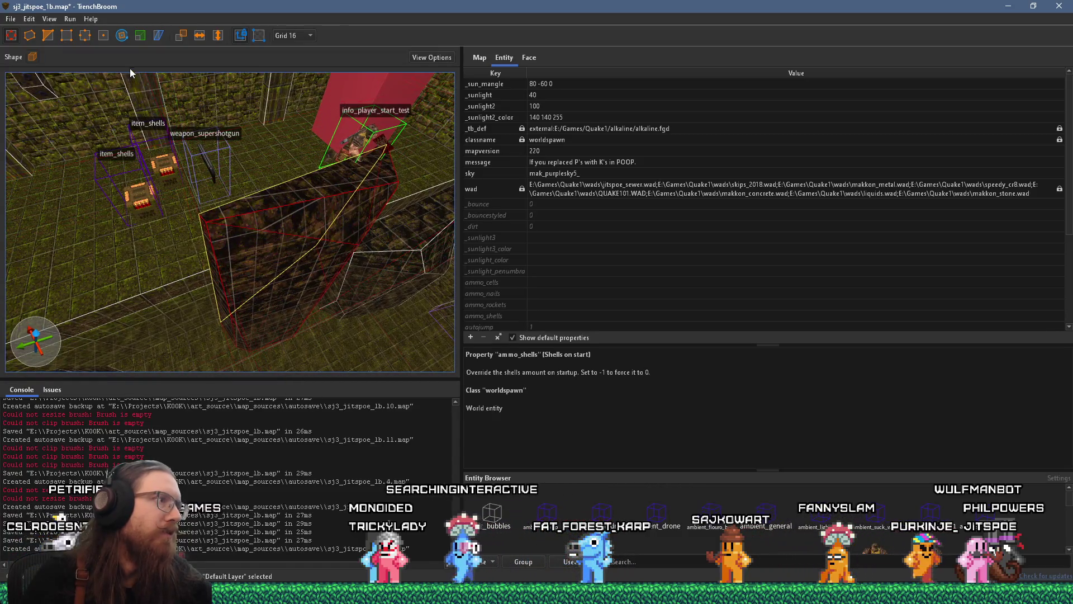
{"action": "scroll", "coordinate": [276, 123], "scroll_direction": "up", "scroll_amount": 5}
Trial-stretch the red tunnel brush up and left, then undo it to keep its size.
{"action": "mouse_move", "coordinate": [304, 226]}
{"action": "left_mouse_down"}
{"action": "mouse_move", "coordinate": [258, 152]}
{"action": "mouse_move", "coordinate": [212, 162]}
{"action": "left_mouse_up"}
{"action": "key", "text": "ctrl+z"}
{"action": "key", "text": "ctrl+z"}
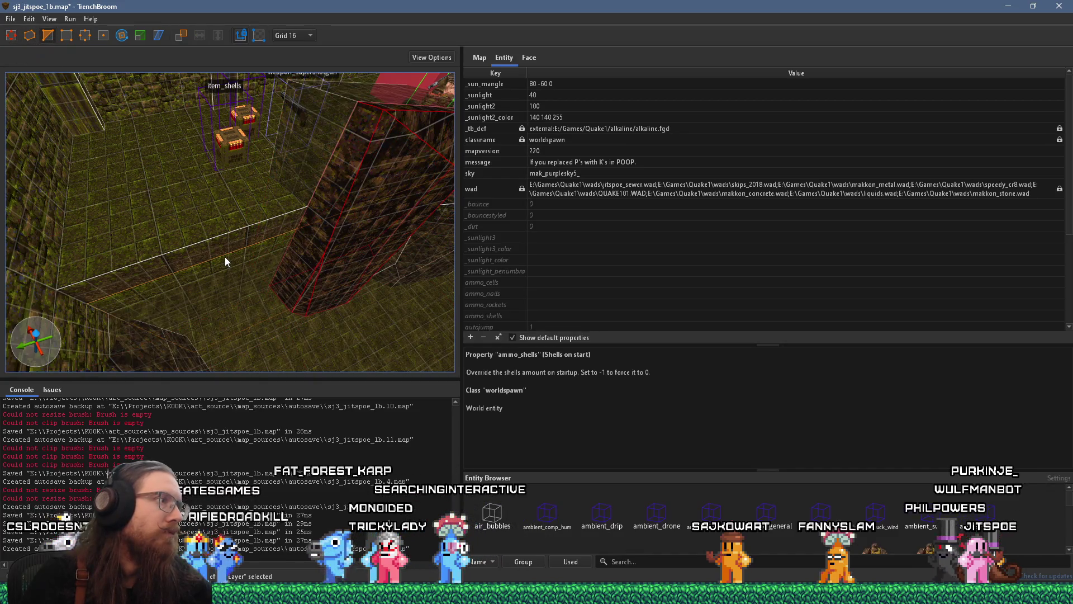
{"action": "scroll", "coordinate": [225, 256], "scroll_direction": "up", "scroll_amount": 5}
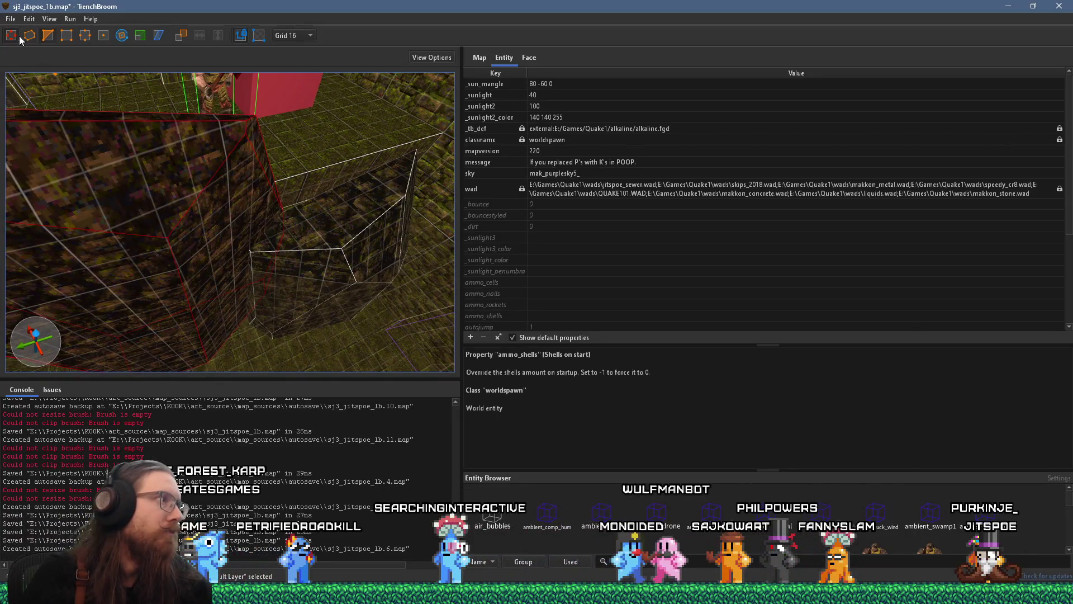
Fly the view into the wall and bring up the grid size choices.
{"action": "mouse_move", "coordinate": [226, 249]}
{"action": "left_mouse_down"}
{"action": "mouse_move", "coordinate": [192, 195]}
{"action": "mouse_move", "coordinate": [197, 203]}
{"action": "mouse_move", "coordinate": [187, 132]}
{"action": "mouse_move", "coordinate": [194, 202]}
{"action": "mouse_move", "coordinate": [243, 320]}
{"action": "mouse_move", "coordinate": [227, 308]}
{"action": "left_mouse_up"}
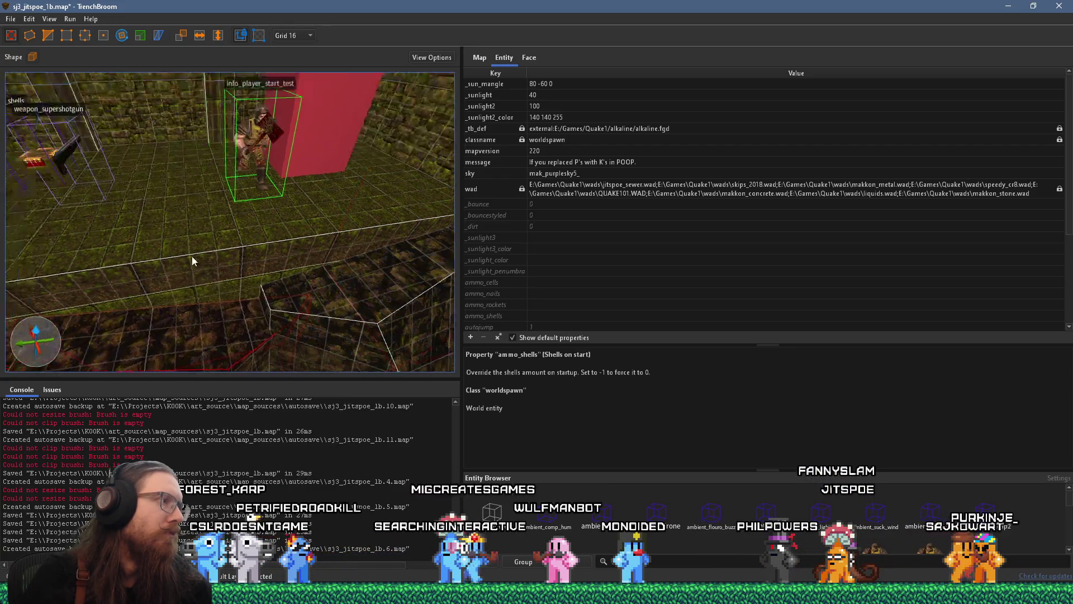
{"action": "mouse_move", "coordinate": [271, 133]}
{"action": "left_mouse_down"}
{"action": "mouse_move", "coordinate": [190, 112]}
{"action": "mouse_move", "coordinate": [210, 176]}
{"action": "mouse_move", "coordinate": [249, 187]}
{"action": "mouse_move", "coordinate": [250, 215]}
{"action": "mouse_move", "coordinate": [270, 242]}
{"action": "left_mouse_up"}
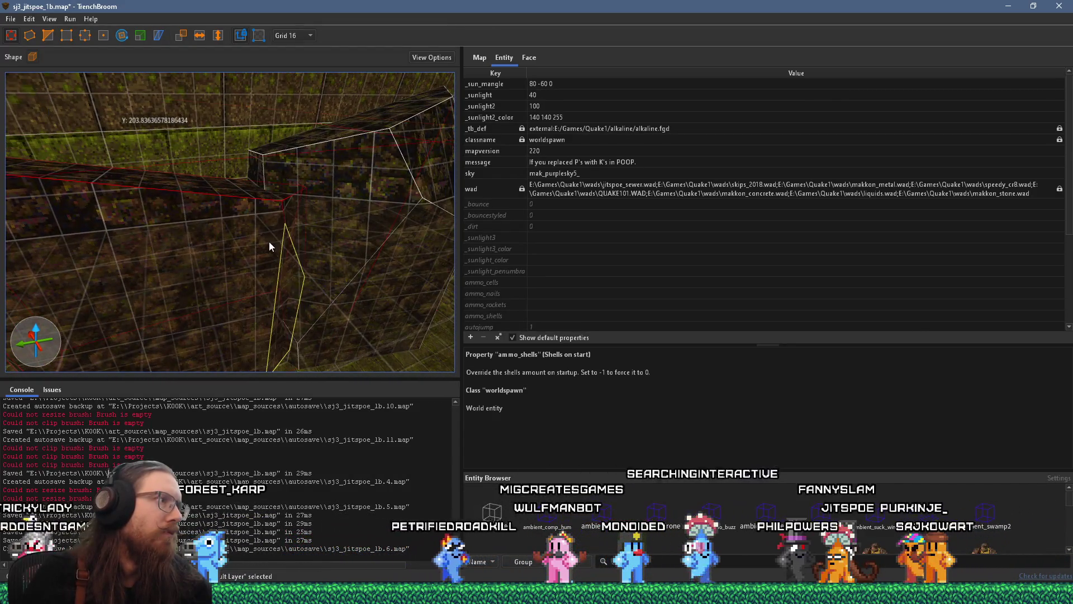
{"action": "mouse_move", "coordinate": [254, 201]}
{"action": "left_mouse_down"}
{"action": "mouse_move", "coordinate": [282, 260]}
{"action": "mouse_move", "coordinate": [313, 149]}
{"action": "mouse_move", "coordinate": [347, 172]}
{"action": "mouse_move", "coordinate": [326, 217]}
{"action": "mouse_move", "coordinate": [286, 230]}
{"action": "mouse_move", "coordinate": [322, 216]}
{"action": "left_mouse_up"}
{"action": "scroll", "coordinate": [322, 219], "scroll_direction": "down", "scroll_amount": 2}
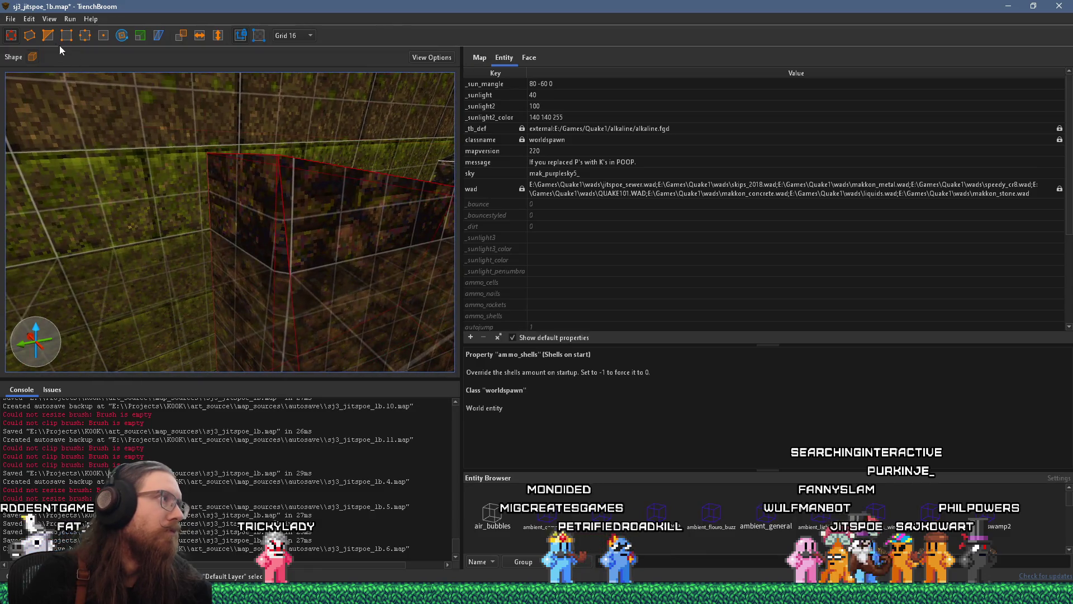
{"action": "left_click", "coordinate": [293, 35]}
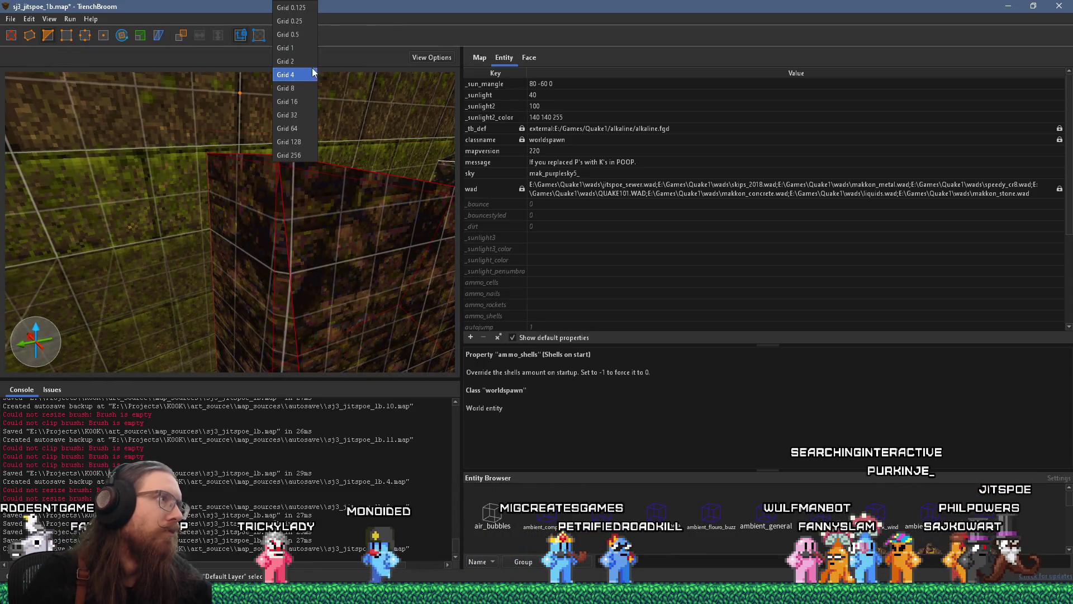
Set the grid size to 4 and face the room.
{"action": "left_click", "coordinate": [308, 78]}
{"action": "mouse_move", "coordinate": [300, 162]}
{"action": "left_mouse_down"}
{"action": "mouse_move", "coordinate": [320, 197]}
{"action": "mouse_move", "coordinate": [329, 190]}
{"action": "mouse_move", "coordinate": [340, 108]}
{"action": "left_mouse_up"}
{"action": "scroll", "coordinate": [228, 207], "scroll_direction": "down", "scroll_amount": 5}
{"action": "scroll", "coordinate": [196, 280], "scroll_direction": "up", "scroll_amount": 3}
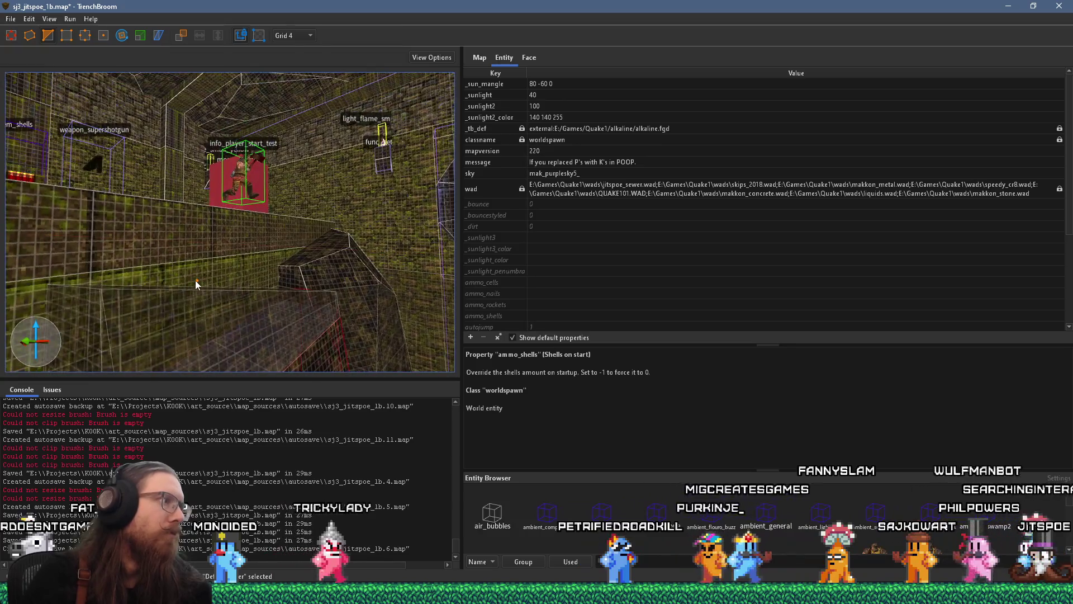
Clip the ledge brush with three points along its lower edge, then undo the clip.
{"action": "left_click", "coordinate": [226, 268]}
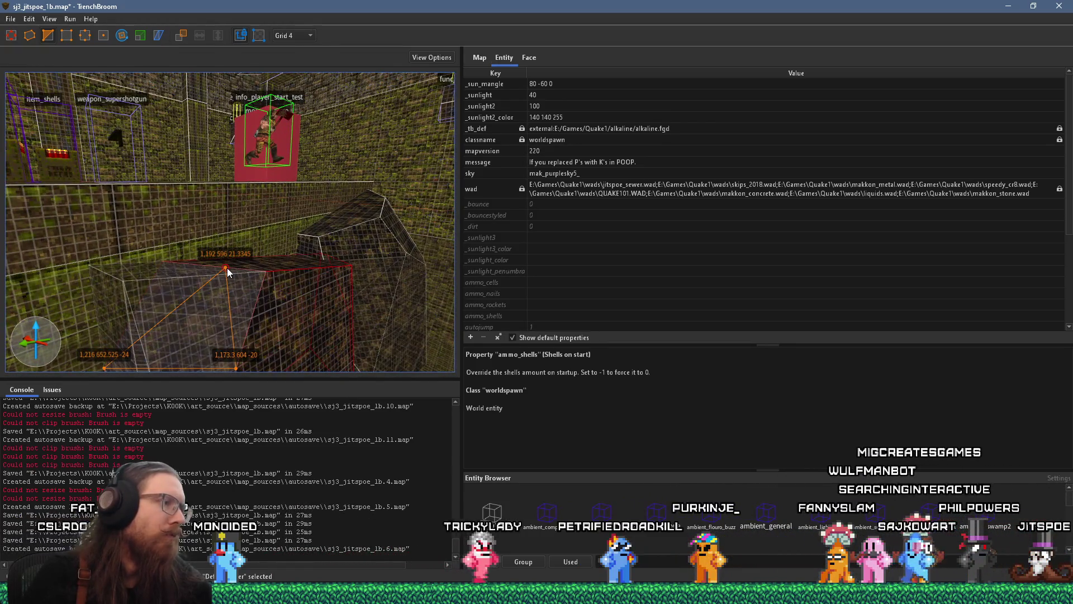
{"action": "key", "text": "Escape"}
{"action": "scroll", "coordinate": [288, 306], "scroll_direction": "up", "scroll_amount": 2}
{"action": "scroll", "coordinate": [244, 268], "scroll_direction": "down", "scroll_amount": 3}
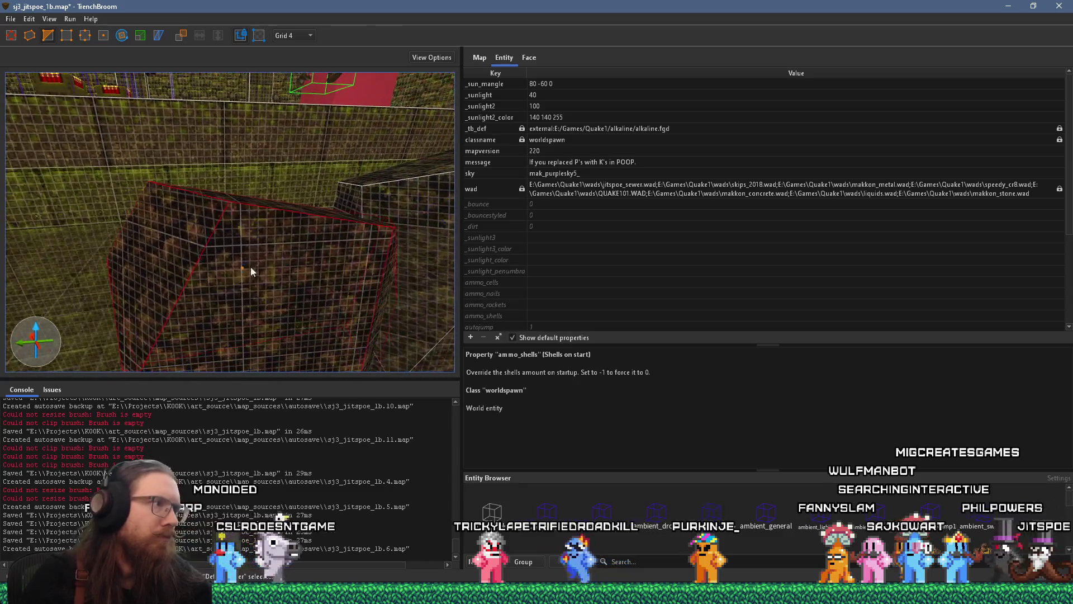
{"action": "left_click", "coordinate": [272, 297]}
{"action": "left_click", "coordinate": [177, 294]}
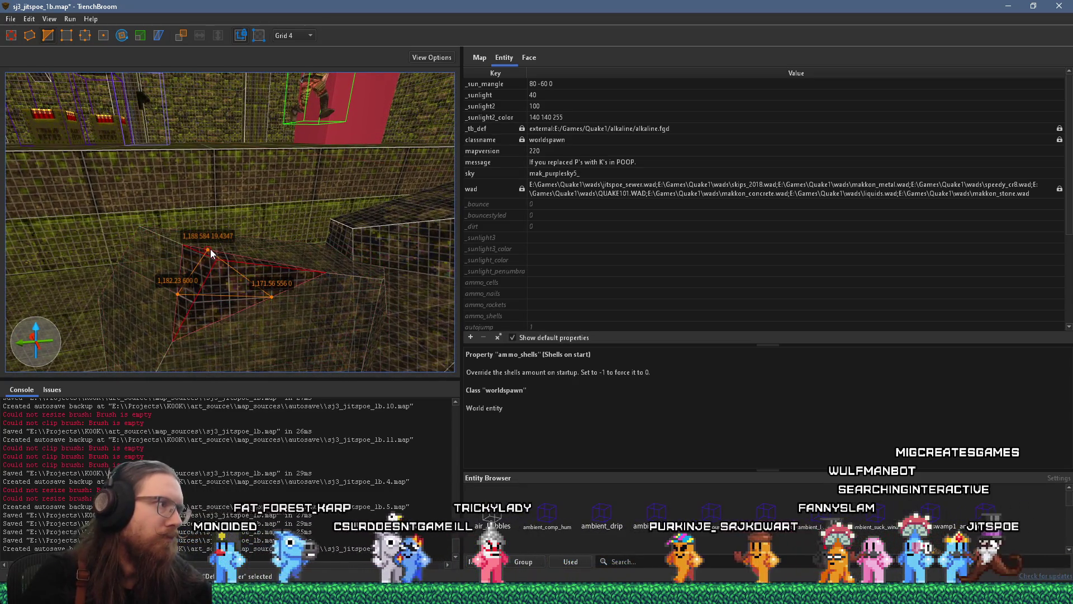
{"action": "left_click", "coordinate": [210, 249]}
{"action": "key", "text": "Return"}
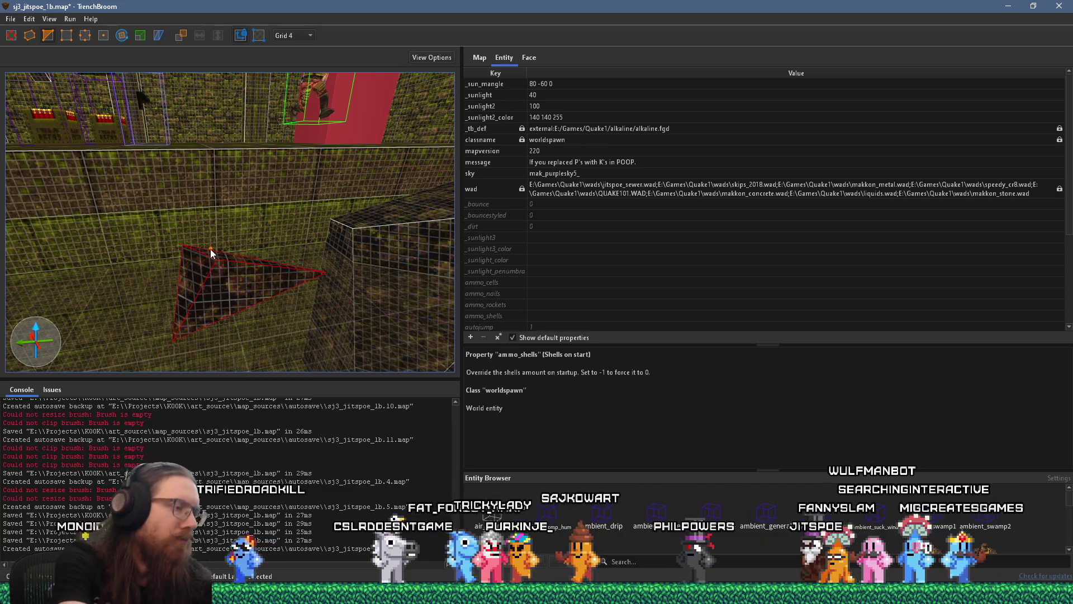
{"action": "key", "text": "ctrl+z"}
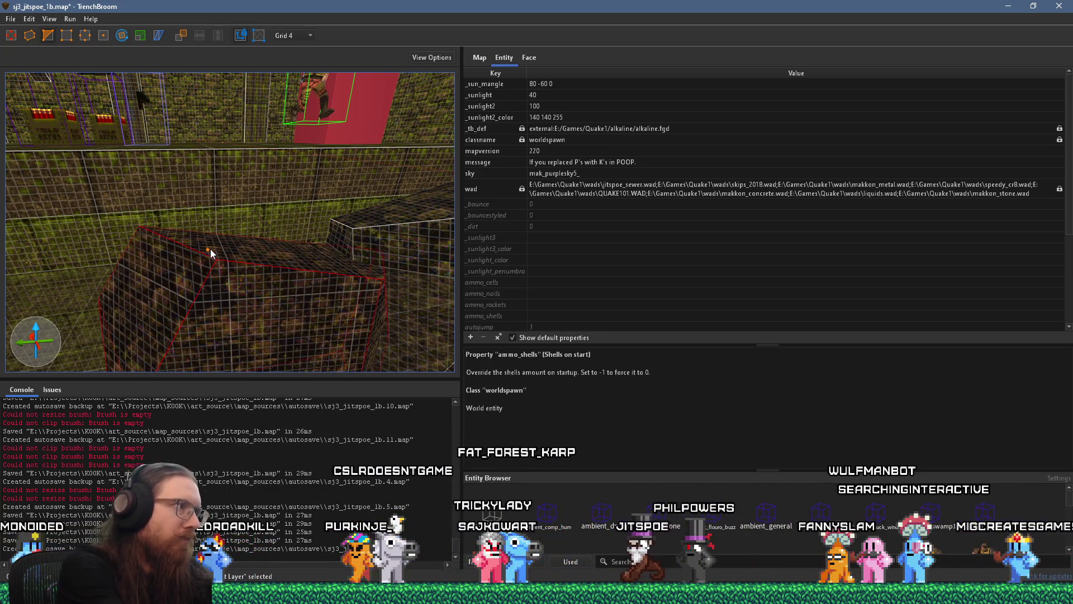
Place three new clip points on the ledge, then cancel the clip and deselect.
{"action": "left_click", "coordinate": [270, 310]}
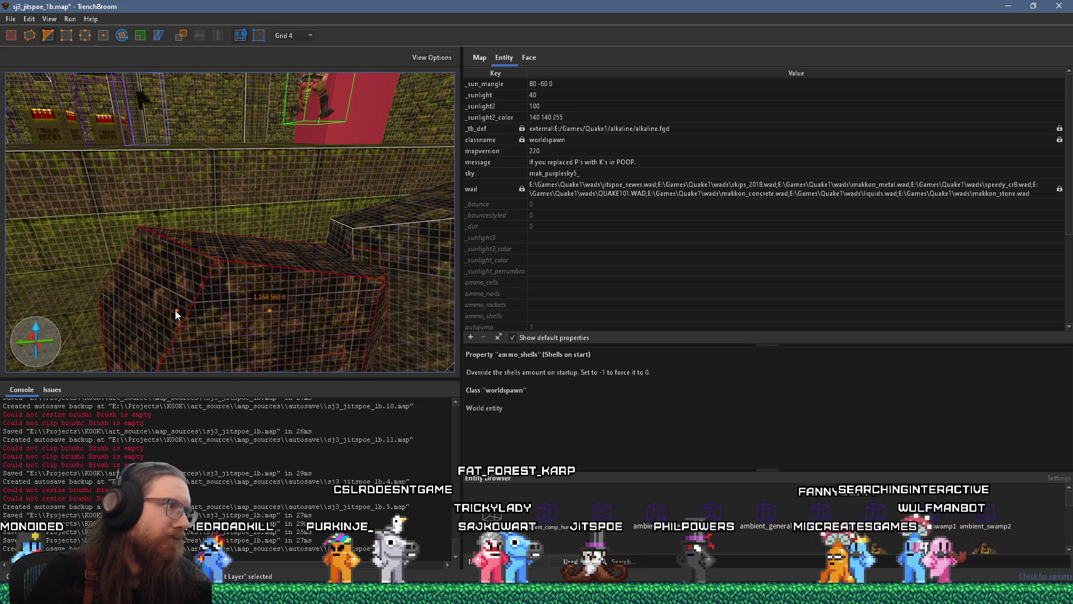
{"action": "left_click", "coordinate": [177, 310]}
{"action": "left_click", "coordinate": [220, 243]}
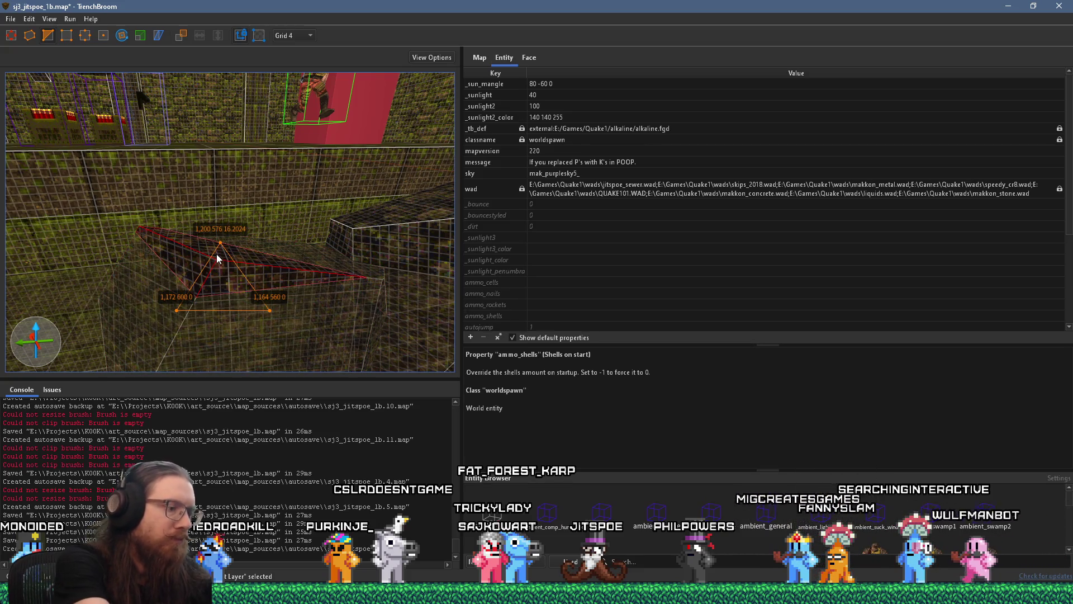
{"action": "key", "text": "Escape"}
{"action": "scroll", "coordinate": [222, 256], "scroll_direction": "down", "scroll_amount": 6}
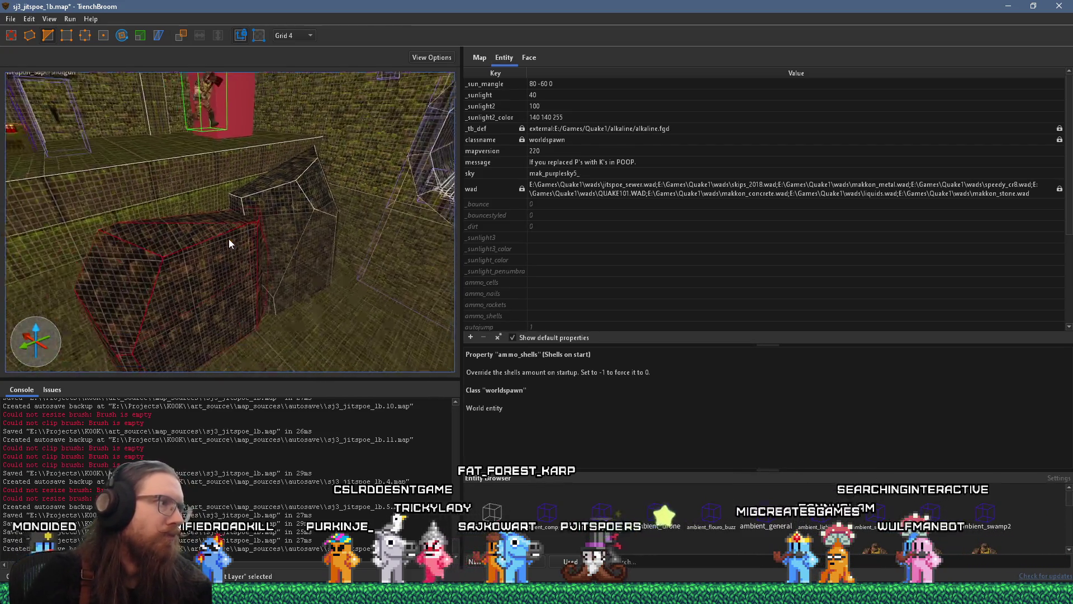
{"action": "scroll", "coordinate": [166, 187], "scroll_direction": "up", "scroll_amount": 5}
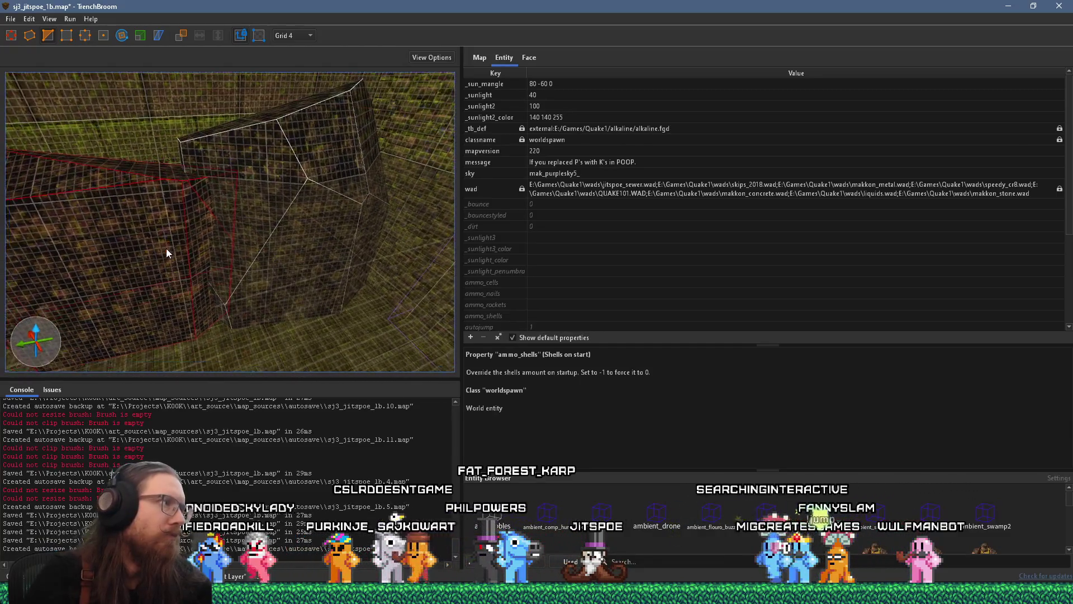
{"action": "key", "text": "Escape"}
Reselect the ledge brush and pull a face's top corner vertex up and right.
{"action": "left_click", "coordinate": [235, 245]}
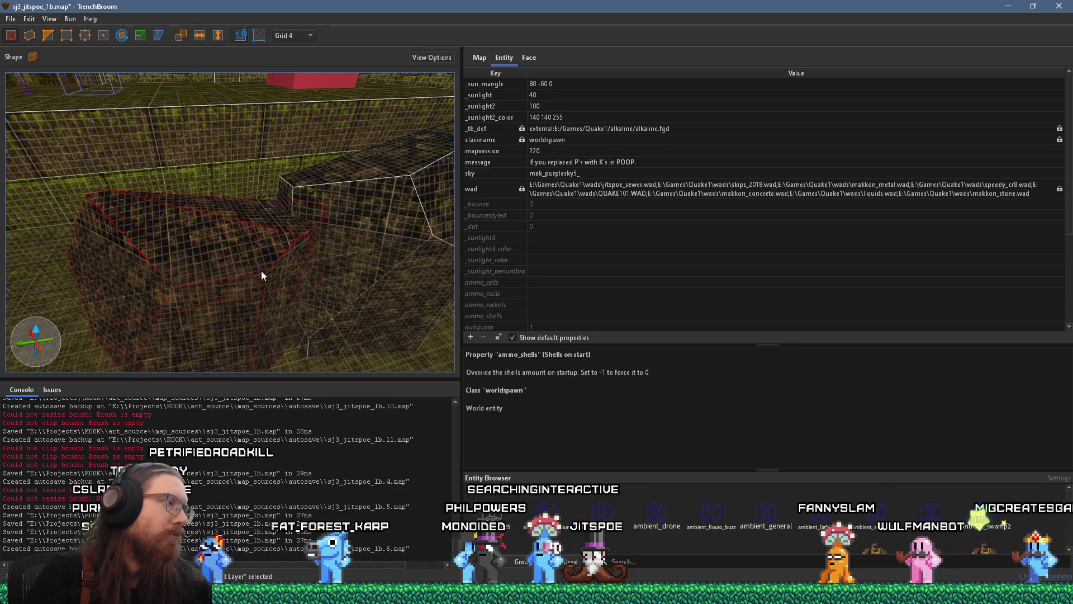
{"action": "scroll", "coordinate": [261, 271], "scroll_direction": "down", "scroll_amount": 8}
{"action": "scroll", "coordinate": [230, 204], "scroll_direction": "down", "scroll_amount": 5}
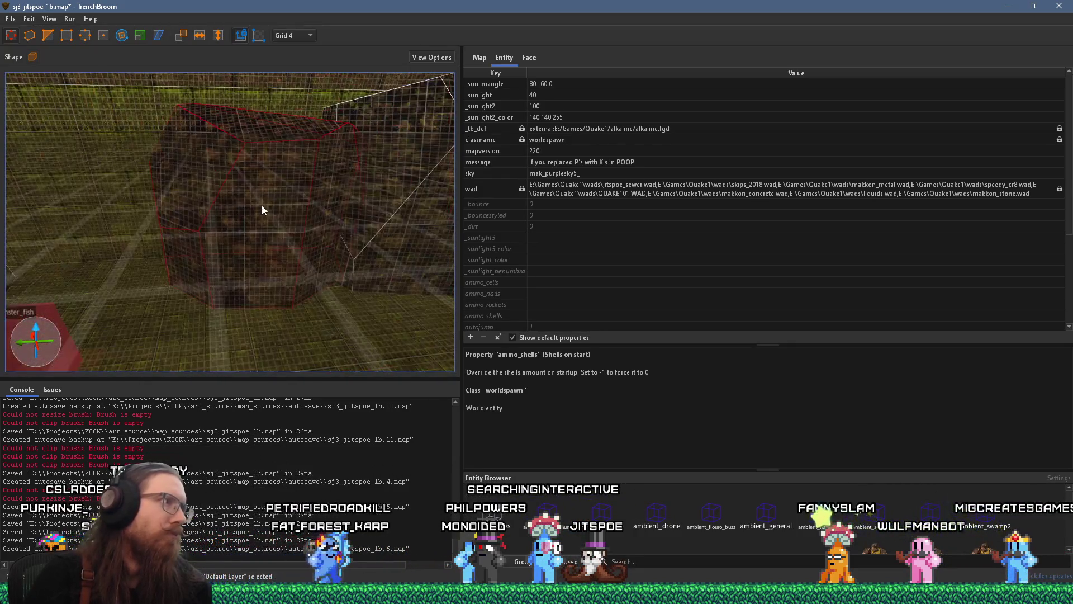
{"action": "mouse_move", "coordinate": [281, 227]}
{"action": "left_mouse_down"}
{"action": "mouse_move", "coordinate": [293, 213]}
{"action": "mouse_move", "coordinate": [283, 217]}
{"action": "left_mouse_up"}
{"action": "scroll", "coordinate": [280, 256], "scroll_direction": "down", "scroll_amount": 6}
{"action": "scroll", "coordinate": [230, 249], "scroll_direction": "down", "scroll_amount": 10}
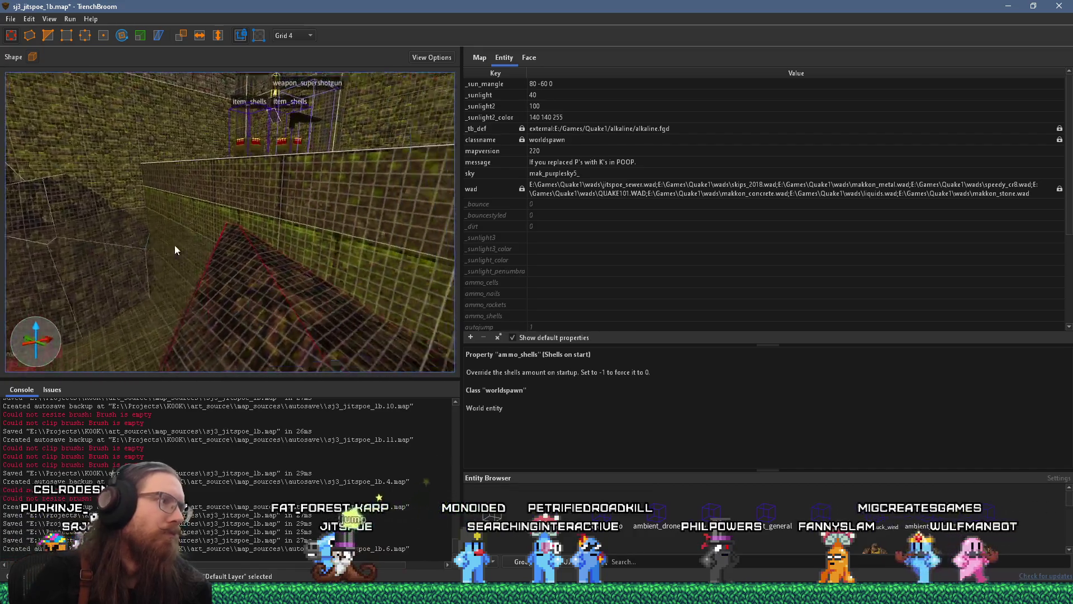
{"action": "scroll", "coordinate": [307, 200], "scroll_direction": "down", "scroll_amount": 8}
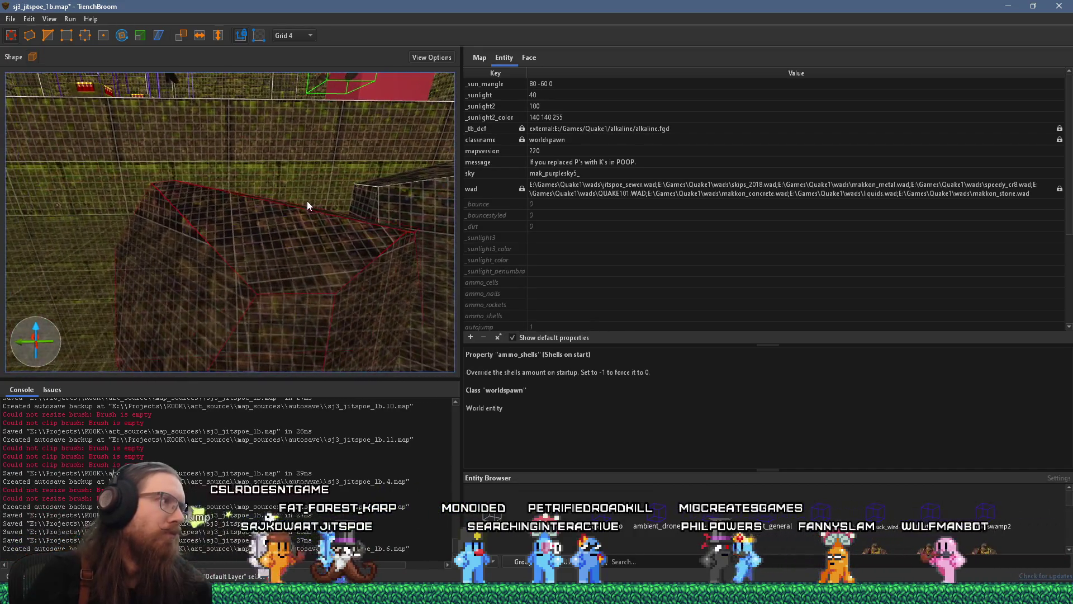
{"action": "left_click", "coordinate": [48, 36]}
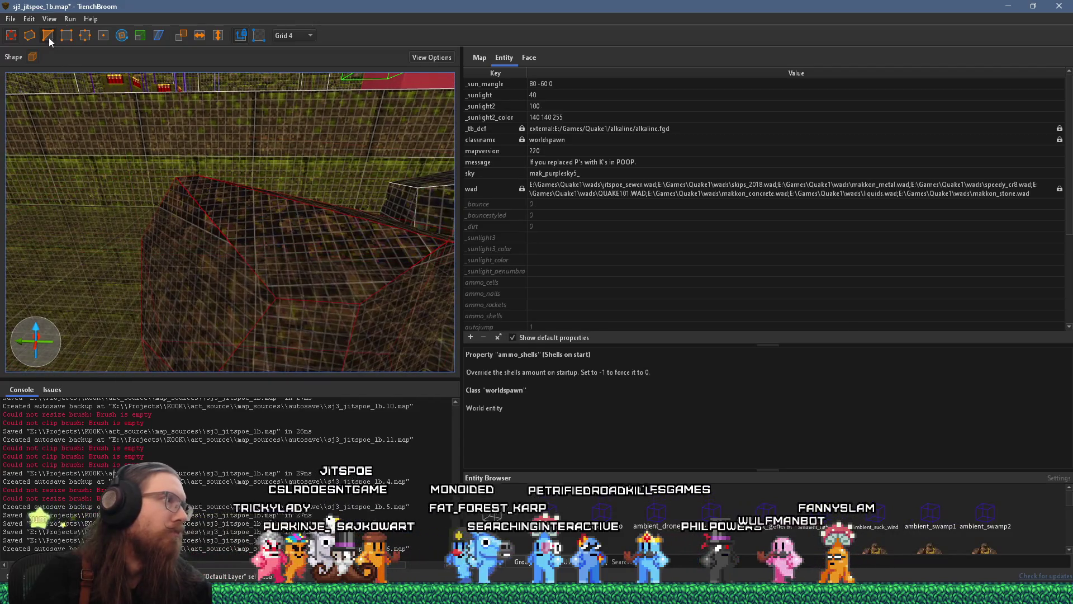
Clip the red brush with three points to flatten its top, then deselect it.
{"action": "scroll", "coordinate": [159, 186], "scroll_direction": "down", "scroll_amount": 6}
{"action": "left_click", "coordinate": [274, 257]}
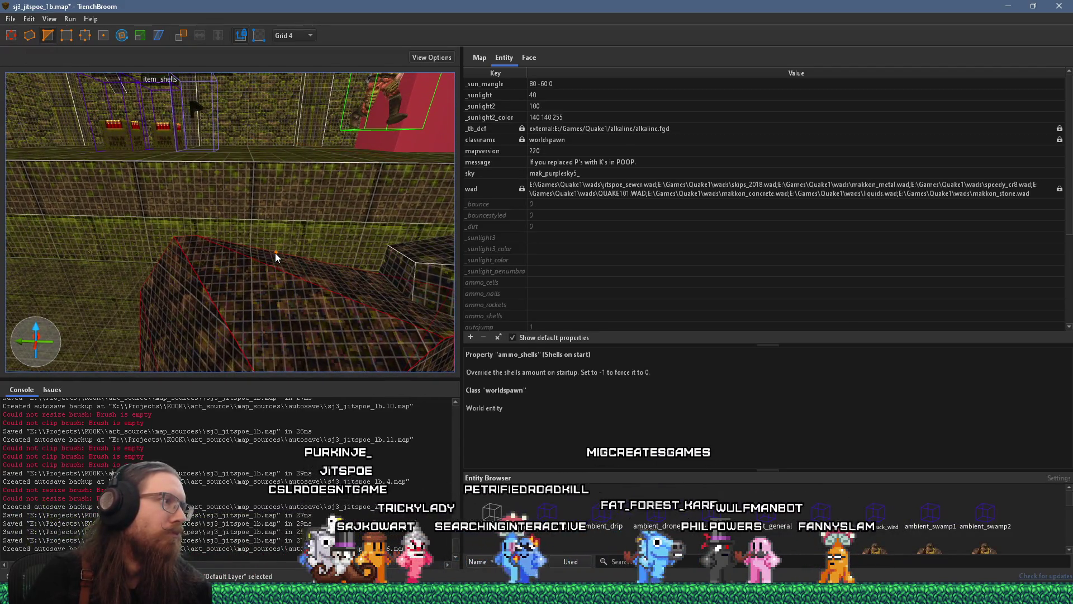
{"action": "left_click", "coordinate": [243, 259]}
{"action": "left_click", "coordinate": [365, 283]}
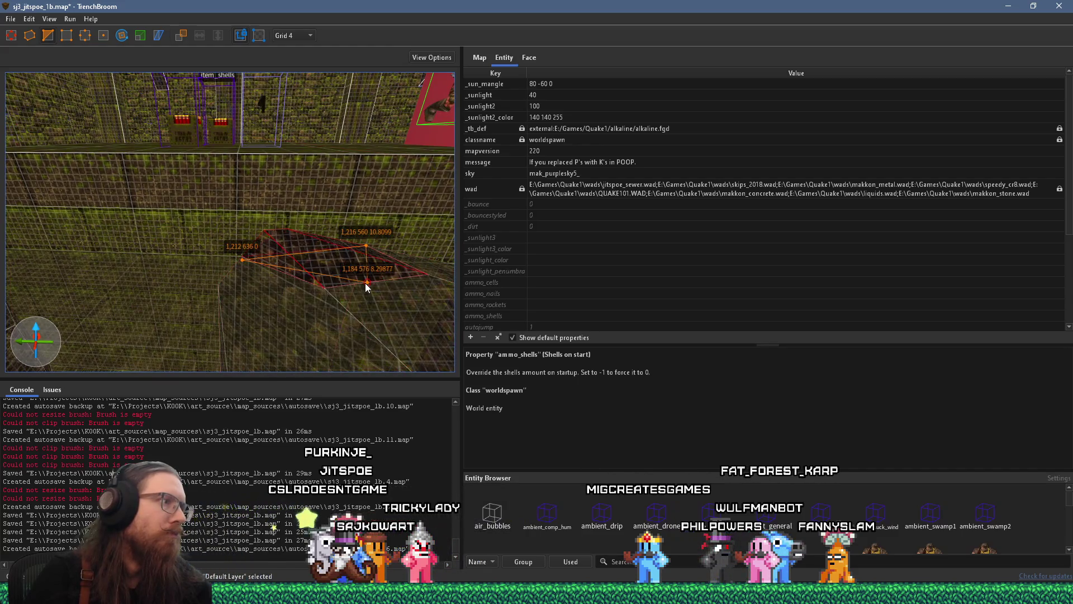
{"action": "key", "text": "Return"}
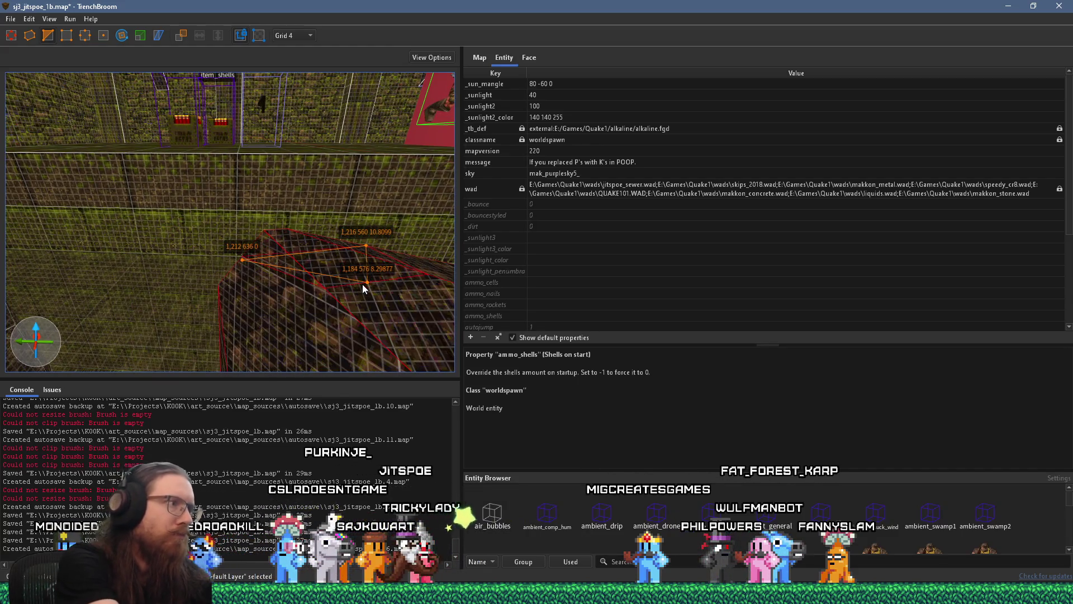
{"action": "scroll", "coordinate": [364, 284], "scroll_direction": "down", "scroll_amount": 3}
{"action": "scroll", "coordinate": [366, 284], "scroll_direction": "up", "scroll_amount": 3}
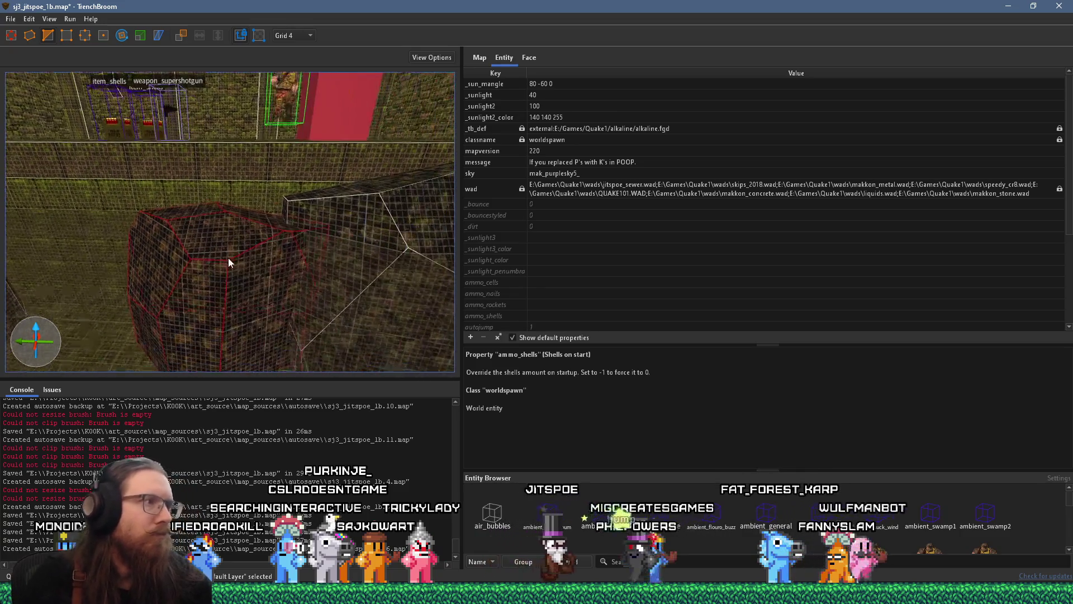
{"action": "key", "text": "Escape"}
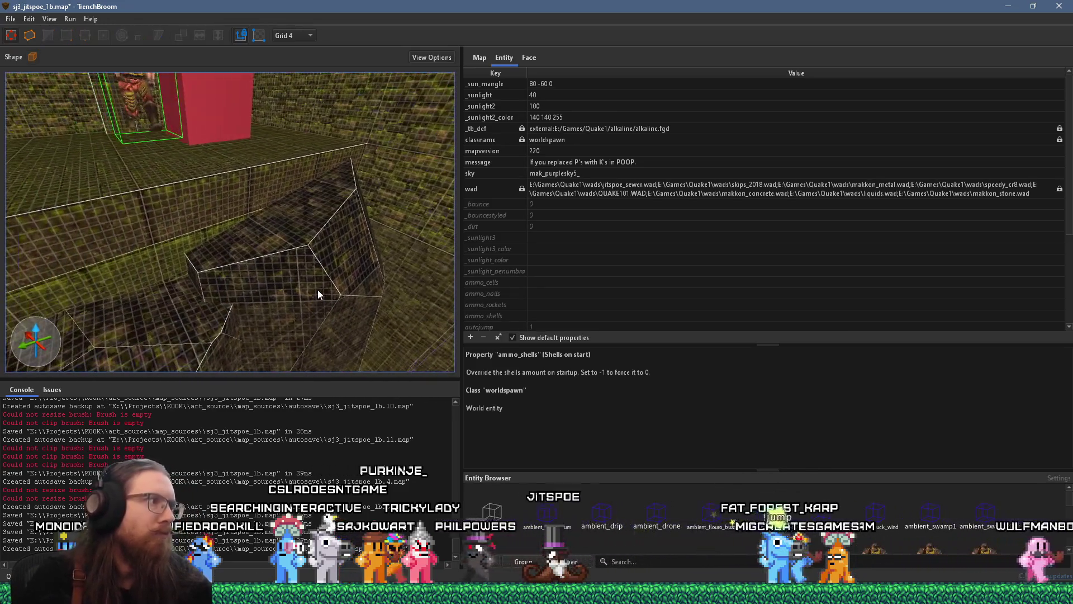
Cut the ledge brush's corner at an angle with a three-point clip.
{"action": "left_click", "coordinate": [317, 259]}
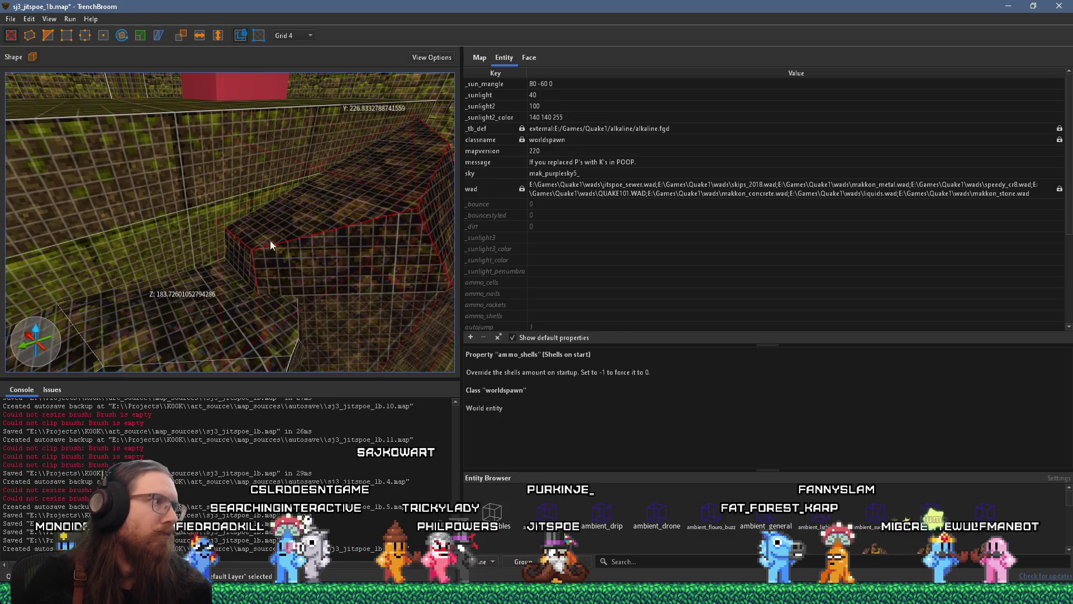
{"action": "key", "text": "c"}
{"action": "left_click", "coordinate": [285, 193]}
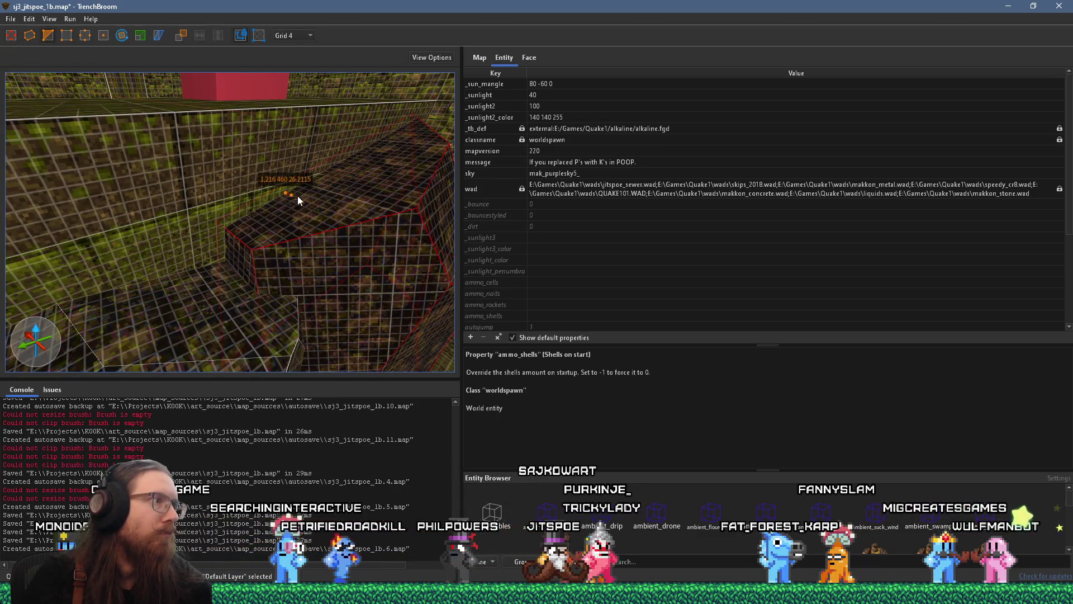
{"action": "left_click", "coordinate": [346, 216]}
{"action": "left_click", "coordinate": [266, 273]}
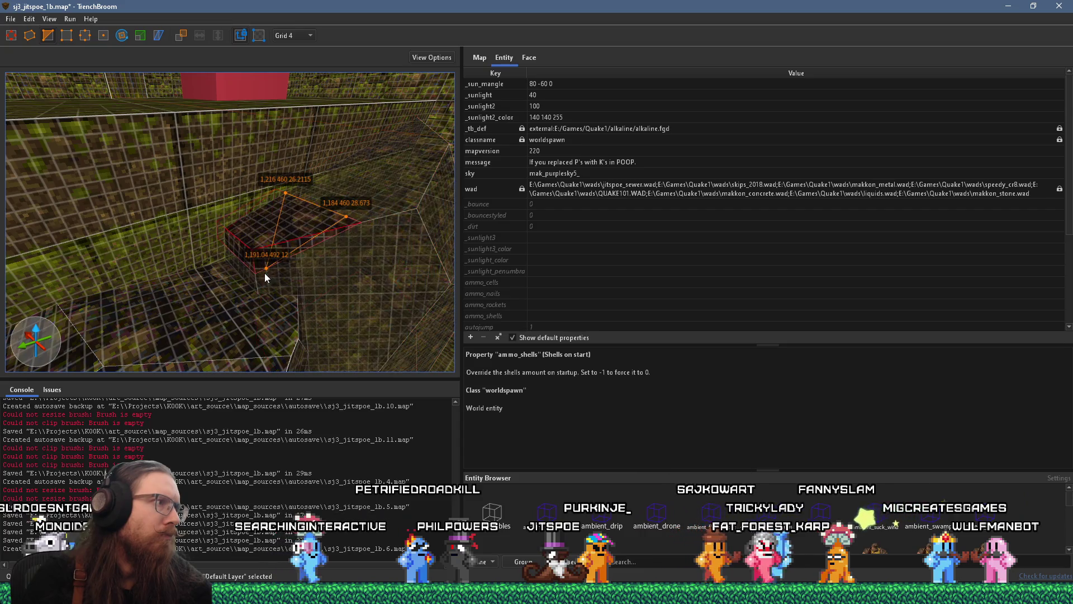
{"action": "key", "text": "Return"}
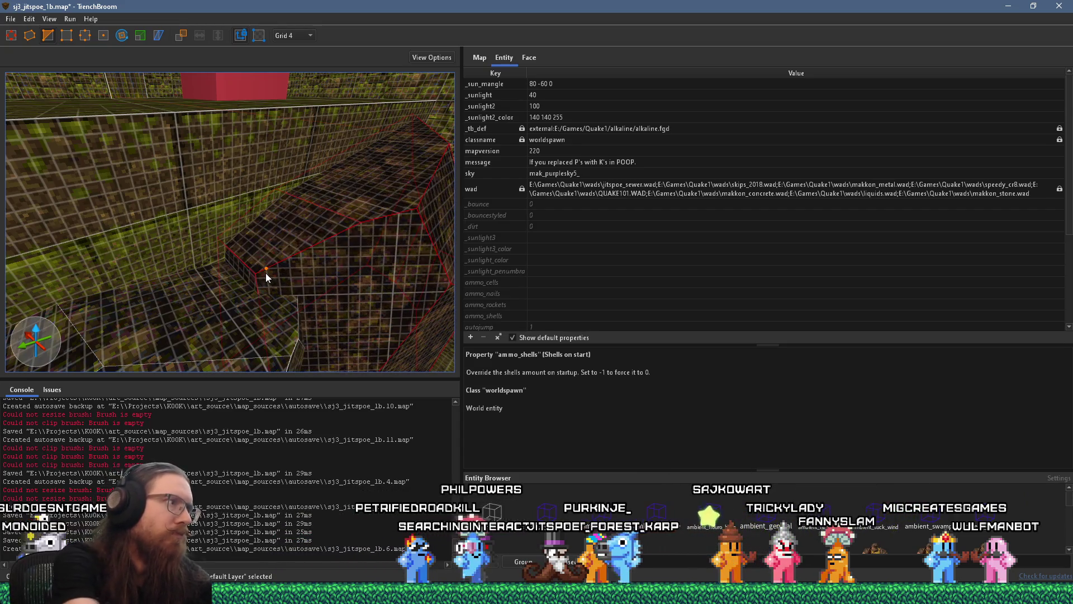
{"action": "scroll", "coordinate": [230, 239], "scroll_direction": "up", "scroll_amount": 3}
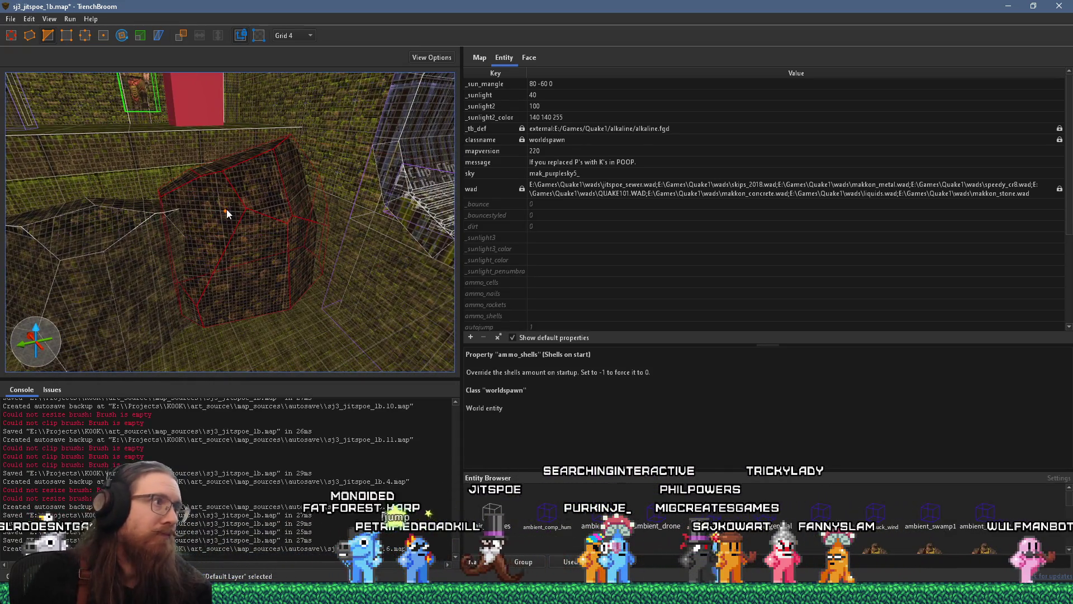
Exit the Clip tool, then briefly select and deselect the rock brush.
{"action": "key", "text": "Escape"}
{"action": "scroll", "coordinate": [324, 241], "scroll_direction": "up", "scroll_amount": 3}
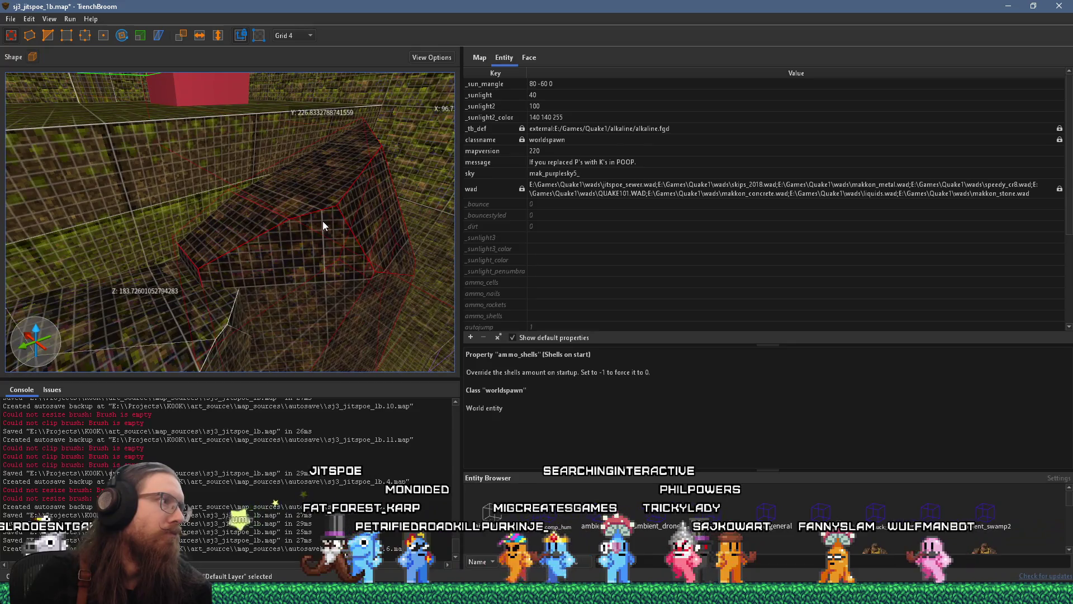
{"action": "key", "text": "c"}
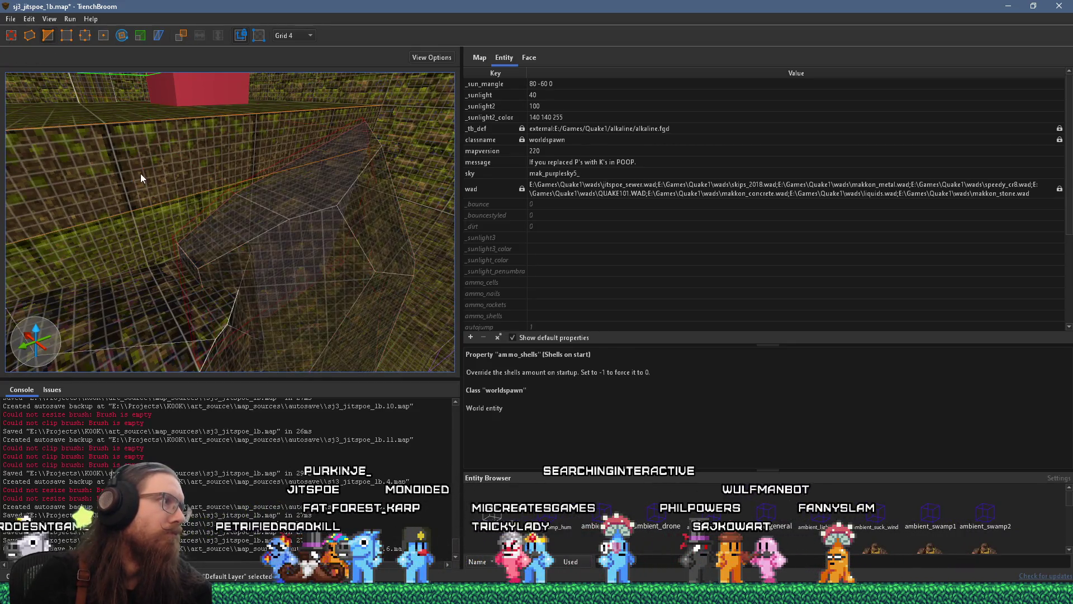
{"action": "key", "text": "Escape"}
{"action": "key", "text": "Escape"}
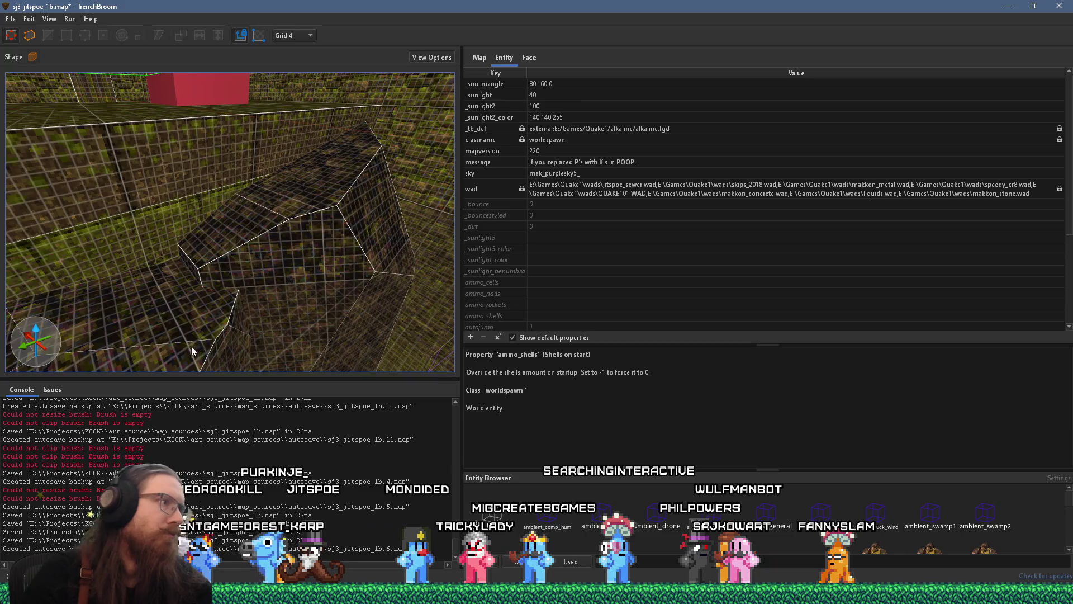
{"action": "scroll", "coordinate": [249, 173], "scroll_direction": "up", "scroll_amount": 10}
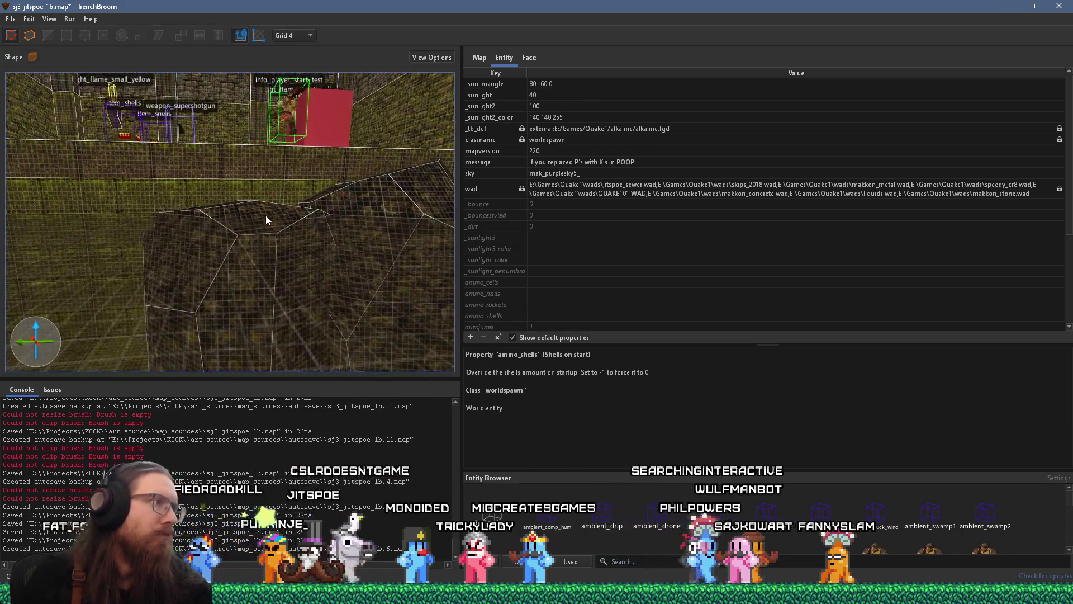
{"action": "scroll", "coordinate": [172, 177], "scroll_direction": "down", "scroll_amount": 5}
{"action": "scroll", "coordinate": [238, 260], "scroll_direction": "up", "scroll_amount": 5}
{"action": "scroll", "coordinate": [251, 237], "scroll_direction": "down", "scroll_amount": 3}
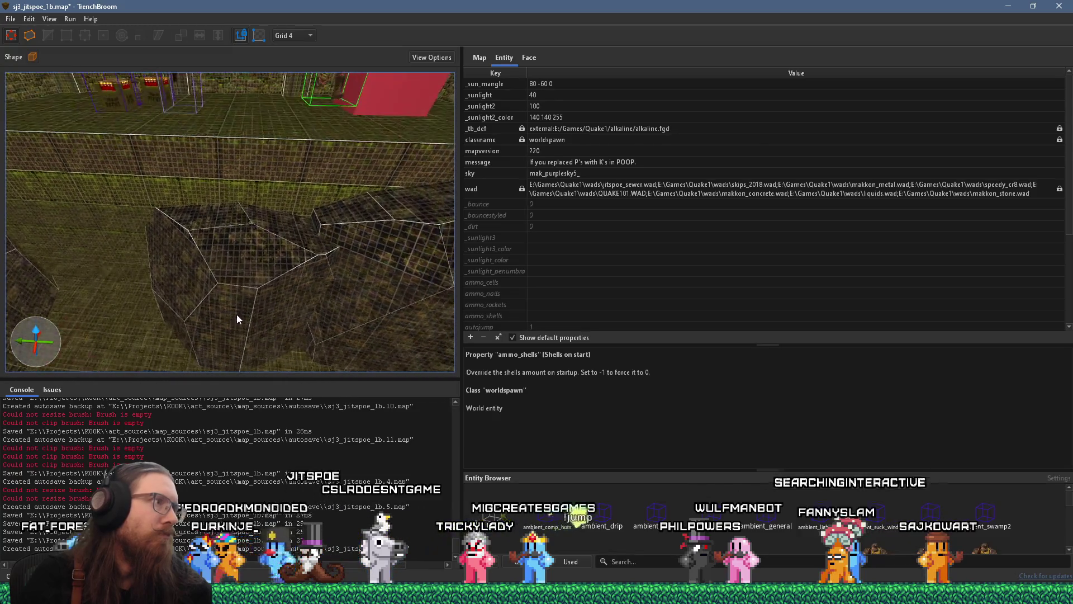
{"action": "left_click", "coordinate": [266, 254]}
{"action": "scroll", "coordinate": [266, 254], "scroll_direction": "up", "scroll_amount": 3}
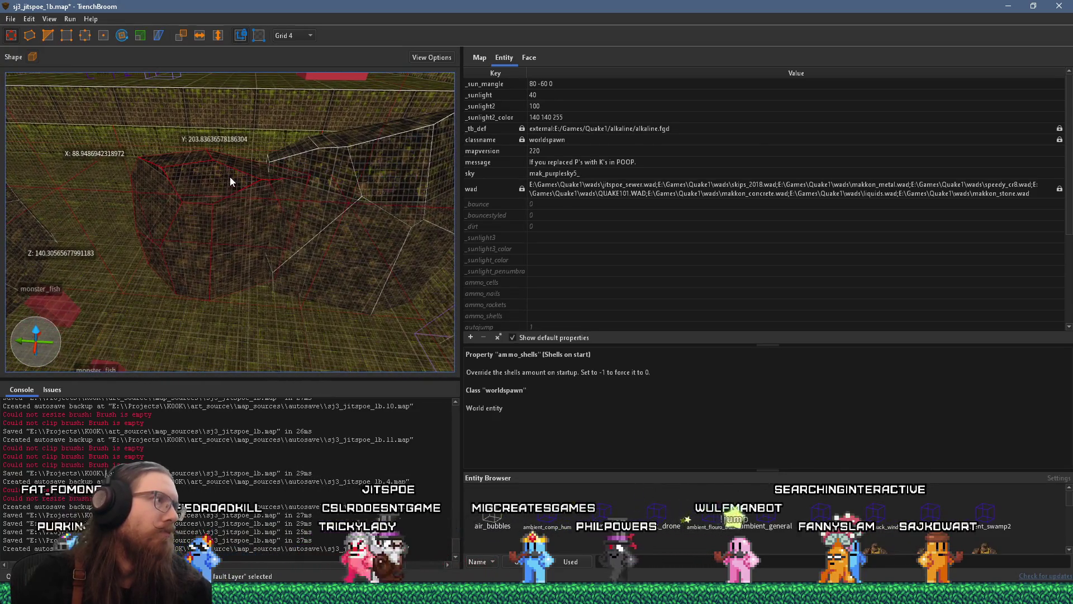
{"action": "scroll", "coordinate": [232, 213], "scroll_direction": "up", "scroll_amount": 4}
{"action": "scroll", "coordinate": [307, 249], "scroll_direction": "down", "scroll_amount": 2}
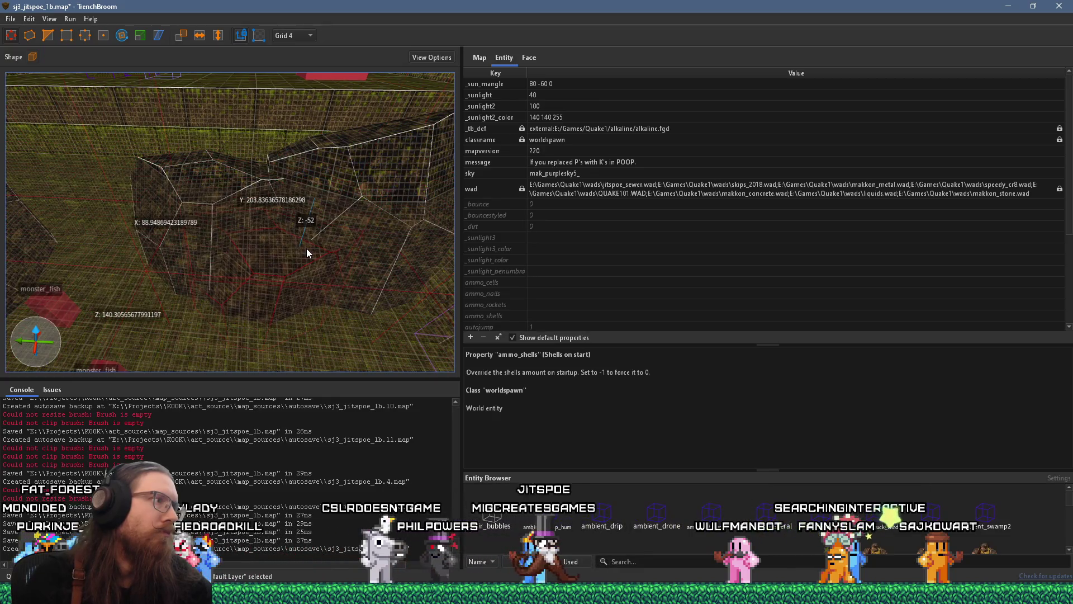
{"action": "key", "text": "Escape"}
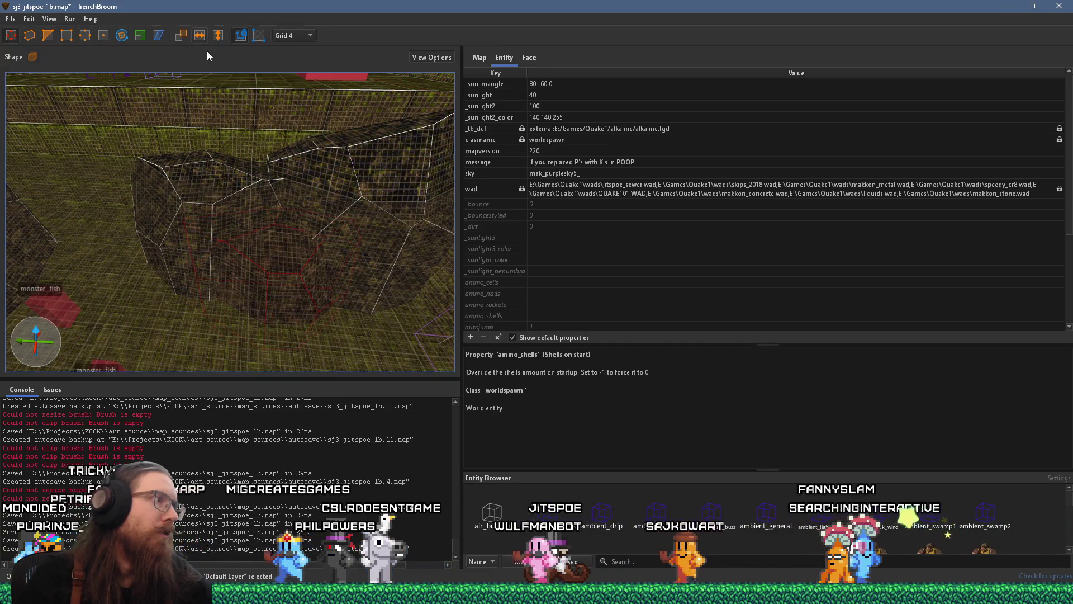
Deselect and reselect the rock brush after adjusting the view.
{"action": "scroll", "coordinate": [258, 233], "scroll_direction": "up", "scroll_amount": 3}
{"action": "mouse_move", "coordinate": [307, 247]}
{"action": "left_mouse_down"}
{"action": "mouse_move", "coordinate": [307, 275]}
{"action": "mouse_move", "coordinate": [337, 287]}
{"action": "left_mouse_up"}
{"action": "scroll", "coordinate": [293, 205], "scroll_direction": "down", "scroll_amount": 6}
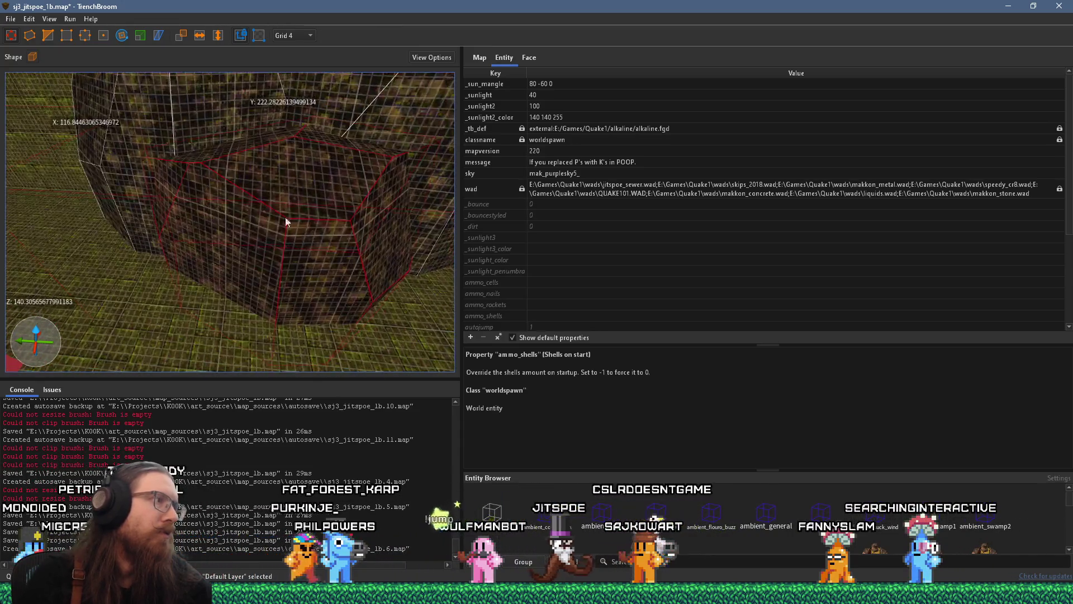
{"action": "key", "text": "Escape"}
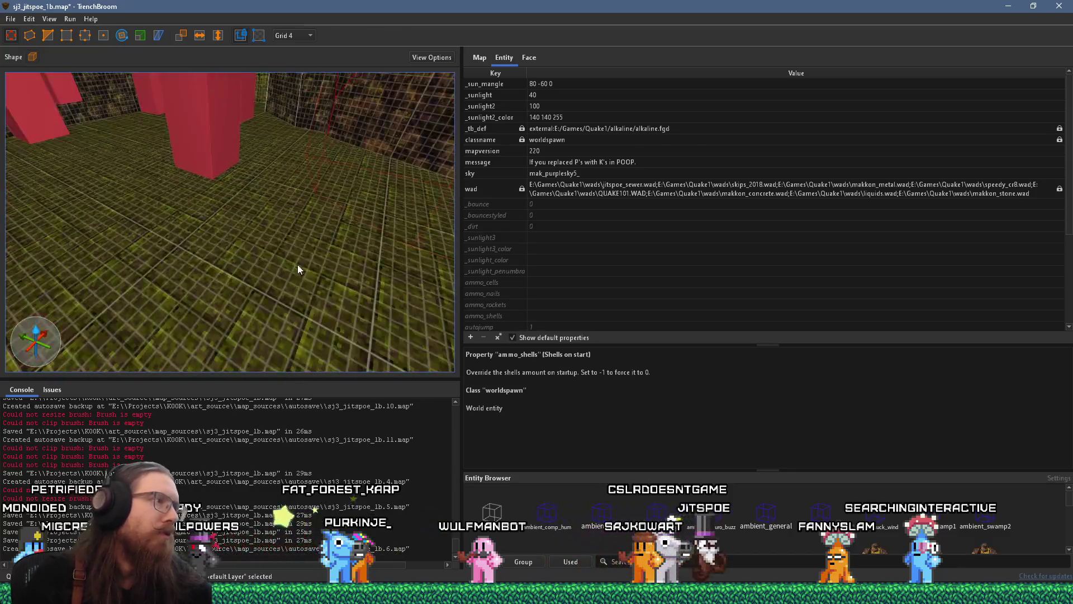
{"action": "scroll", "coordinate": [270, 276], "scroll_direction": "up", "scroll_amount": 8}
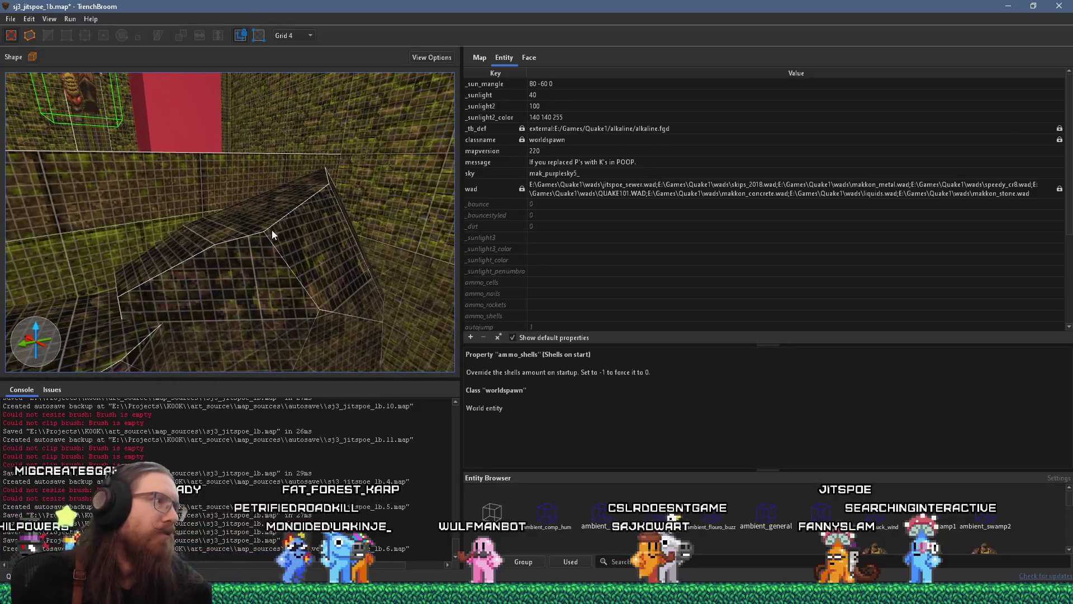
{"action": "left_click", "coordinate": [274, 229]}
{"action": "scroll", "coordinate": [239, 258], "scroll_direction": "up", "scroll_amount": 3}
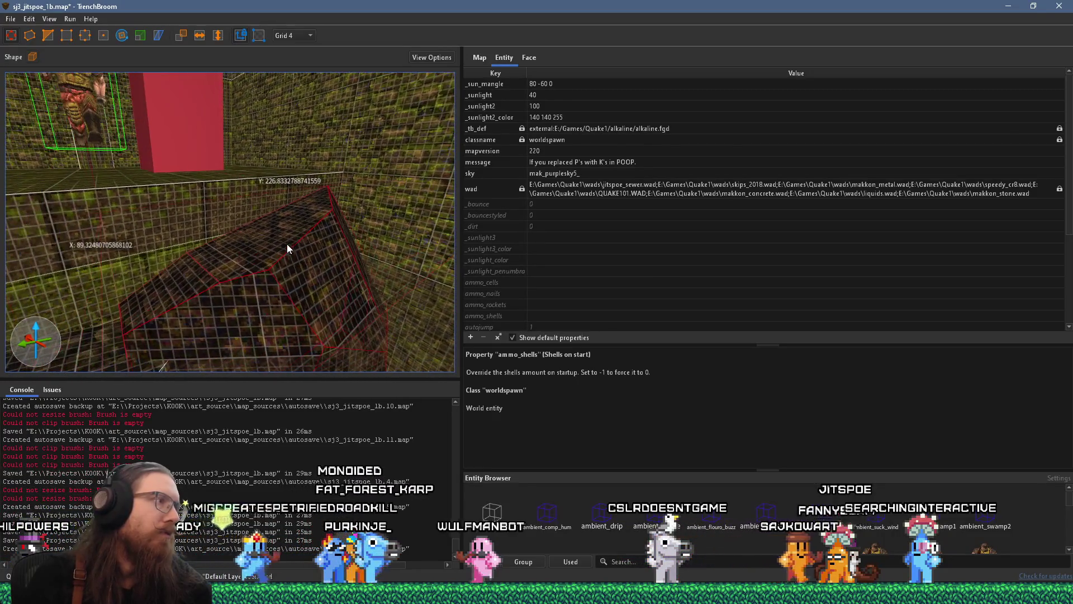
Clip the rock brush along its top edge to bevel it.
{"action": "left_click", "coordinate": [48, 35]}
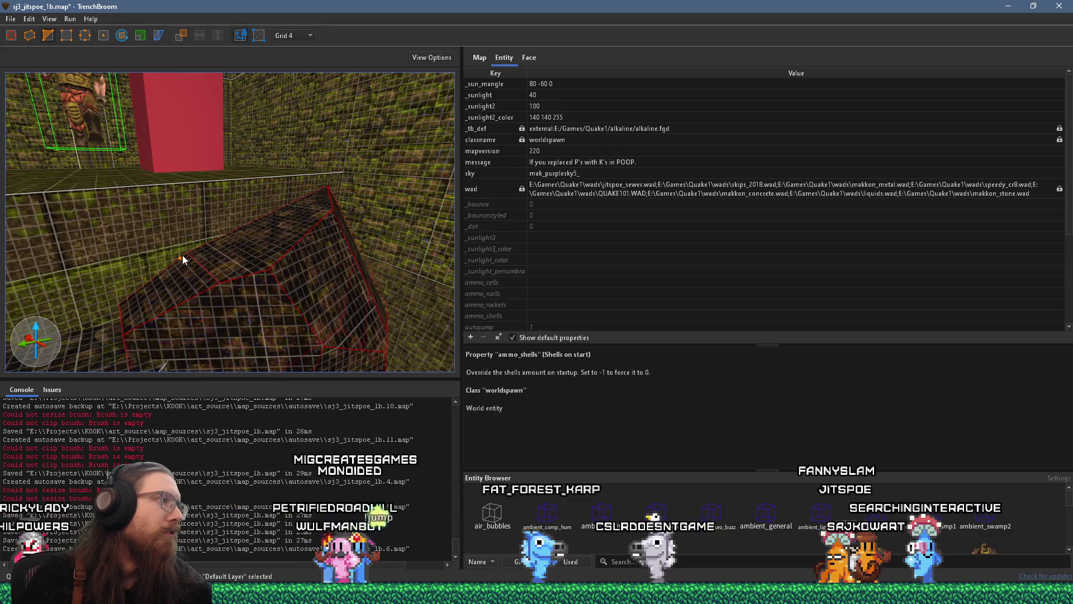
{"action": "scroll", "coordinate": [189, 292], "scroll_direction": "up", "scroll_amount": 5}
{"action": "left_click", "coordinate": [290, 221]}
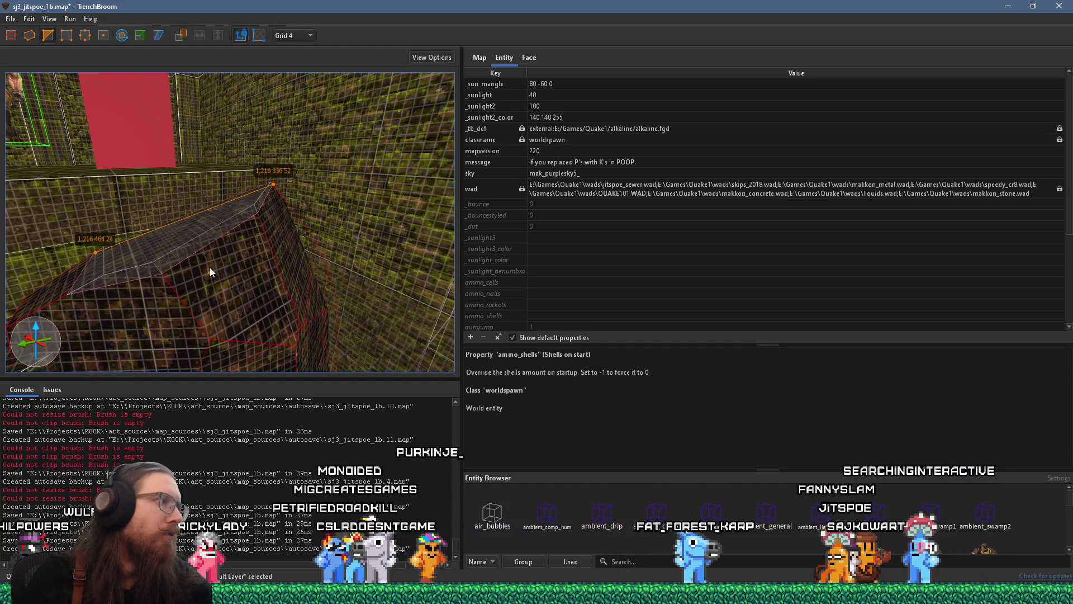
{"action": "left_click", "coordinate": [210, 270]}
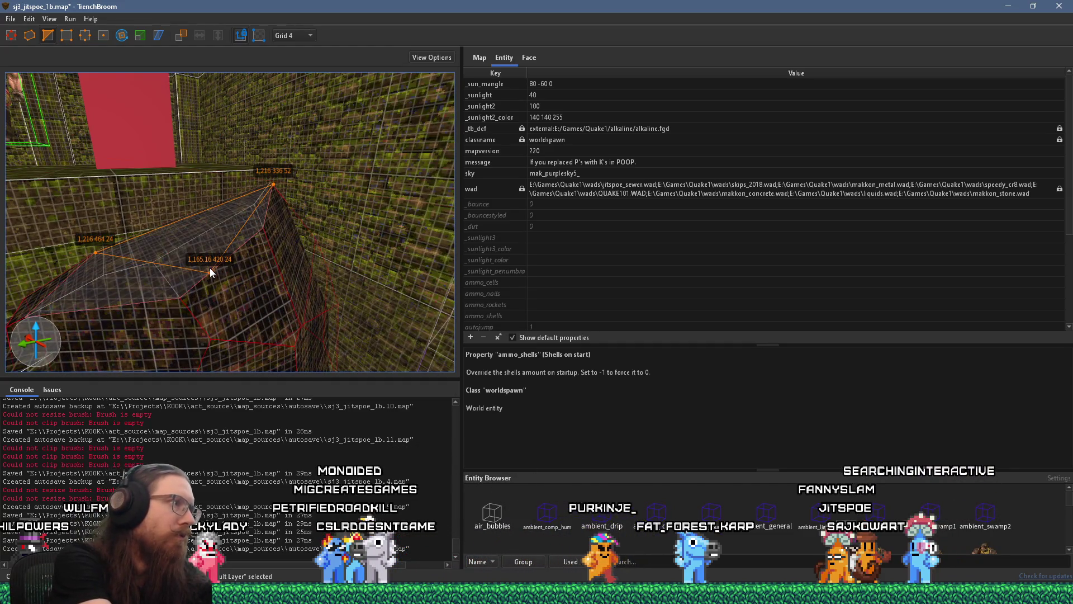
{"action": "key", "text": "Return"}
{"action": "scroll", "coordinate": [218, 269], "scroll_direction": "down", "scroll_amount": 5}
{"action": "scroll", "coordinate": [241, 215], "scroll_direction": "up", "scroll_amount": 3}
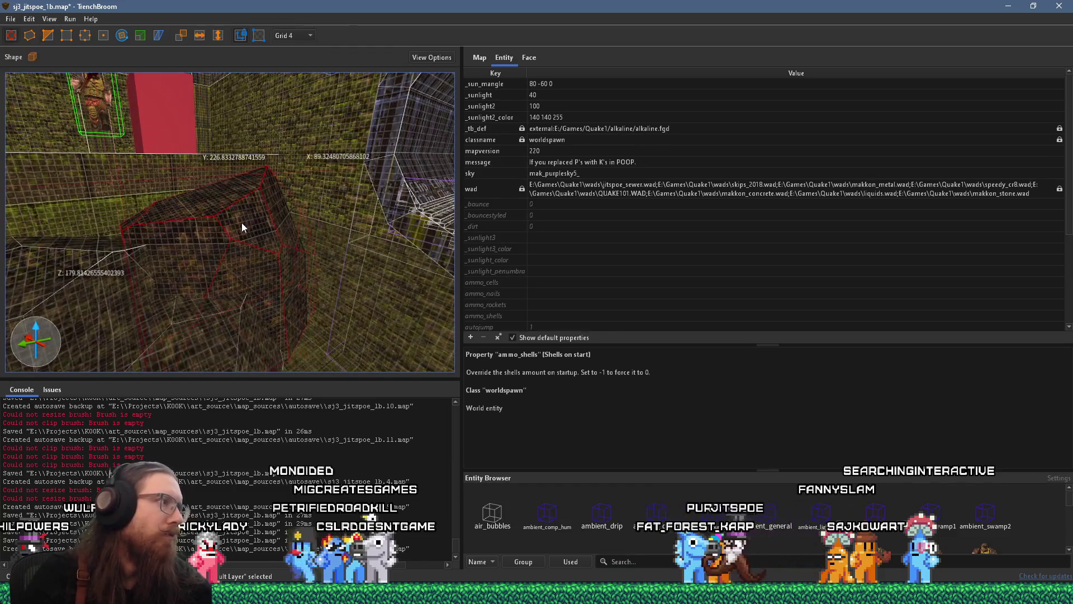
{"action": "scroll", "coordinate": [248, 225], "scroll_direction": "up", "scroll_amount": 3}
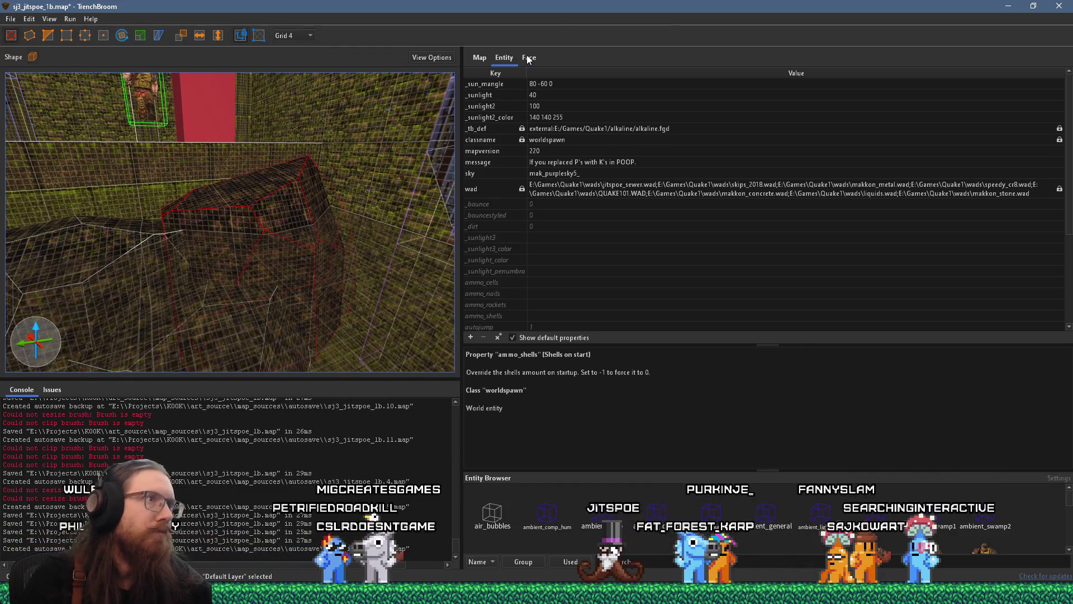
Reset texture offsets and angle to 0 on both rock brushes via the Face tab.
{"action": "left_click", "coordinate": [528, 58]}
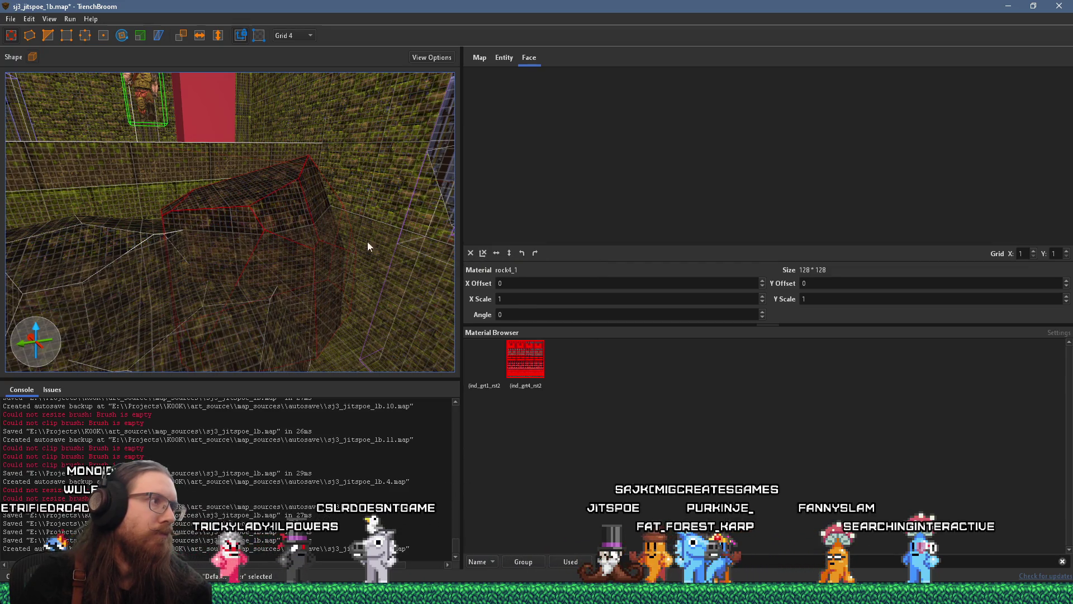
{"action": "left_click_drag", "start_coordinate": [383, 244], "coordinate": [288, 240]}
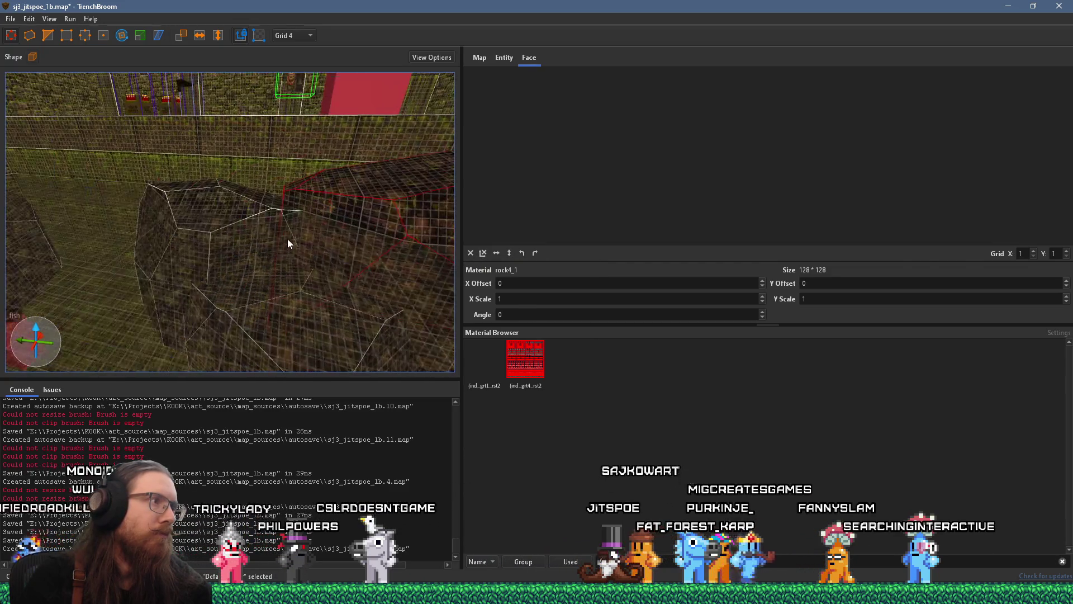
{"action": "left_click", "coordinate": [484, 254]}
{"action": "mouse_move", "coordinate": [308, 214]}
{"action": "left_mouse_down"}
{"action": "mouse_move", "coordinate": [332, 140]}
{"action": "mouse_move", "coordinate": [287, 213]}
{"action": "mouse_move", "coordinate": [194, 222]}
{"action": "mouse_move", "coordinate": [102, 199]}
{"action": "mouse_move", "coordinate": [134, 191]}
{"action": "mouse_move", "coordinate": [179, 209]}
{"action": "mouse_move", "coordinate": [280, 209]}
{"action": "mouse_move", "coordinate": [201, 211]}
{"action": "mouse_move", "coordinate": [437, 237]}
{"action": "left_mouse_up"}
{"action": "left_click", "coordinate": [179, 209]}
{"action": "left_click", "coordinate": [483, 253]}
{"action": "mouse_move", "coordinate": [229, 217]}
{"action": "left_mouse_down"}
{"action": "mouse_move", "coordinate": [241, 203]}
{"action": "mouse_move", "coordinate": [374, 200]}
{"action": "mouse_move", "coordinate": [371, 186]}
{"action": "mouse_move", "coordinate": [386, 177]}
{"action": "mouse_move", "coordinate": [266, 262]}
{"action": "mouse_move", "coordinate": [246, 334]}
{"action": "mouse_move", "coordinate": [283, 247]}
{"action": "mouse_move", "coordinate": [417, 294]}
{"action": "mouse_move", "coordinate": [186, 262]}
{"action": "mouse_move", "coordinate": [304, 258]}
{"action": "mouse_move", "coordinate": [393, 277]}
{"action": "mouse_move", "coordinate": [280, 275]}
{"action": "left_mouse_up"}
{"action": "key", "text": "Escape"}
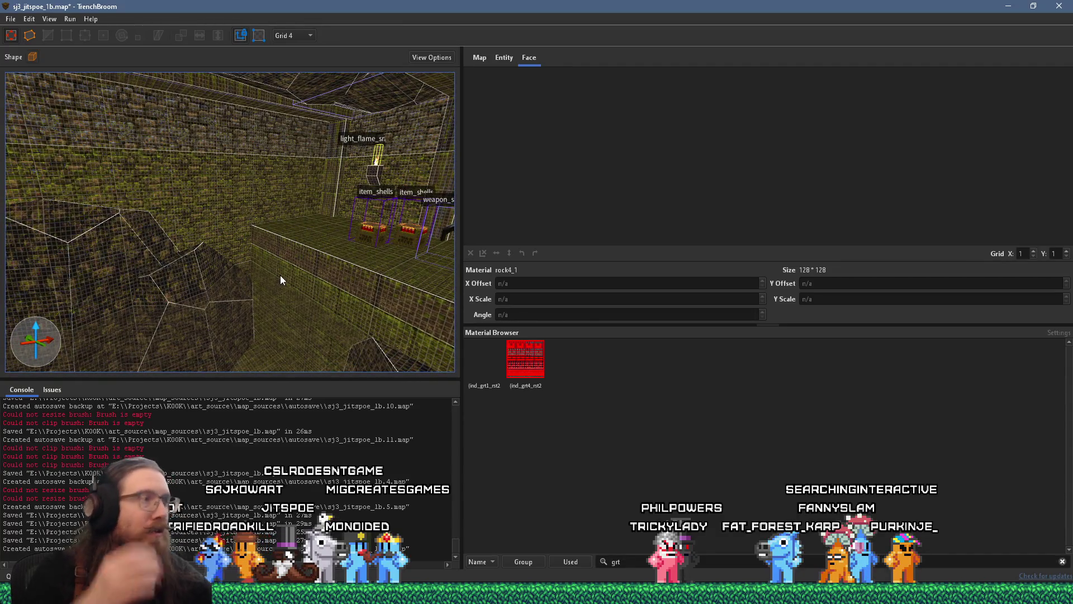
Select the brick wall brush and bring up the grid size choices.
{"action": "mouse_move", "coordinate": [300, 277]}
{"action": "left_mouse_down"}
{"action": "mouse_move", "coordinate": [303, 254]}
{"action": "mouse_move", "coordinate": [240, 234]}
{"action": "mouse_move", "coordinate": [268, 220]}
{"action": "mouse_move", "coordinate": [236, 201]}
{"action": "left_mouse_up"}
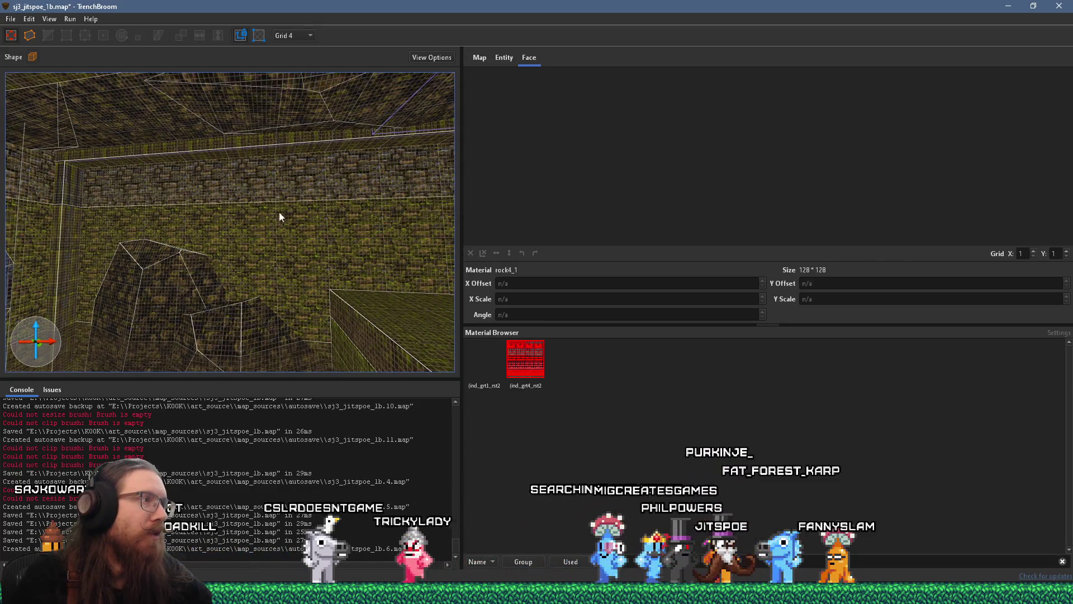
{"action": "mouse_move", "coordinate": [280, 232]}
{"action": "left_mouse_down"}
{"action": "mouse_move", "coordinate": [307, 265]}
{"action": "mouse_move", "coordinate": [331, 266]}
{"action": "left_mouse_up"}
{"action": "left_click", "coordinate": [309, 239]}
{"action": "left_click_drag", "start_coordinate": [303, 232], "coordinate": [301, 296]}
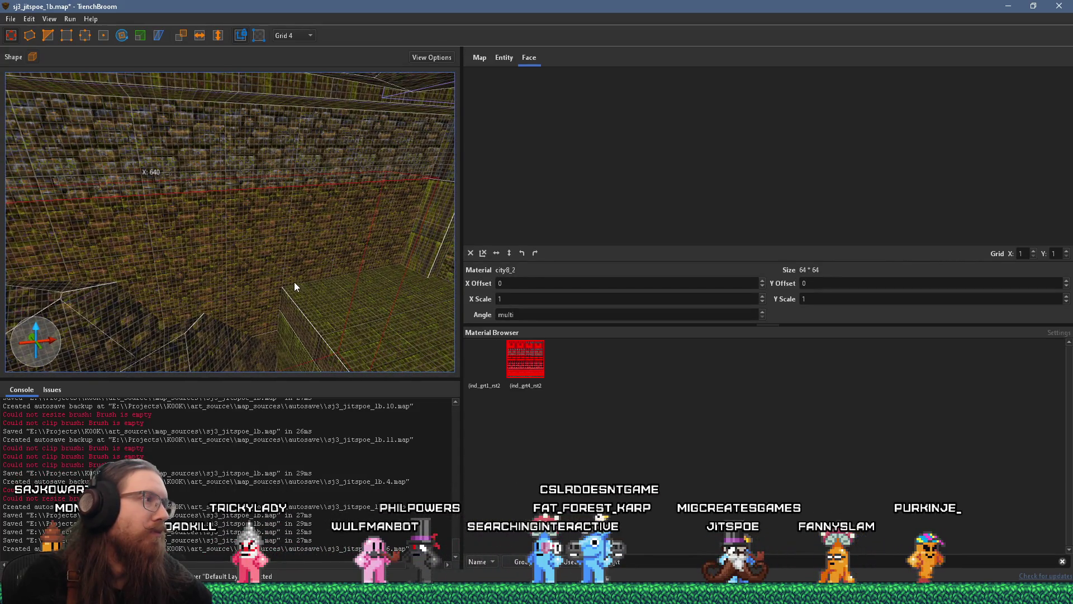
{"action": "scroll", "coordinate": [270, 280], "scroll_direction": "up", "scroll_amount": 3}
{"action": "scroll", "coordinate": [217, 250], "scroll_direction": "down", "scroll_amount": 3}
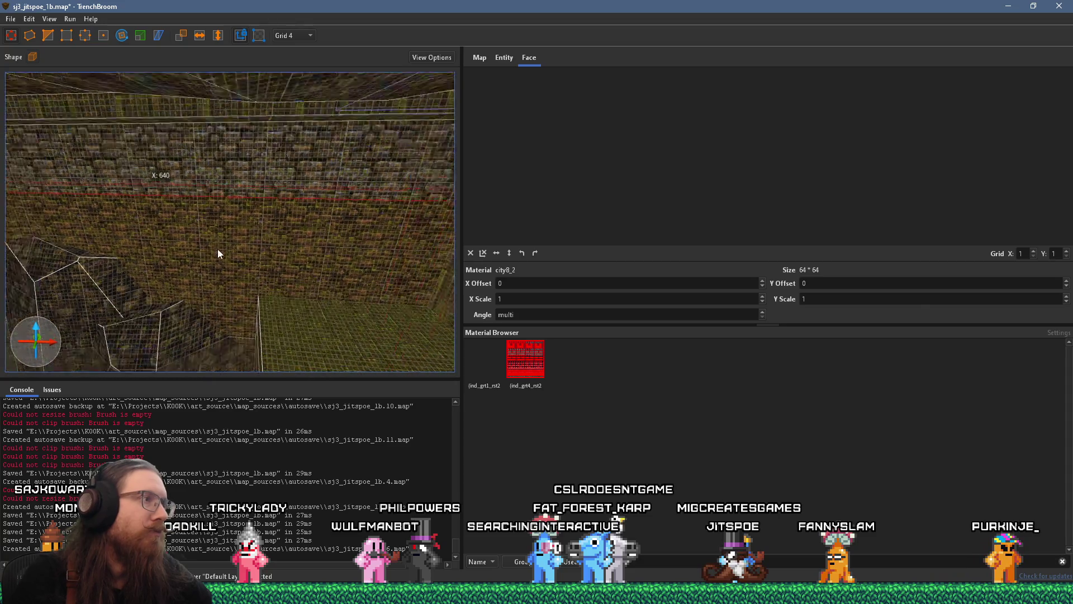
{"action": "left_click", "coordinate": [294, 35]}
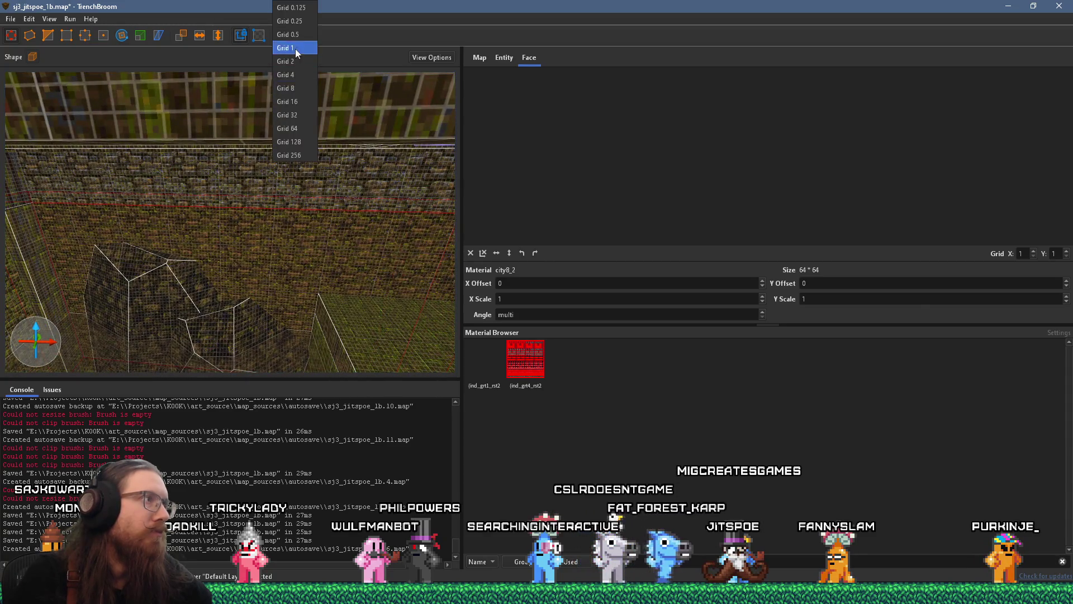
Set the grid size to 8 and bring the pillar into view.
{"action": "left_click", "coordinate": [302, 88]}
{"action": "scroll", "coordinate": [309, 219], "scroll_direction": "up", "scroll_amount": 3}
{"action": "mouse_move", "coordinate": [268, 240]}
{"action": "left_mouse_down"}
{"action": "mouse_move", "coordinate": [206, 251]}
{"action": "mouse_move", "coordinate": [219, 201]}
{"action": "mouse_move", "coordinate": [203, 223]}
{"action": "mouse_move", "coordinate": [256, 245]}
{"action": "left_mouse_up"}
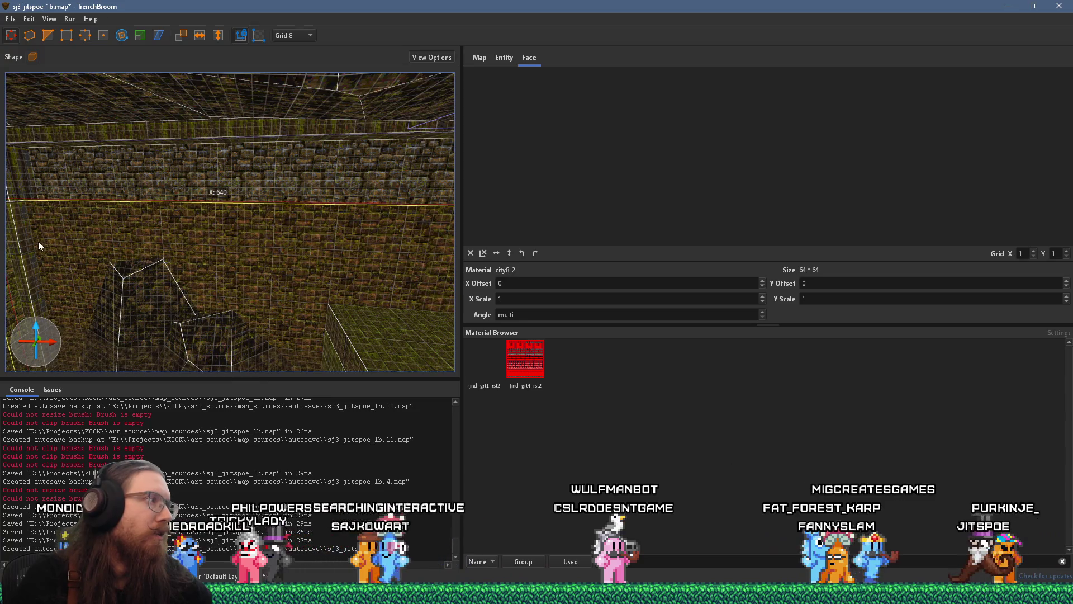
{"action": "left_click_drag", "start_coordinate": [41, 241], "coordinate": [130, 229]}
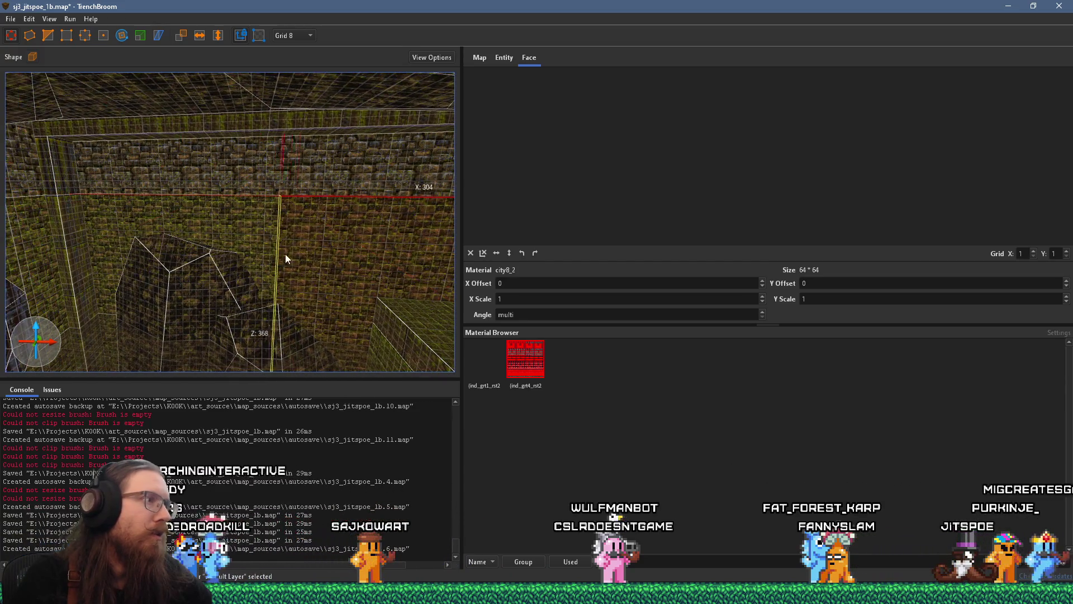
{"action": "mouse_move", "coordinate": [319, 250]}
{"action": "left_mouse_down"}
{"action": "mouse_move", "coordinate": [208, 241]}
{"action": "mouse_move", "coordinate": [297, 237]}
{"action": "mouse_move", "coordinate": [304, 226]}
{"action": "left_mouse_up"}
{"action": "mouse_move", "coordinate": [127, 250]}
{"action": "left_mouse_down"}
{"action": "mouse_move", "coordinate": [242, 196]}
{"action": "mouse_move", "coordinate": [230, 216]}
{"action": "mouse_move", "coordinate": [242, 246]}
{"action": "mouse_move", "coordinate": [225, 257]}
{"action": "mouse_move", "coordinate": [233, 283]}
{"action": "left_mouse_up"}
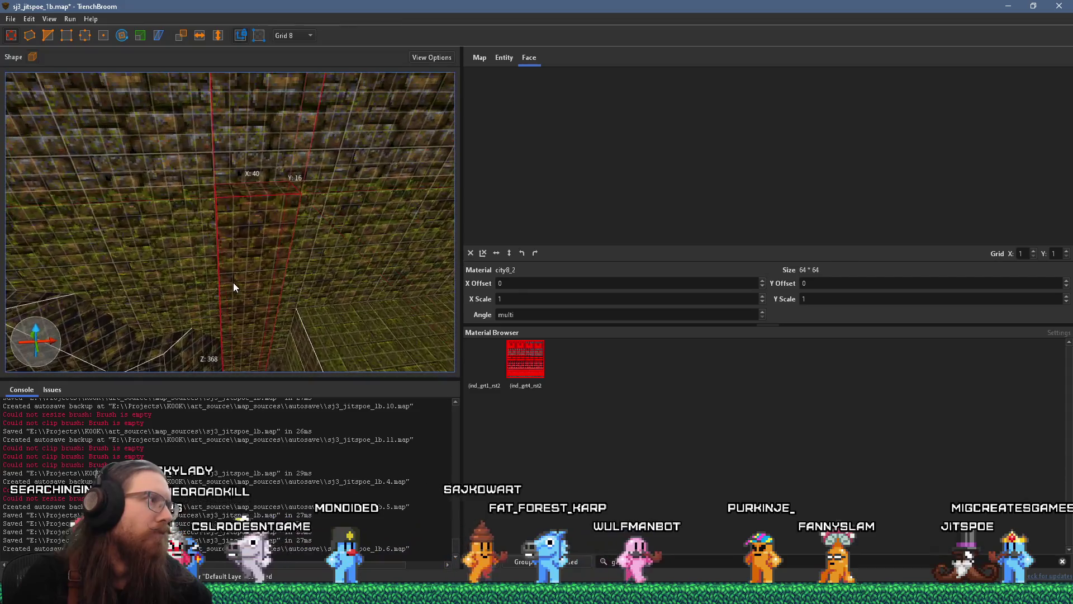
Select the pillar's city8_2 face and set its texture offsets to X 24, Y 16.
{"action": "left_click", "coordinate": [253, 260], "text": "shift"}
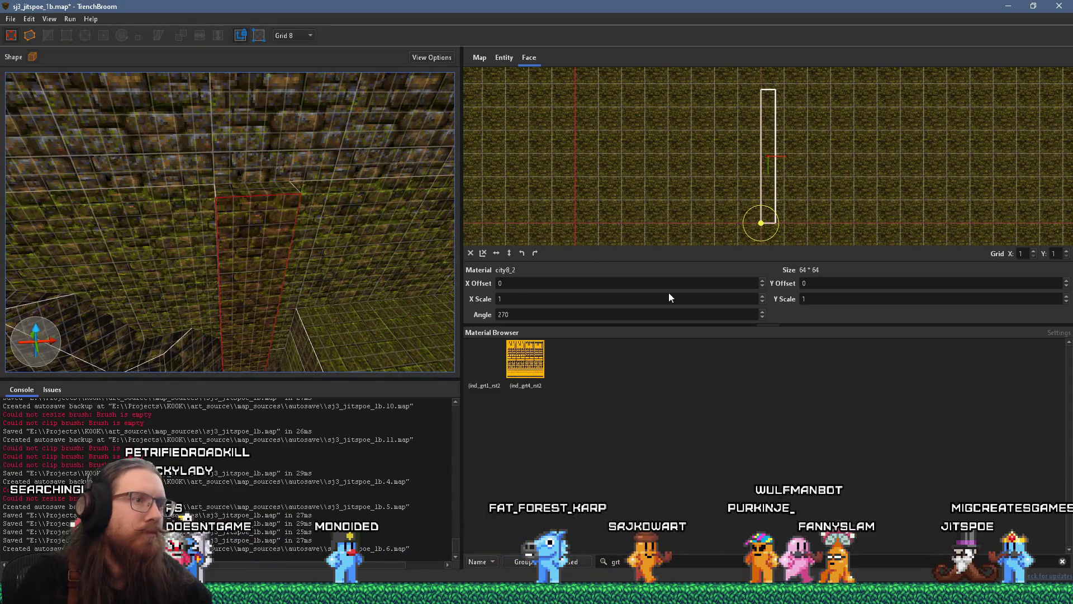
{"action": "scroll", "coordinate": [817, 285], "scroll_direction": "up", "scroll_amount": 16}
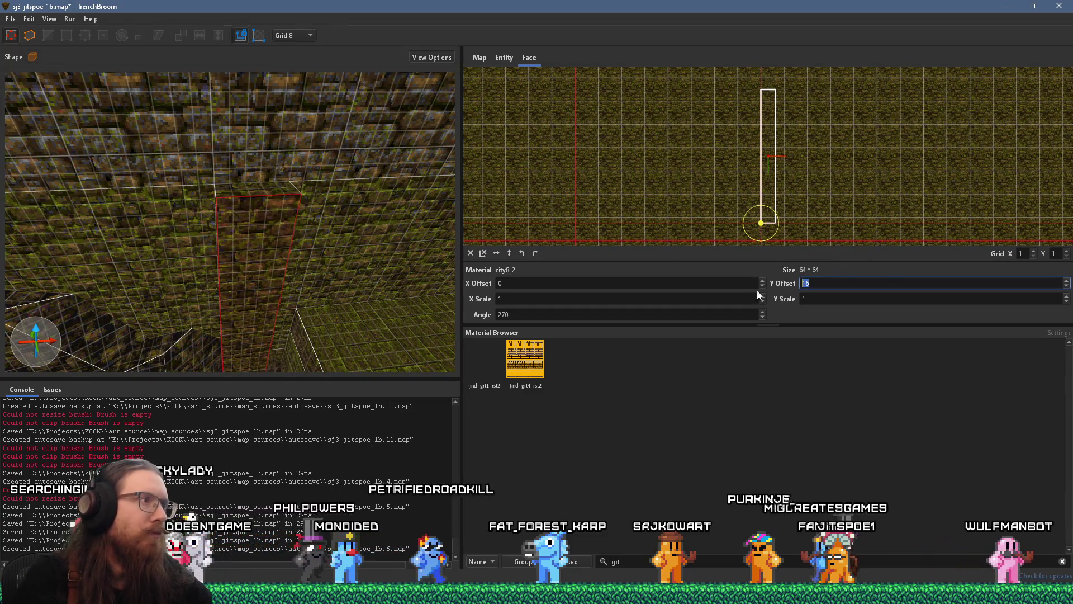
{"action": "mouse_move", "coordinate": [266, 275]}
{"action": "left_mouse_down"}
{"action": "mouse_move", "coordinate": [286, 181]}
{"action": "mouse_move", "coordinate": [283, 142]}
{"action": "left_mouse_up"}
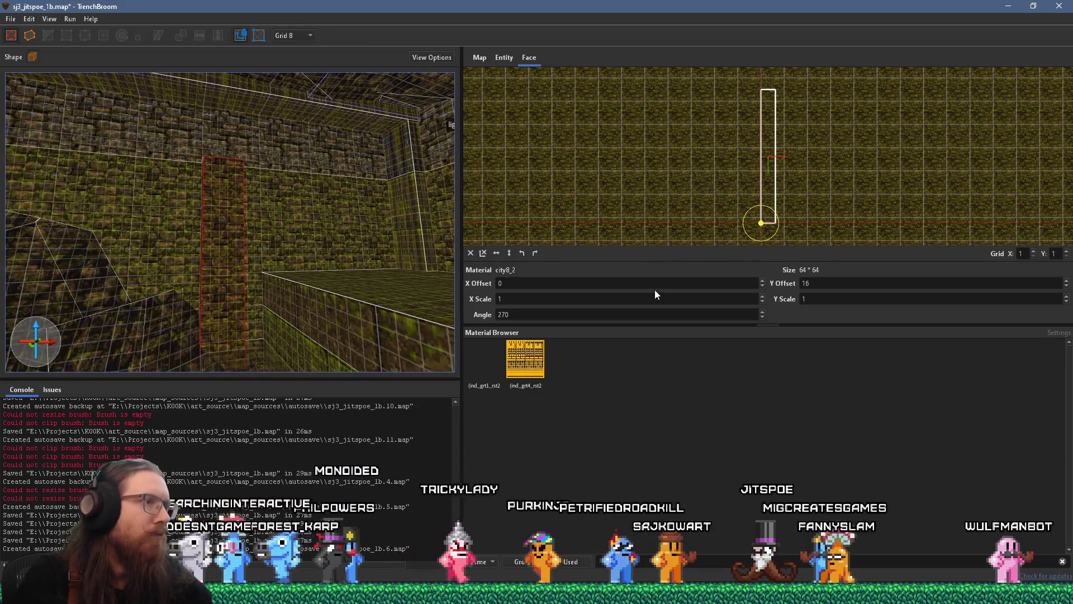
{"action": "scroll", "coordinate": [648, 291], "scroll_direction": "up", "scroll_amount": 20}
{"action": "mouse_move", "coordinate": [345, 233]}
{"action": "left_mouse_down"}
{"action": "mouse_move", "coordinate": [344, 218]}
{"action": "mouse_move", "coordinate": [324, 229]}
{"action": "mouse_move", "coordinate": [311, 196]}
{"action": "mouse_move", "coordinate": [315, 259]}
{"action": "mouse_move", "coordinate": [301, 257]}
{"action": "mouse_move", "coordinate": [296, 276]}
{"action": "mouse_move", "coordinate": [289, 204]}
{"action": "mouse_move", "coordinate": [330, 176]}
{"action": "mouse_move", "coordinate": [325, 133]}
{"action": "mouse_move", "coordinate": [273, 202]}
{"action": "mouse_move", "coordinate": [308, 202]}
{"action": "mouse_move", "coordinate": [290, 204]}
{"action": "left_mouse_up"}
Select the pillar brush and move its bottom corner vertex up to slant it.
{"action": "left_click", "coordinate": [271, 146]}
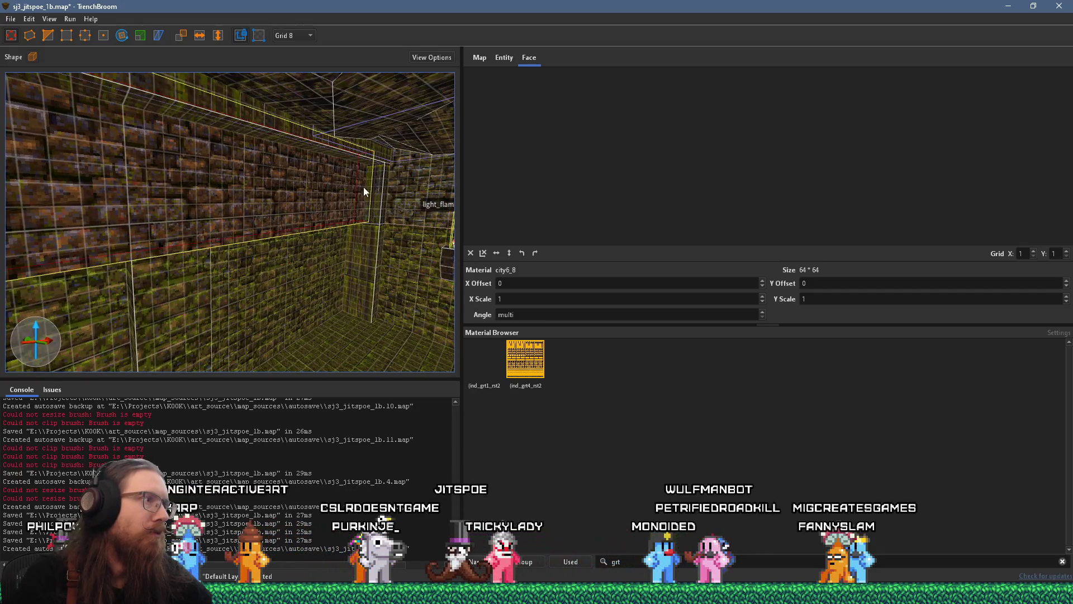
{"action": "left_click_drag", "start_coordinate": [380, 184], "coordinate": [79, 201]}
{"action": "left_click_drag", "start_coordinate": [374, 230], "coordinate": [173, 213]}
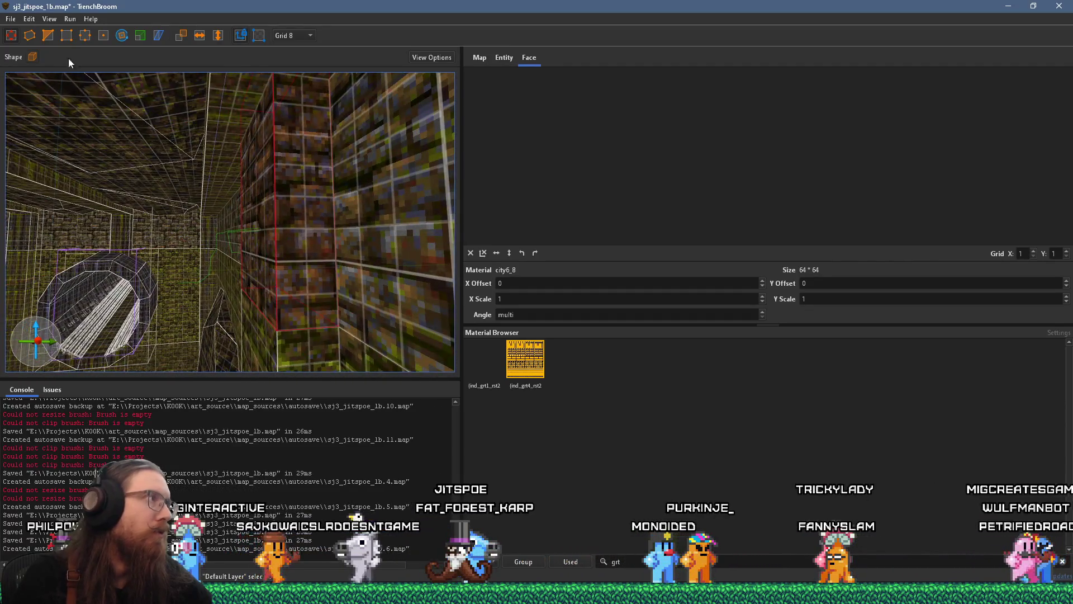
{"action": "left_click", "coordinate": [277, 330]}
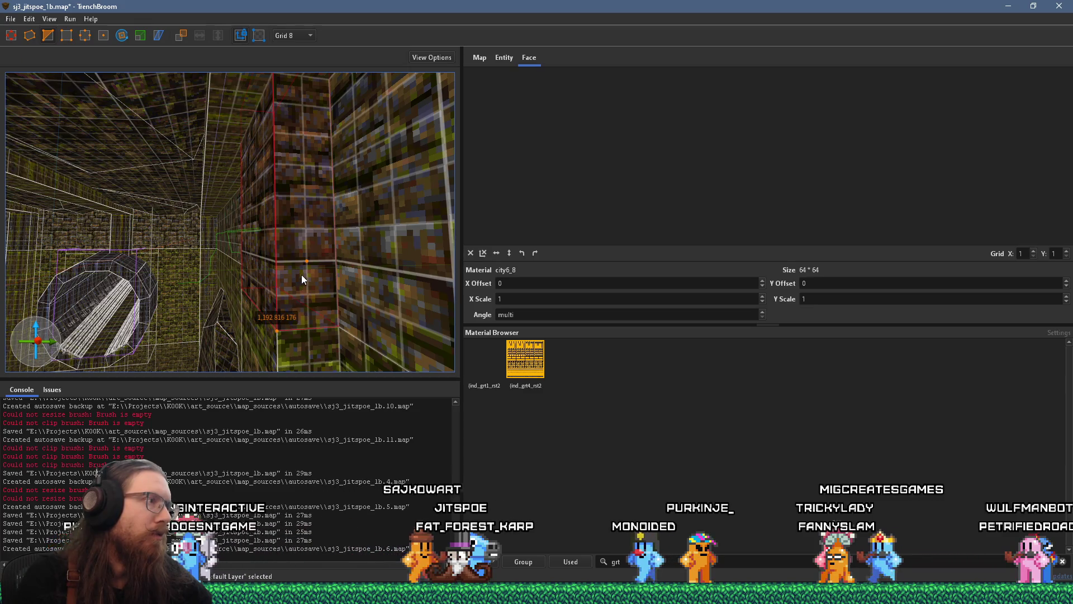
{"action": "key", "text": "Up"}
{"action": "key", "text": "Up"}
{"action": "key", "text": "Escape"}
{"action": "mouse_move", "coordinate": [301, 274]}
{"action": "left_mouse_down"}
{"action": "mouse_move", "coordinate": [193, 241]}
{"action": "mouse_move", "coordinate": [226, 229]}
{"action": "left_mouse_up"}
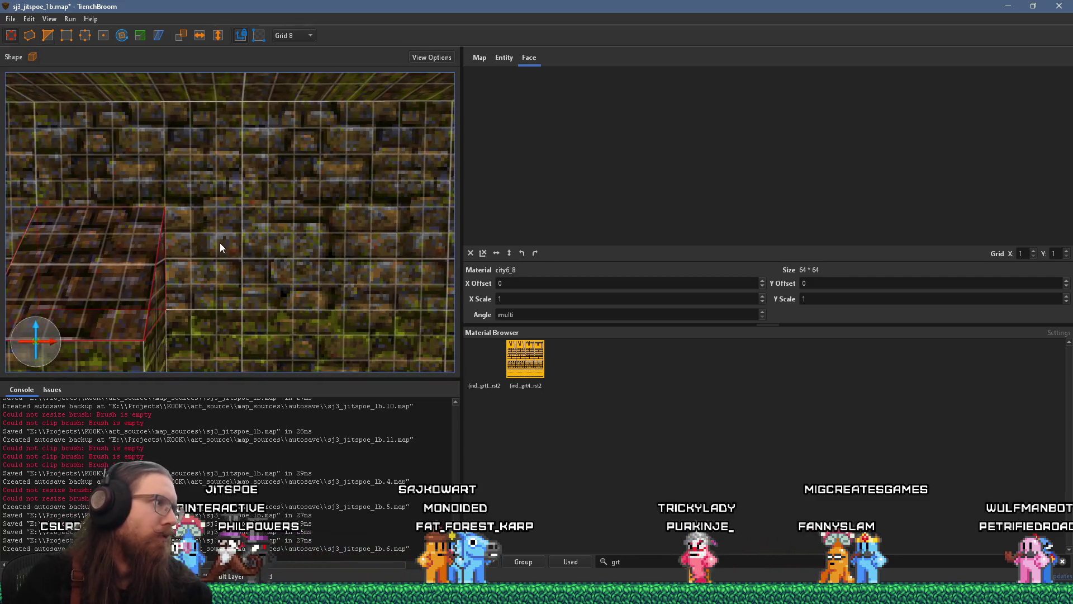
{"action": "key", "text": "Escape"}
{"action": "key", "text": "w"}
{"action": "mouse_move", "coordinate": [341, 203]}
{"action": "left_mouse_down"}
{"action": "mouse_move", "coordinate": [300, 212]}
{"action": "mouse_move", "coordinate": [304, 220]}
{"action": "mouse_move", "coordinate": [384, 173]}
{"action": "mouse_move", "coordinate": [235, 267]}
{"action": "mouse_move", "coordinate": [268, 276]}
{"action": "left_mouse_up"}
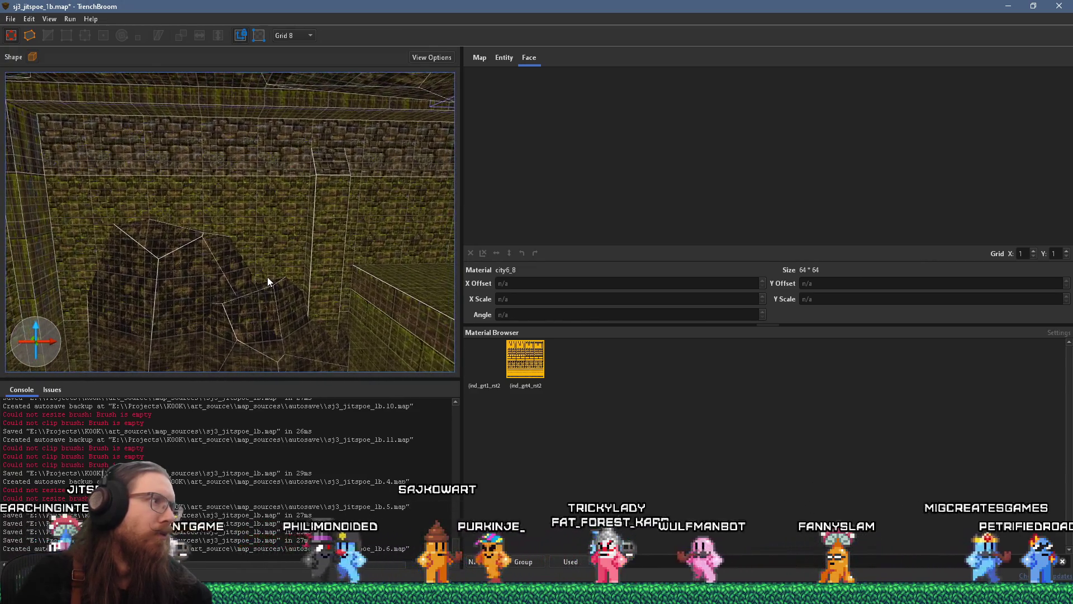
Move the pillar brush 184 units back along X.
{"action": "left_click", "coordinate": [327, 166]}
{"action": "mouse_move", "coordinate": [336, 223]}
{"action": "left_mouse_down"}
{"action": "mouse_move", "coordinate": [216, 226]}
{"action": "mouse_move", "coordinate": [166, 212]}
{"action": "mouse_move", "coordinate": [177, 219]}
{"action": "left_mouse_up"}
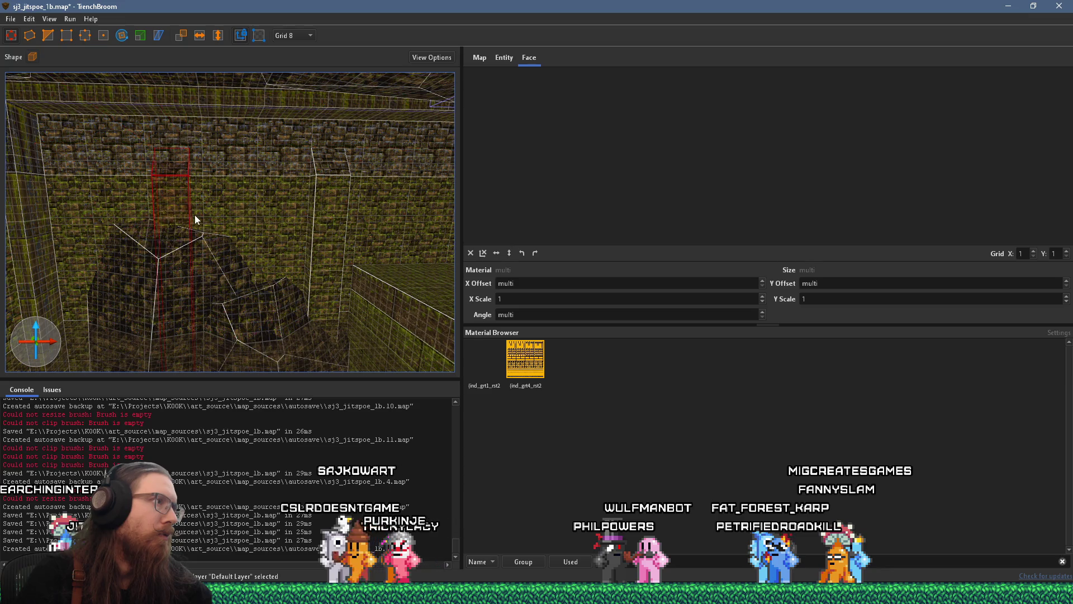
{"action": "key", "text": "a"}
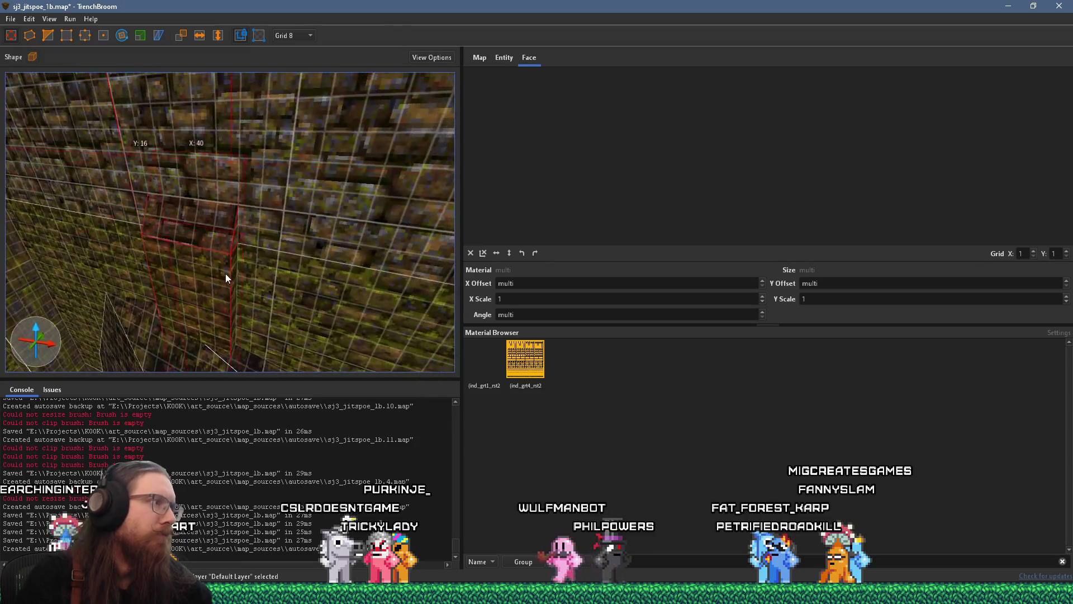
Give the pillar's city6_8 brick top face an X offset of 16.
{"action": "left_click", "coordinate": [245, 251], "text": "shift"}
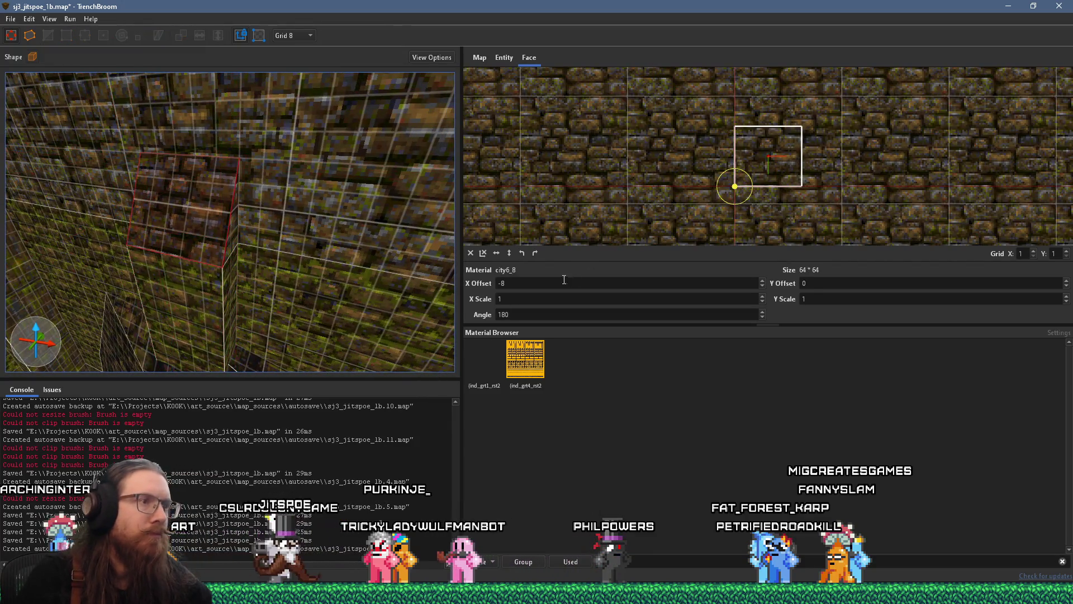
{"action": "triple_click", "coordinate": [557, 284]}
{"action": "type", "text": "16"}
{"action": "key", "text": "Return"}
{"action": "key", "text": "w"}
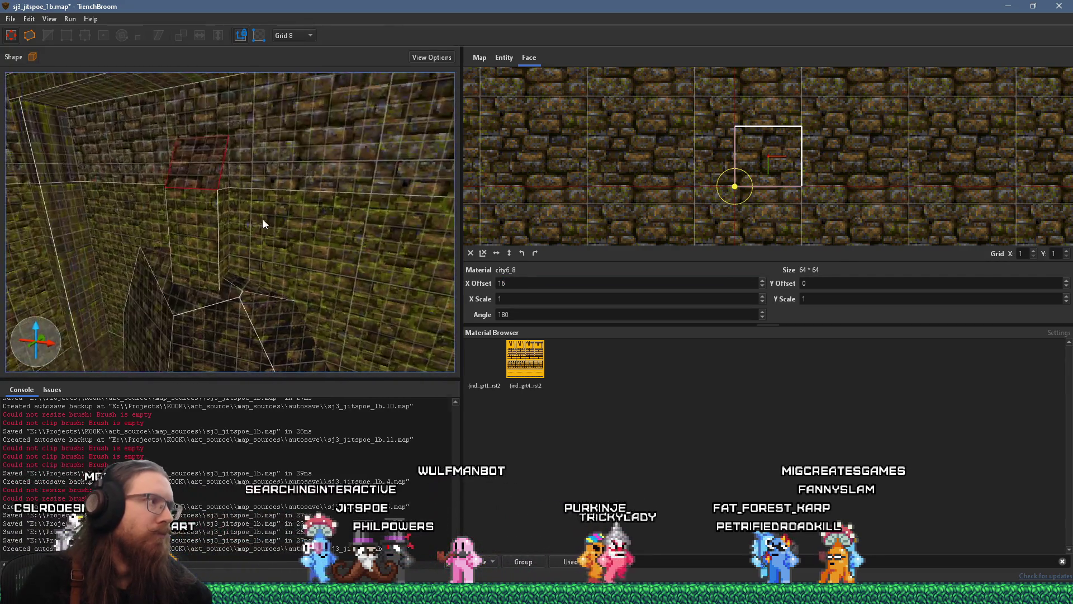
Select and examine the two tall pillar faces up close.
{"action": "left_click", "coordinate": [208, 226], "text": "shift"}
{"action": "key", "text": "a"}
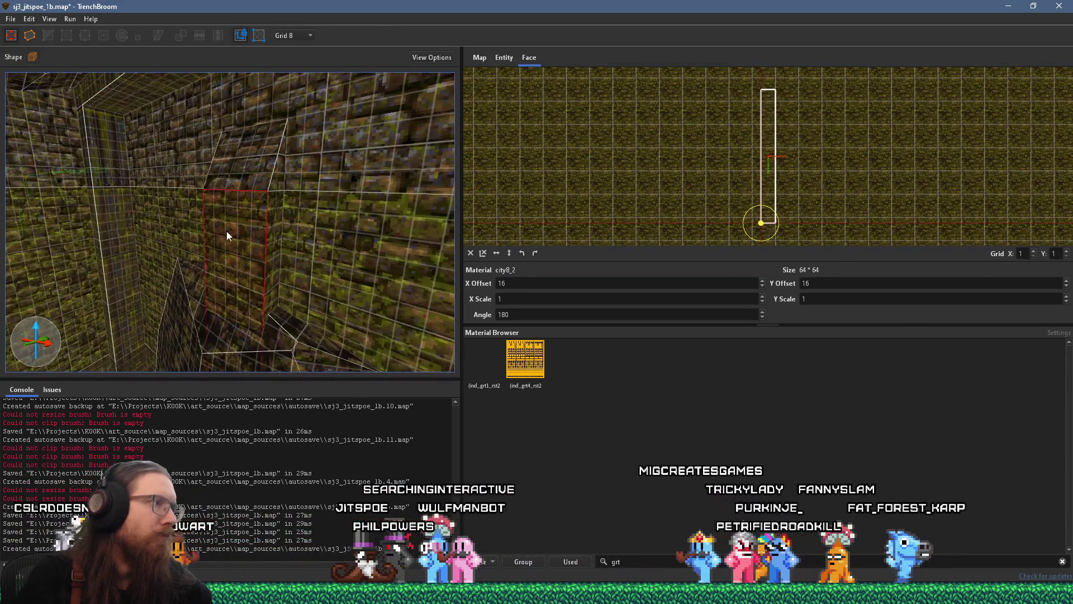
{"action": "key", "text": "s"}
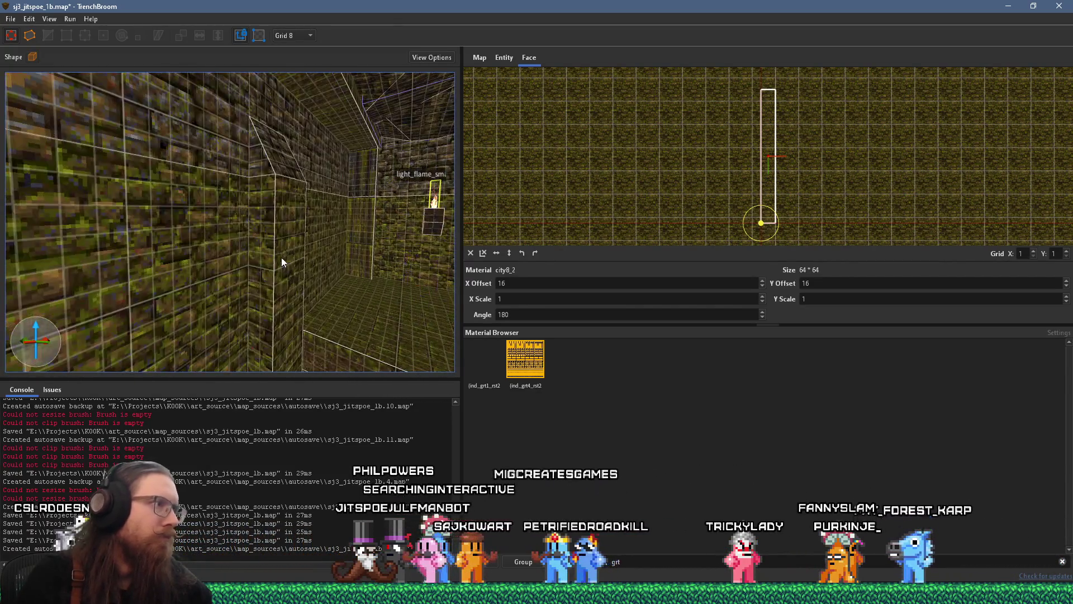
{"action": "left_click", "coordinate": [279, 256], "text": "shift"}
{"action": "key", "text": "d"}
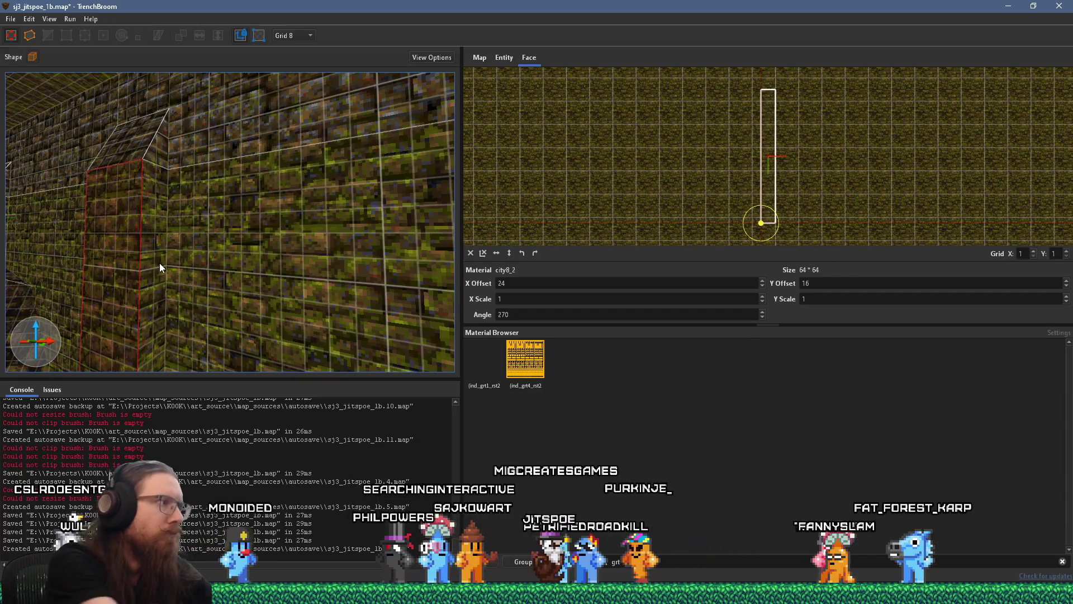
{"action": "key", "text": "Escape"}
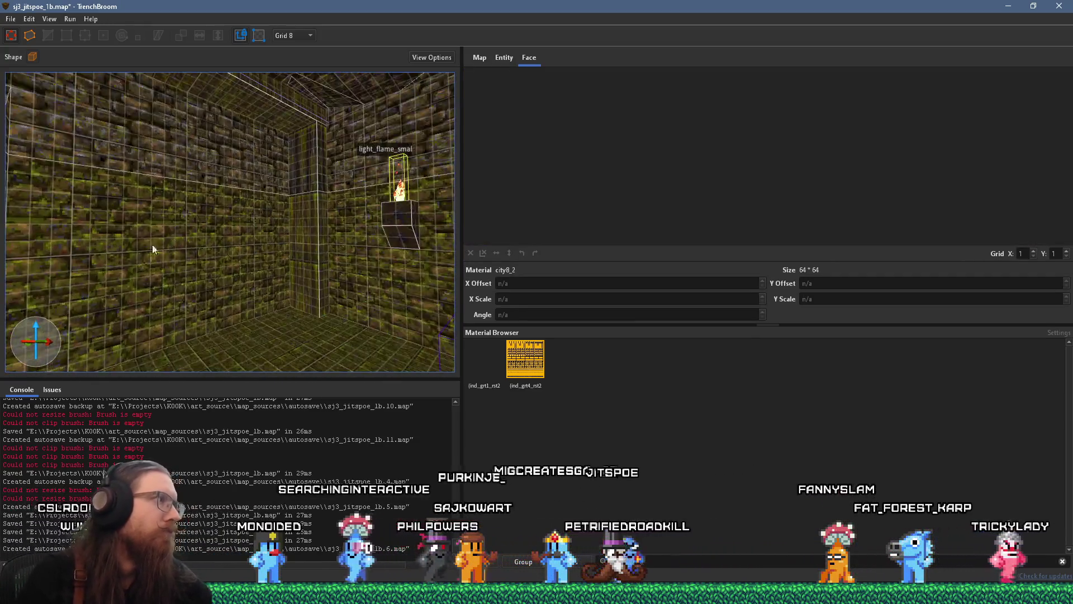
Set the brick face on the other wall to an X offset of 24.
{"action": "left_click", "coordinate": [269, 228]}
{"action": "double_click", "coordinate": [501, 283]}
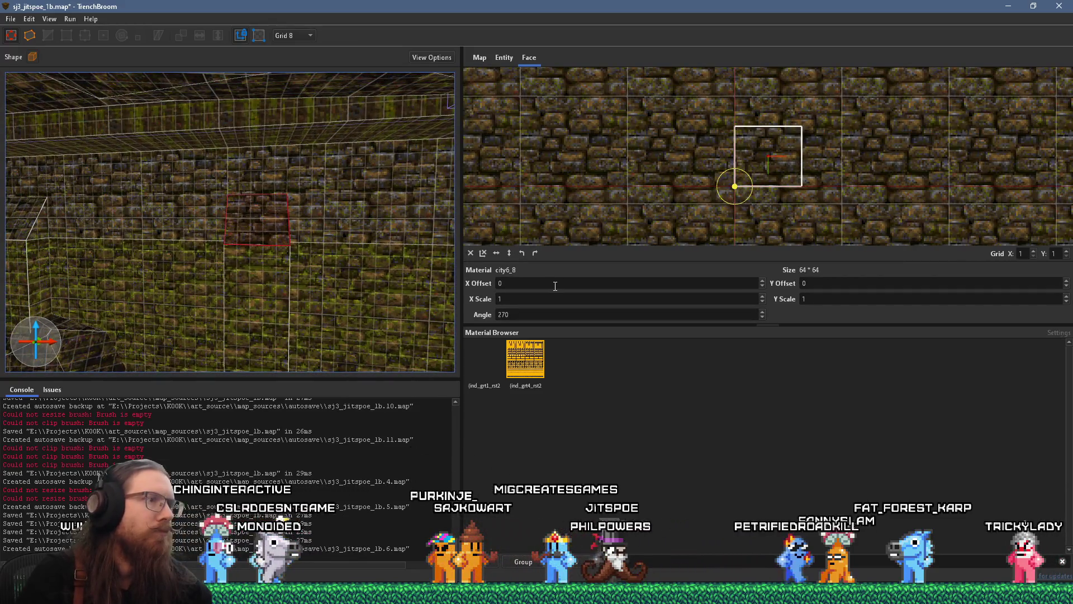
{"action": "type", "text": "24"}
{"action": "key", "text": "Return"}
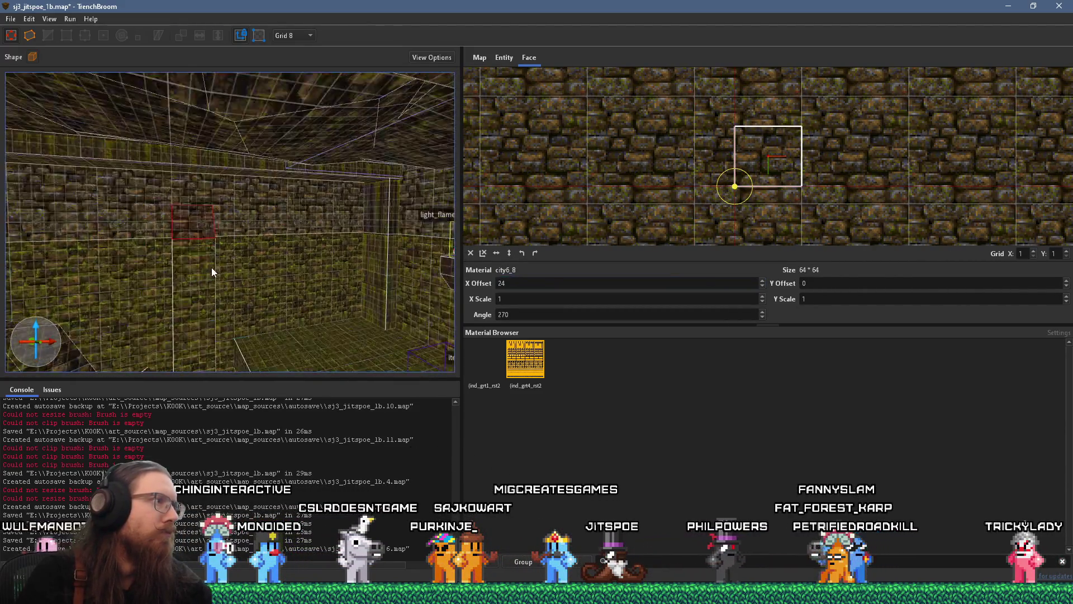
{"action": "key", "text": "Escape"}
{"action": "key", "text": "s"}
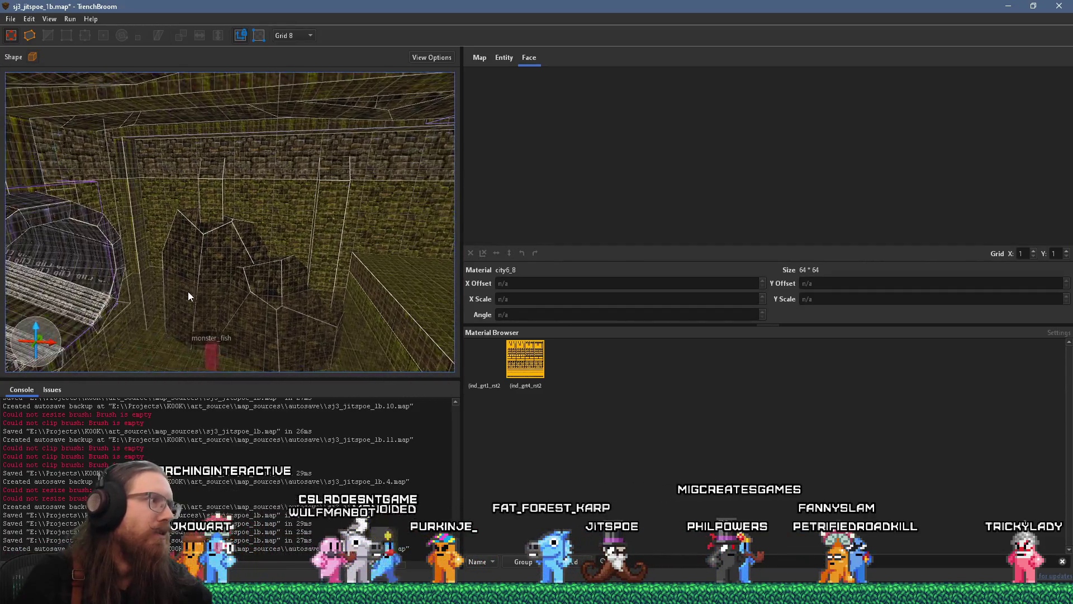
Shift the other pillar brush 16 units along X and check its placement.
{"action": "key", "text": "s"}
{"action": "key", "text": "w"}
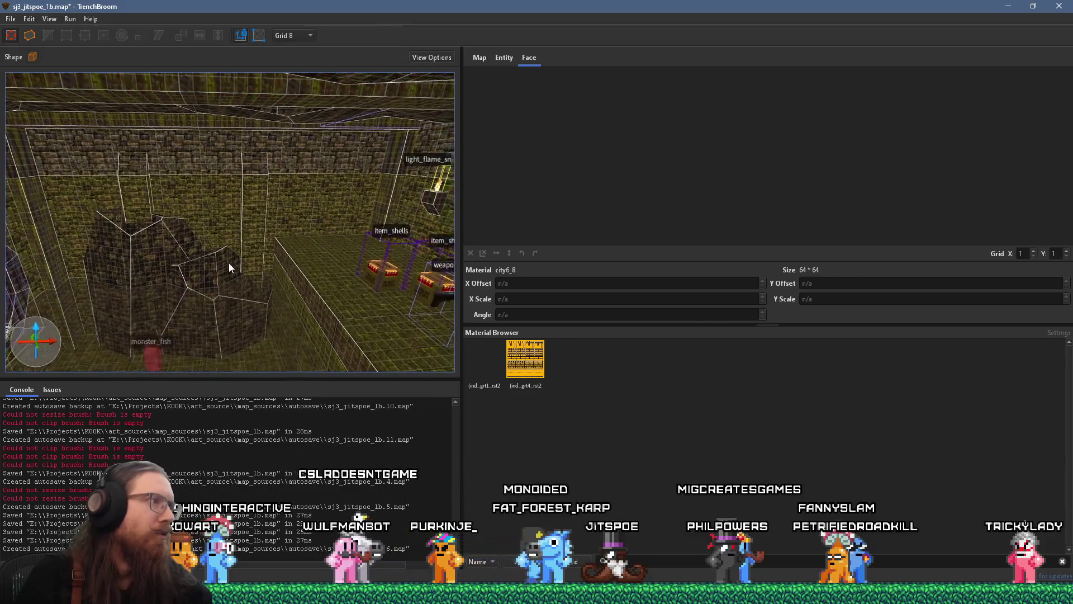
{"action": "key", "text": "w"}
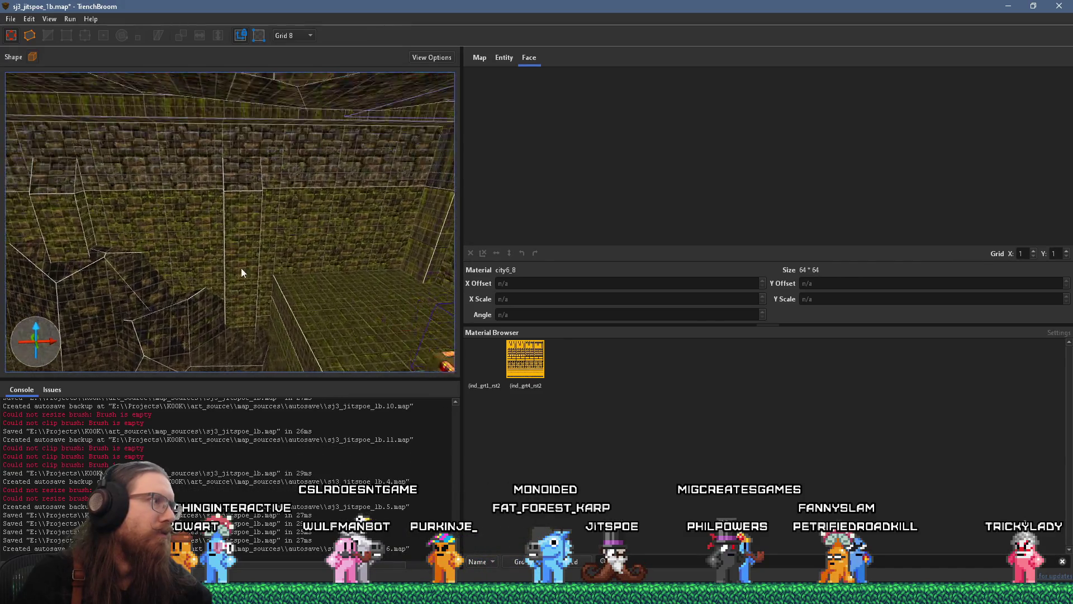
{"action": "left_click", "coordinate": [249, 176]}
{"action": "left_click_drag", "start_coordinate": [249, 214], "coordinate": [240, 213]}
{"action": "scroll", "coordinate": [226, 215], "scroll_direction": "down", "scroll_amount": 2}
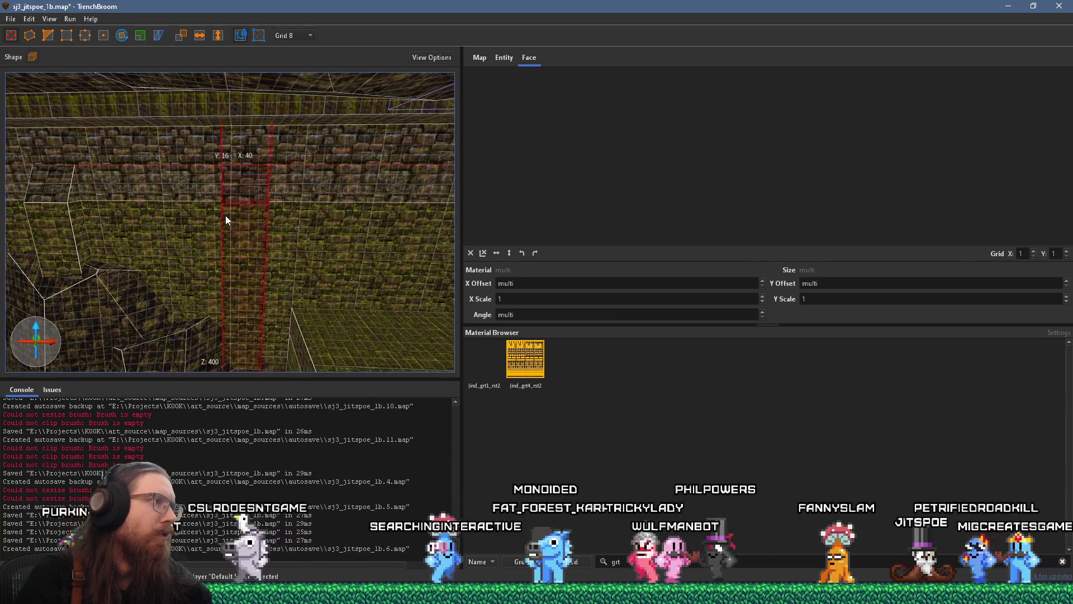
{"action": "key", "text": "Escape"}
{"action": "scroll", "coordinate": [169, 148], "scroll_direction": "down", "scroll_amount": 2}
{"action": "scroll", "coordinate": [169, 148], "scroll_direction": "down", "scroll_amount": 5}
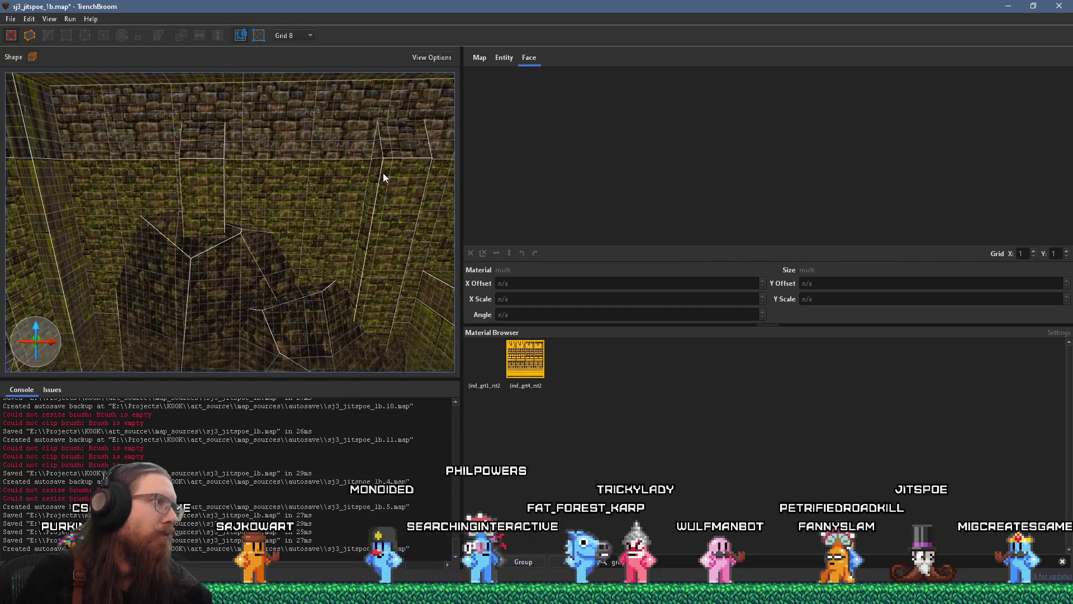
{"action": "left_click", "coordinate": [289, 205]}
{"action": "left_click", "coordinate": [280, 221]}
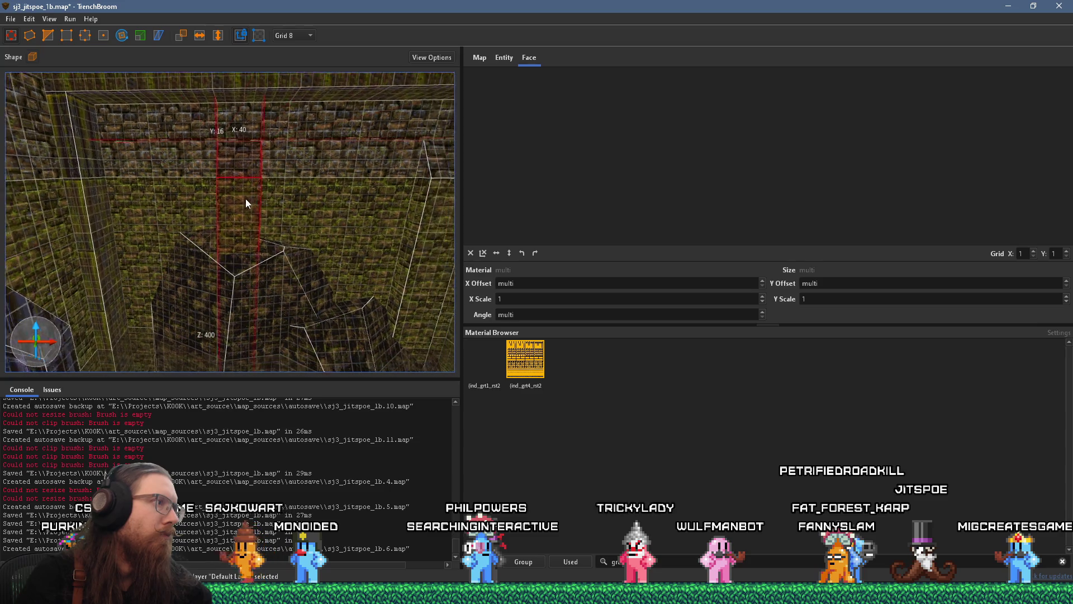
{"action": "key", "text": "Escape"}
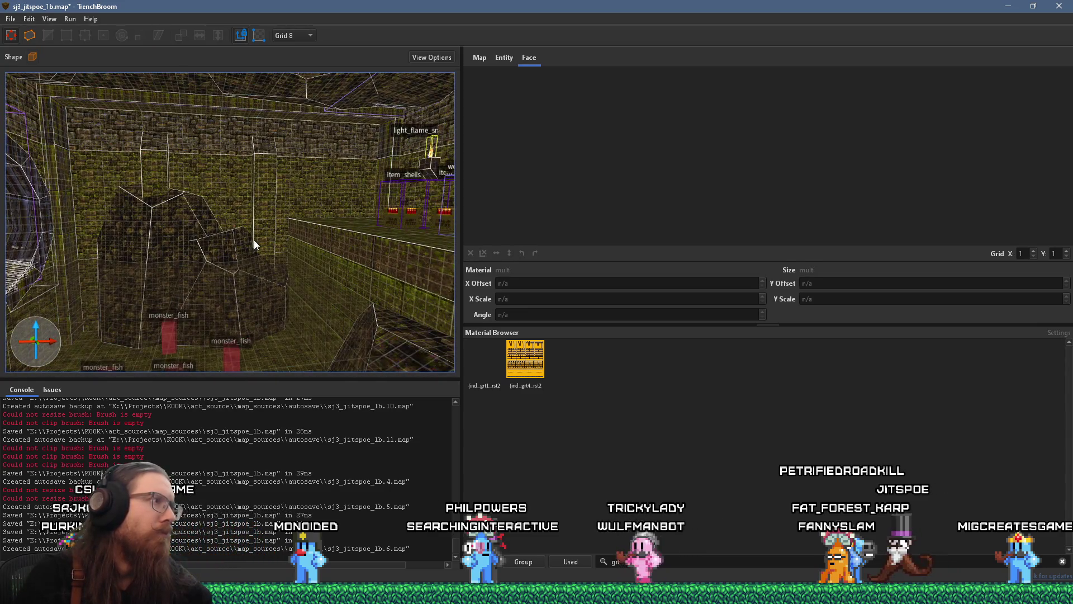
Save the map sj3_jitspoe_1b.map.
{"action": "mouse_move", "coordinate": [254, 244]}
{"action": "left_mouse_down"}
{"action": "mouse_move", "coordinate": [200, 253]}
{"action": "mouse_move", "coordinate": [226, 249]}
{"action": "mouse_move", "coordinate": [202, 243]}
{"action": "mouse_move", "coordinate": [273, 271]}
{"action": "mouse_move", "coordinate": [207, 269]}
{"action": "mouse_move", "coordinate": [189, 254]}
{"action": "mouse_move", "coordinate": [99, 241]}
{"action": "mouse_move", "coordinate": [42, 190]}
{"action": "left_mouse_up"}
{"action": "left_click", "coordinate": [10, 18]}
{"action": "left_click", "coordinate": [37, 80]}
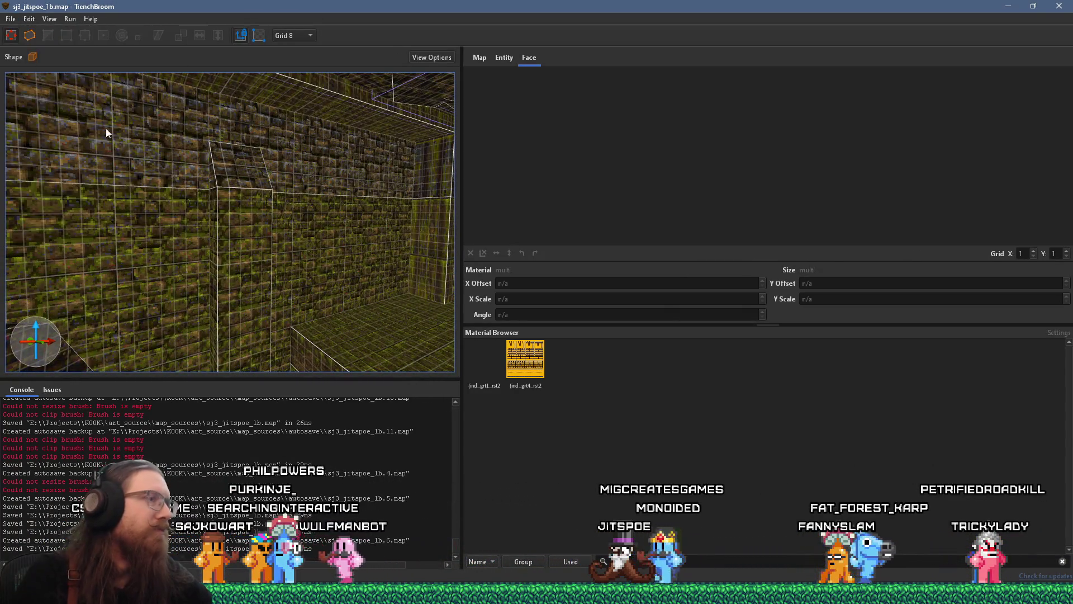
Fly to the yellow cage light beside the trigger_changelevel brush and select it.
{"action": "mouse_move", "coordinate": [231, 193]}
{"action": "left_mouse_down"}
{"action": "mouse_move", "coordinate": [161, 206]}
{"action": "mouse_move", "coordinate": [239, 191]}
{"action": "mouse_move", "coordinate": [420, 203]}
{"action": "mouse_move", "coordinate": [145, 182]}
{"action": "mouse_move", "coordinate": [243, 246]}
{"action": "mouse_move", "coordinate": [203, 268]}
{"action": "mouse_move", "coordinate": [248, 281]}
{"action": "mouse_move", "coordinate": [225, 240]}
{"action": "mouse_move", "coordinate": [313, 253]}
{"action": "mouse_move", "coordinate": [169, 217]}
{"action": "mouse_move", "coordinate": [279, 226]}
{"action": "mouse_move", "coordinate": [232, 200]}
{"action": "mouse_move", "coordinate": [239, 256]}
{"action": "mouse_move", "coordinate": [244, 246]}
{"action": "mouse_move", "coordinate": [218, 242]}
{"action": "mouse_move", "coordinate": [187, 254]}
{"action": "mouse_move", "coordinate": [267, 264]}
{"action": "mouse_move", "coordinate": [420, 257]}
{"action": "mouse_move", "coordinate": [221, 250]}
{"action": "mouse_move", "coordinate": [232, 255]}
{"action": "mouse_move", "coordinate": [394, 244]}
{"action": "mouse_move", "coordinate": [259, 254]}
{"action": "mouse_move", "coordinate": [377, 237]}
{"action": "mouse_move", "coordinate": [139, 219]}
{"action": "mouse_move", "coordinate": [333, 216]}
{"action": "mouse_move", "coordinate": [279, 267]}
{"action": "mouse_move", "coordinate": [218, 265]}
{"action": "mouse_move", "coordinate": [276, 271]}
{"action": "mouse_move", "coordinate": [151, 318]}
{"action": "mouse_move", "coordinate": [384, 186]}
{"action": "mouse_move", "coordinate": [251, 254]}
{"action": "mouse_move", "coordinate": [349, 236]}
{"action": "mouse_move", "coordinate": [195, 223]}
{"action": "mouse_move", "coordinate": [211, 251]}
{"action": "mouse_move", "coordinate": [336, 233]}
{"action": "mouse_move", "coordinate": [354, 290]}
{"action": "mouse_move", "coordinate": [427, 342]}
{"action": "mouse_move", "coordinate": [230, 223]}
{"action": "mouse_move", "coordinate": [168, 249]}
{"action": "mouse_move", "coordinate": [207, 274]}
{"action": "mouse_move", "coordinate": [184, 199]}
{"action": "mouse_move", "coordinate": [197, 203]}
{"action": "mouse_move", "coordinate": [211, 253]}
{"action": "mouse_move", "coordinate": [223, 243]}
{"action": "mouse_move", "coordinate": [305, 337]}
{"action": "mouse_move", "coordinate": [222, 310]}
{"action": "left_mouse_up"}
{"action": "left_click", "coordinate": [217, 304]}
{"action": "left_click", "coordinate": [342, 215]}
Place a copy of the cage light on the upper-left wall and turn it 180 degrees.
{"action": "mouse_move", "coordinate": [342, 219]}
{"action": "left_mouse_down"}
{"action": "mouse_move", "coordinate": [46, 156]}
{"action": "mouse_move", "coordinate": [43, 166]}
{"action": "mouse_move", "coordinate": [355, 216]}
{"action": "mouse_move", "coordinate": [180, 204]}
{"action": "mouse_move", "coordinate": [206, 202]}
{"action": "left_mouse_up"}
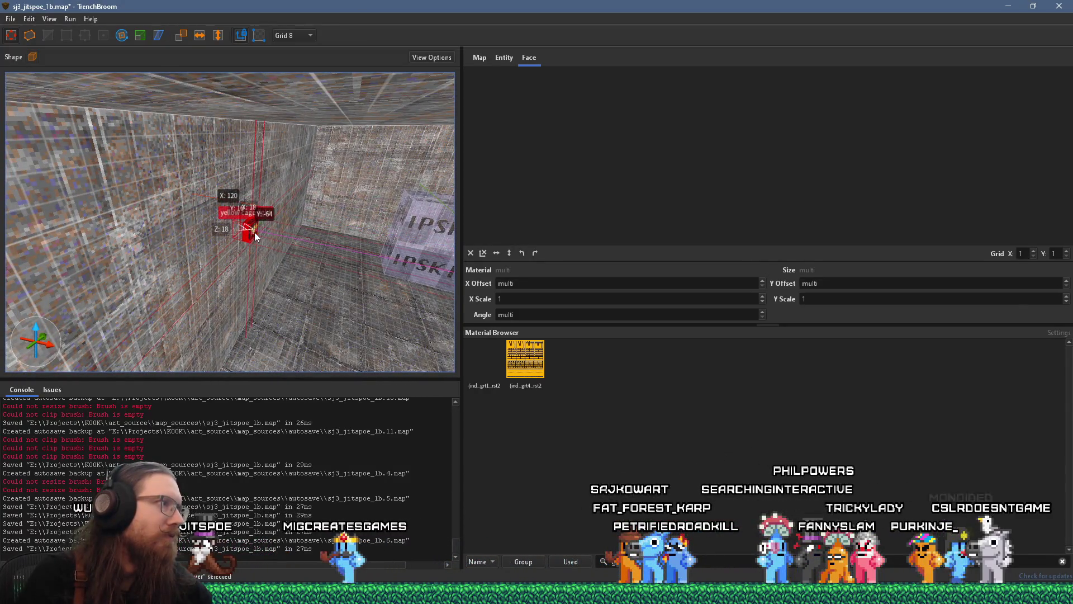
{"action": "left_click", "coordinate": [123, 36]}
{"action": "mouse_move", "coordinate": [285, 252]}
{"action": "left_mouse_down"}
{"action": "mouse_move", "coordinate": [181, 243]}
{"action": "mouse_move", "coordinate": [141, 176]}
{"action": "mouse_move", "coordinate": [196, 213]}
{"action": "left_mouse_up"}
{"action": "scroll", "coordinate": [196, 209], "scroll_direction": "up", "scroll_amount": 5}
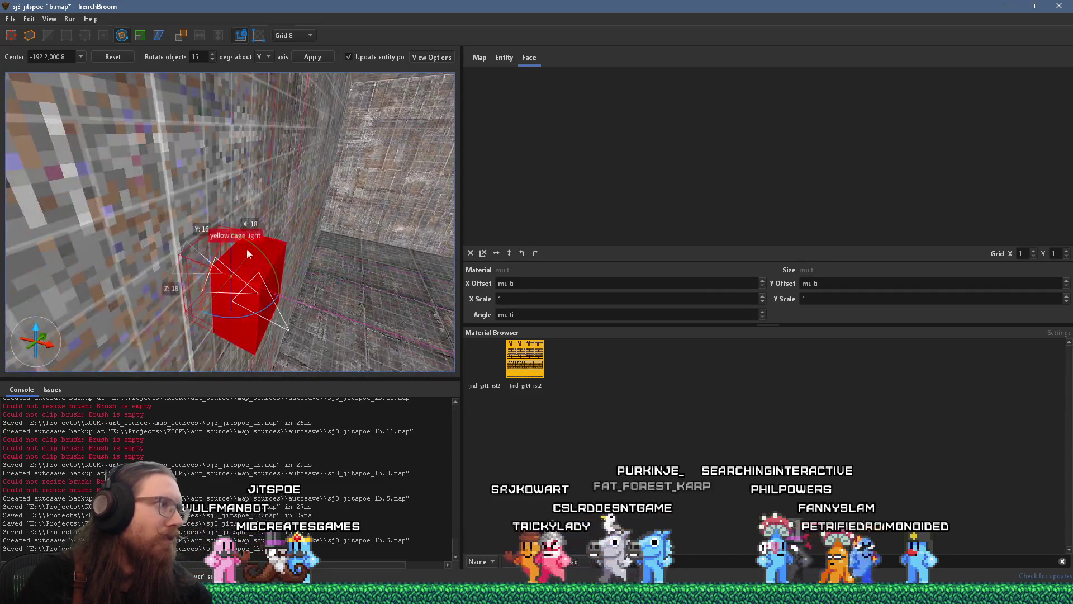
Slide the red cage light brush further along the wall.
{"action": "left_click", "coordinate": [11, 35]}
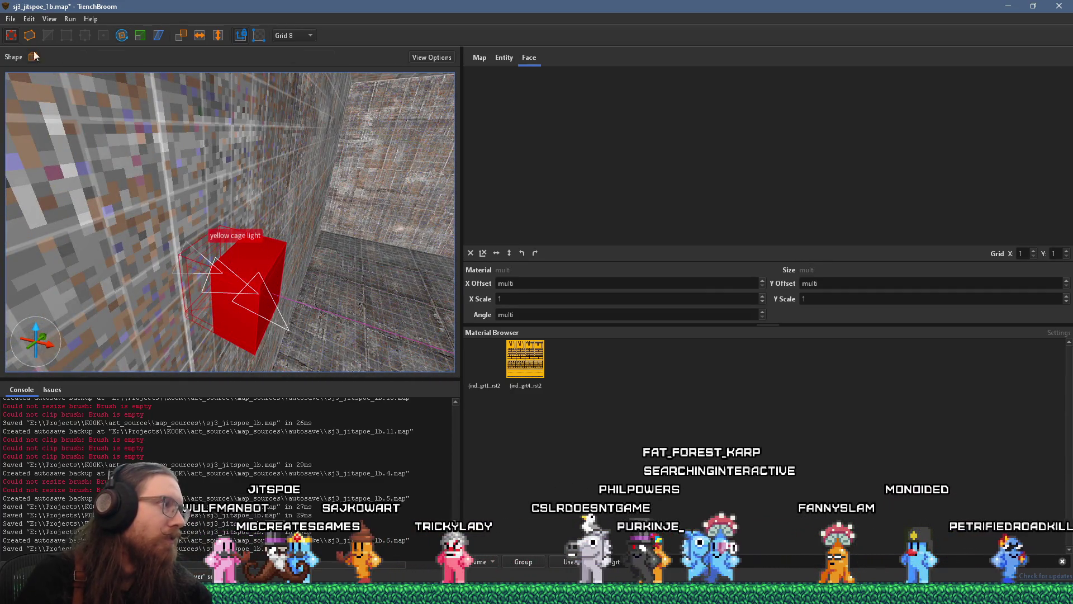
{"action": "scroll", "coordinate": [236, 260], "scroll_direction": "down", "scroll_amount": 10}
{"action": "mouse_move", "coordinate": [370, 254]}
{"action": "left_mouse_down"}
{"action": "mouse_move", "coordinate": [274, 243]}
{"action": "mouse_move", "coordinate": [234, 253]}
{"action": "mouse_move", "coordinate": [260, 265]}
{"action": "mouse_move", "coordinate": [234, 286]}
{"action": "mouse_move", "coordinate": [228, 247]}
{"action": "mouse_move", "coordinate": [177, 258]}
{"action": "mouse_move", "coordinate": [125, 221]}
{"action": "mouse_move", "coordinate": [219, 216]}
{"action": "mouse_move", "coordinate": [214, 209]}
{"action": "left_mouse_up"}
{"action": "mouse_move", "coordinate": [221, 162]}
{"action": "left_mouse_down"}
{"action": "mouse_move", "coordinate": [404, 160]}
{"action": "mouse_move", "coordinate": [408, 139]}
{"action": "mouse_move", "coordinate": [304, 203]}
{"action": "mouse_move", "coordinate": [155, 237]}
{"action": "mouse_move", "coordinate": [209, 183]}
{"action": "left_mouse_up"}
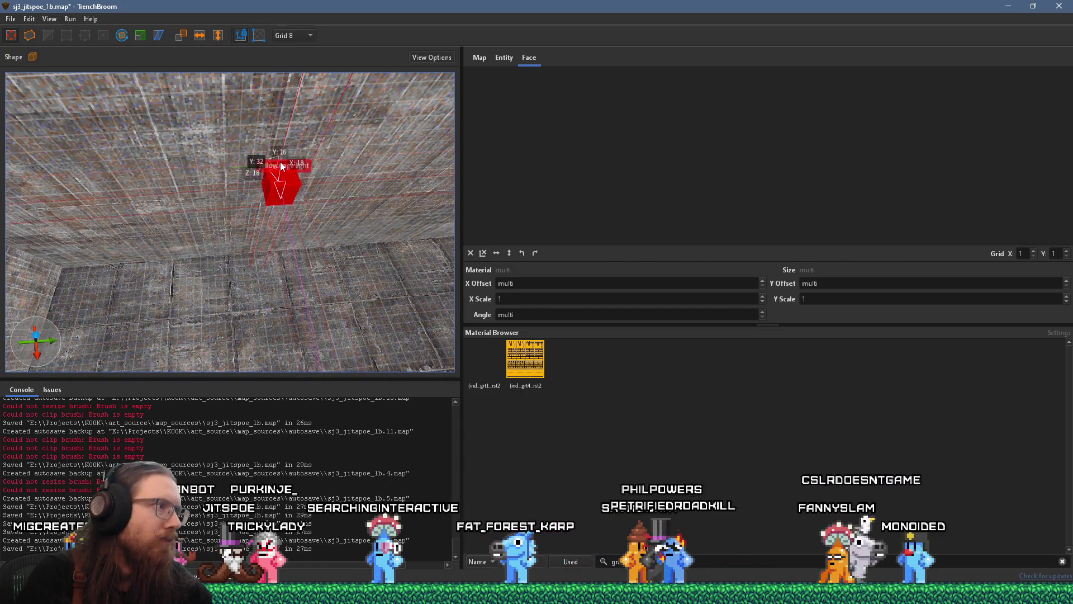
{"action": "mouse_move", "coordinate": [269, 168]}
{"action": "left_mouse_down"}
{"action": "mouse_move", "coordinate": [322, 177]}
{"action": "mouse_move", "coordinate": [364, 168]}
{"action": "mouse_move", "coordinate": [340, 195]}
{"action": "mouse_move", "coordinate": [343, 115]}
{"action": "mouse_move", "coordinate": [250, 211]}
{"action": "mouse_move", "coordinate": [72, 273]}
{"action": "mouse_move", "coordinate": [85, 250]}
{"action": "mouse_move", "coordinate": [143, 249]}
{"action": "mouse_move", "coordinate": [173, 190]}
{"action": "mouse_move", "coordinate": [167, 176]}
{"action": "mouse_move", "coordinate": [152, 179]}
{"action": "mouse_move", "coordinate": [166, 206]}
{"action": "mouse_move", "coordinate": [113, 176]}
{"action": "mouse_move", "coordinate": [76, 172]}
{"action": "mouse_move", "coordinate": [235, 163]}
{"action": "left_mouse_up"}
{"action": "left_click", "coordinate": [181, 178]}
{"action": "key", "text": "Escape"}
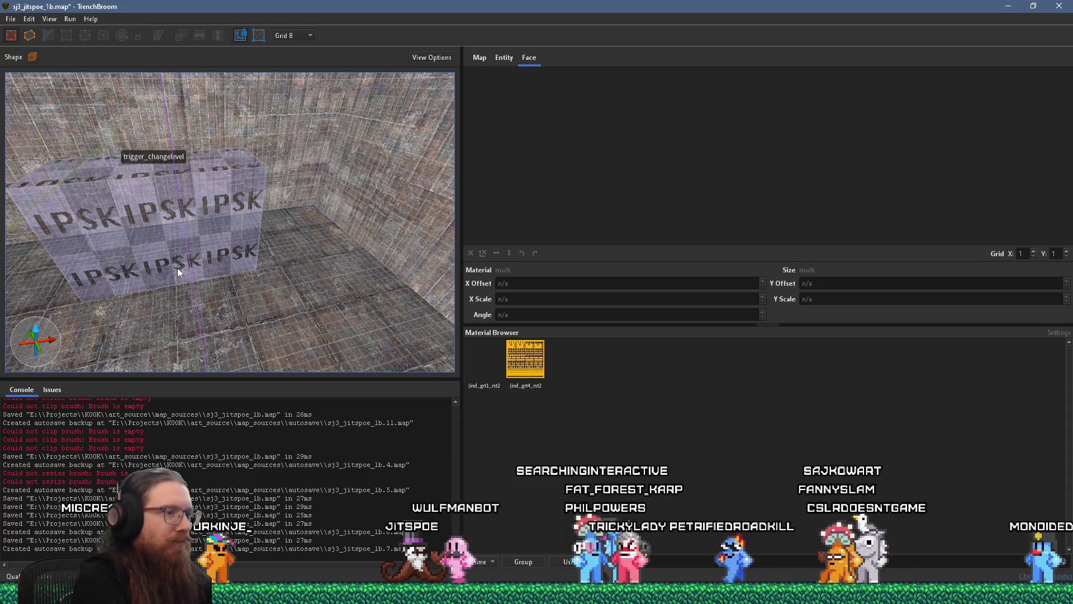
Open the kook_godot project folder and search it for 'portal png'.
{"action": "key", "text": "super+r"}
{"action": "type", "text": "e:\\projects\\koo"}
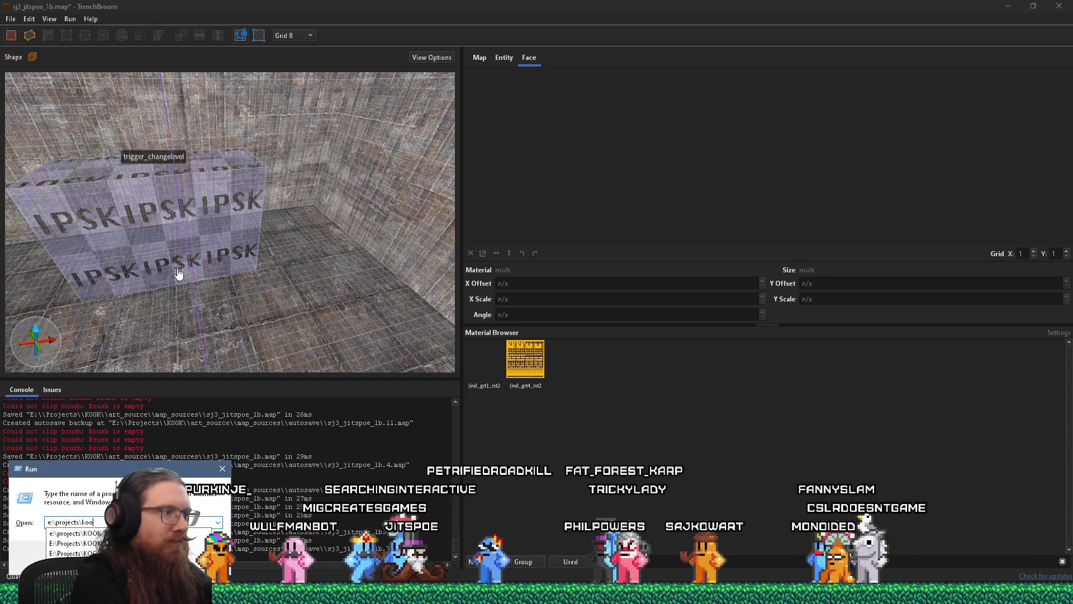
{"action": "type", "text": "k\\"}
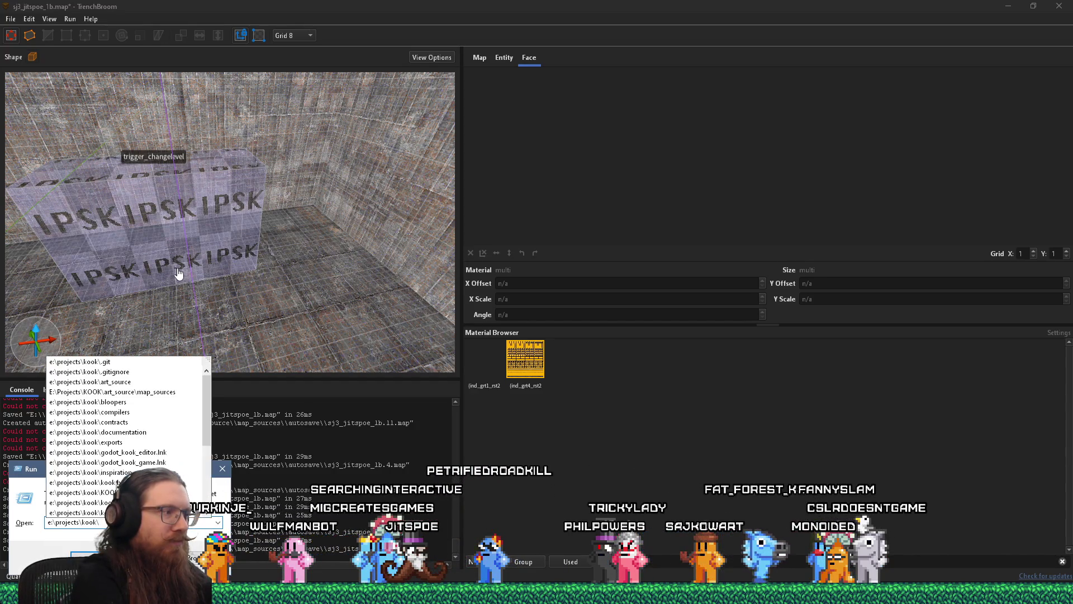
{"action": "type", "text": "kook_godot\\"}
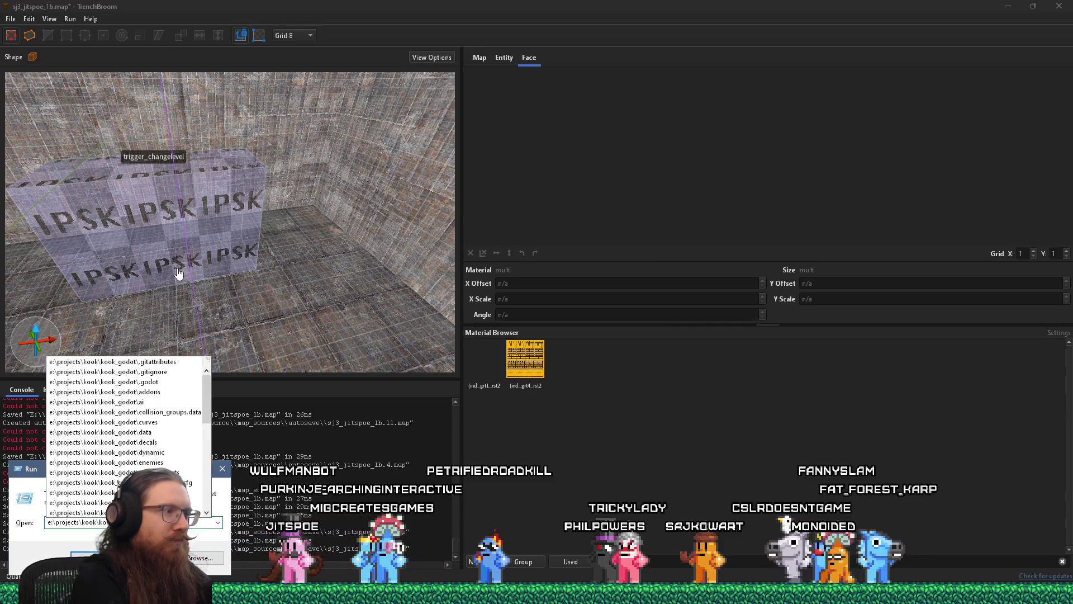
{"action": "key", "text": "Return"}
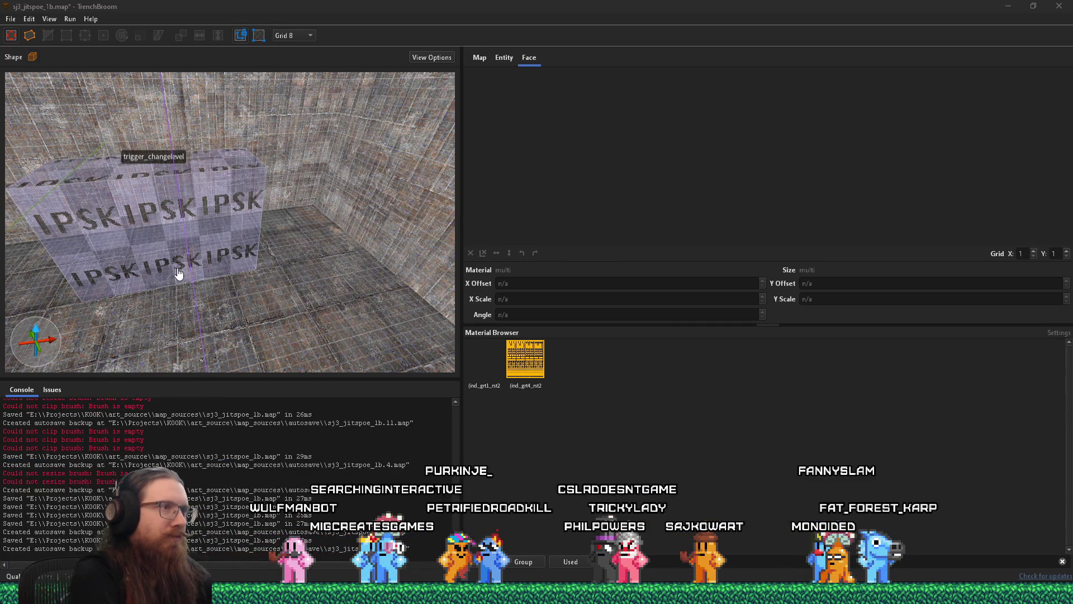
{"action": "left_click", "coordinate": [967, 105]}
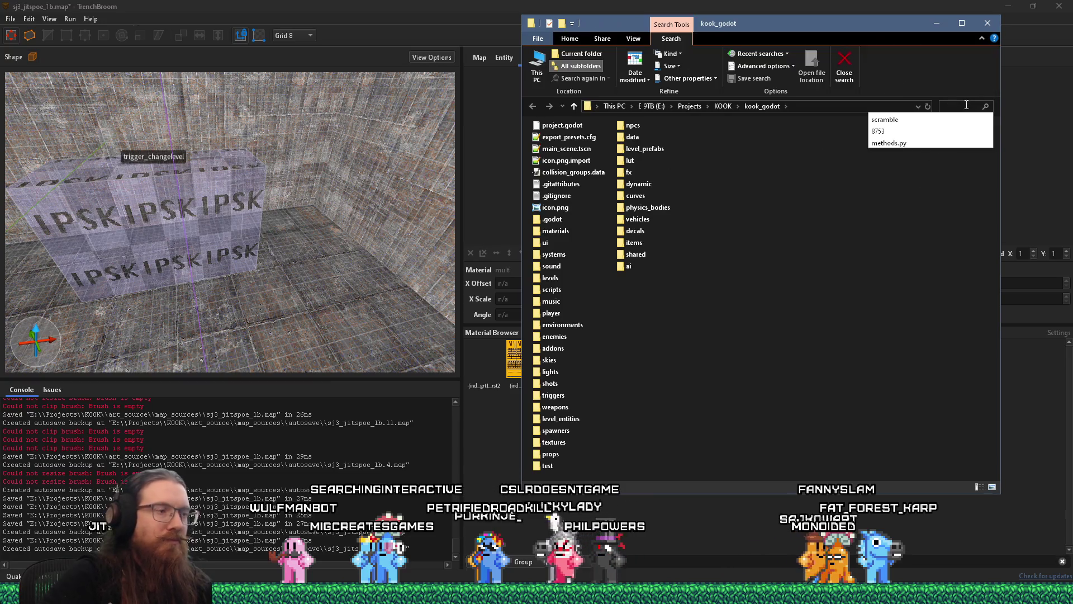
{"action": "type", "text": "portal png"}
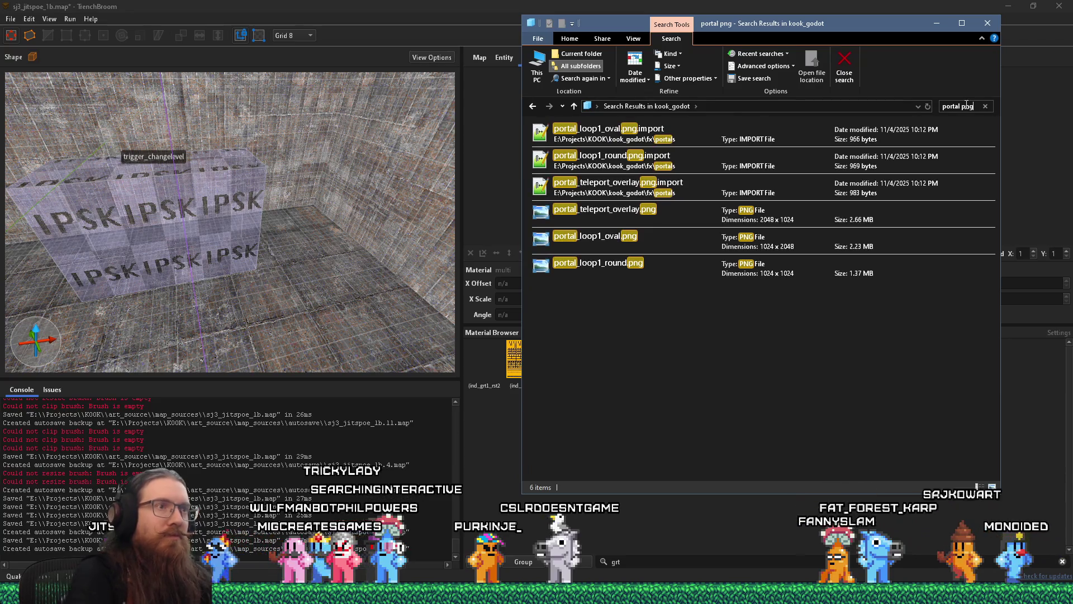
View portal_loop1_round.png zoomed in on its 8x8 portal grid, then close it.
{"action": "double_click", "coordinate": [608, 428]}
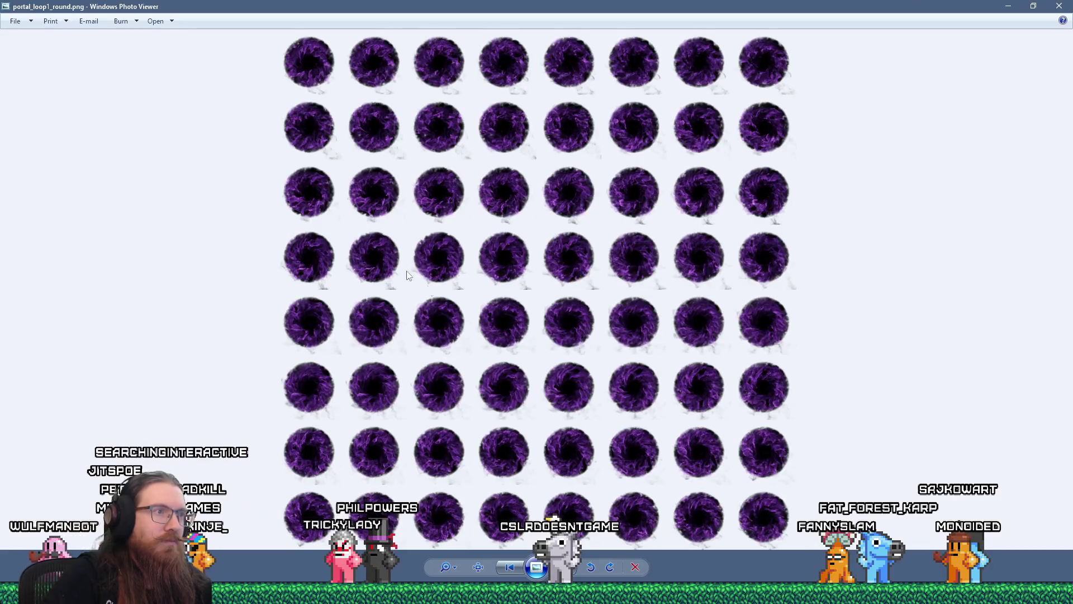
{"action": "scroll", "coordinate": [403, 230], "scroll_direction": "up", "scroll_amount": 5}
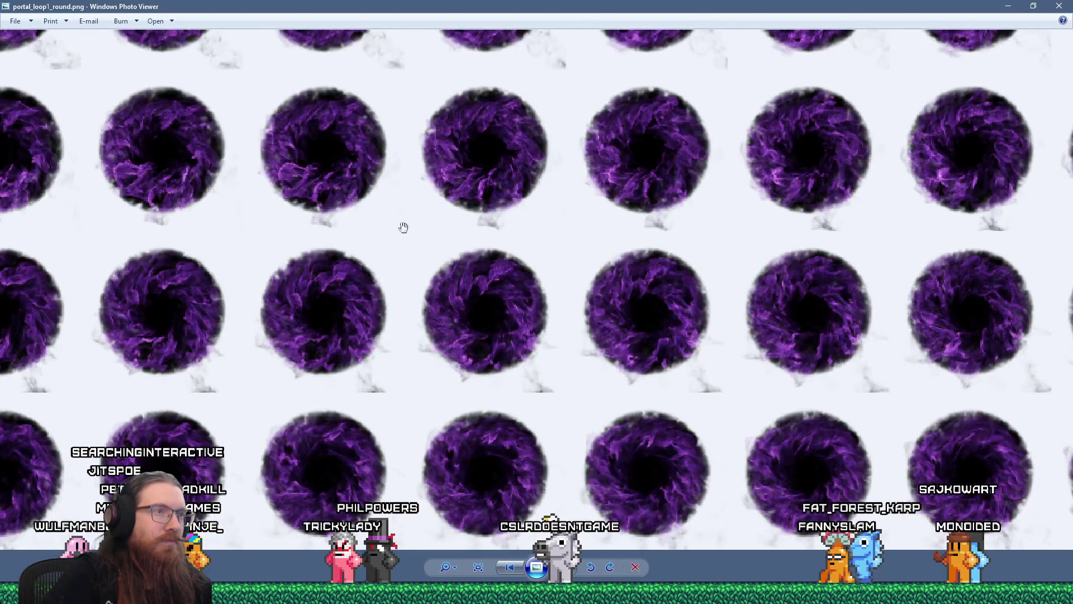
{"action": "scroll", "coordinate": [404, 226], "scroll_direction": "down", "scroll_amount": 4}
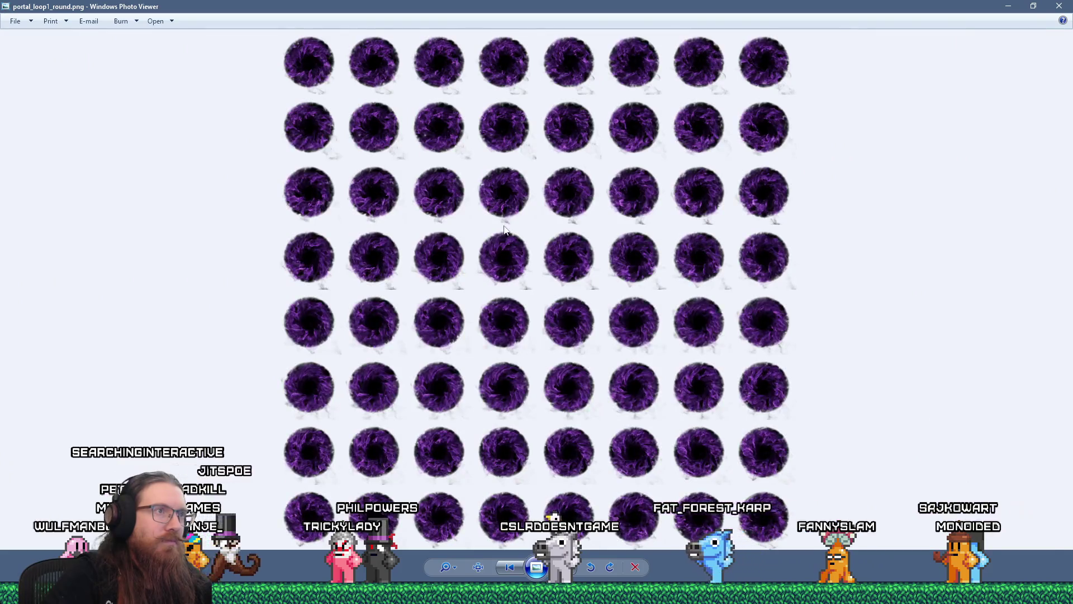
{"action": "scroll", "coordinate": [527, 216], "scroll_direction": "up", "scroll_amount": 7}
{"action": "scroll", "coordinate": [447, 207], "scroll_direction": "down", "scroll_amount": 2}
{"action": "scroll", "coordinate": [476, 275], "scroll_direction": "up", "scroll_amount": 2}
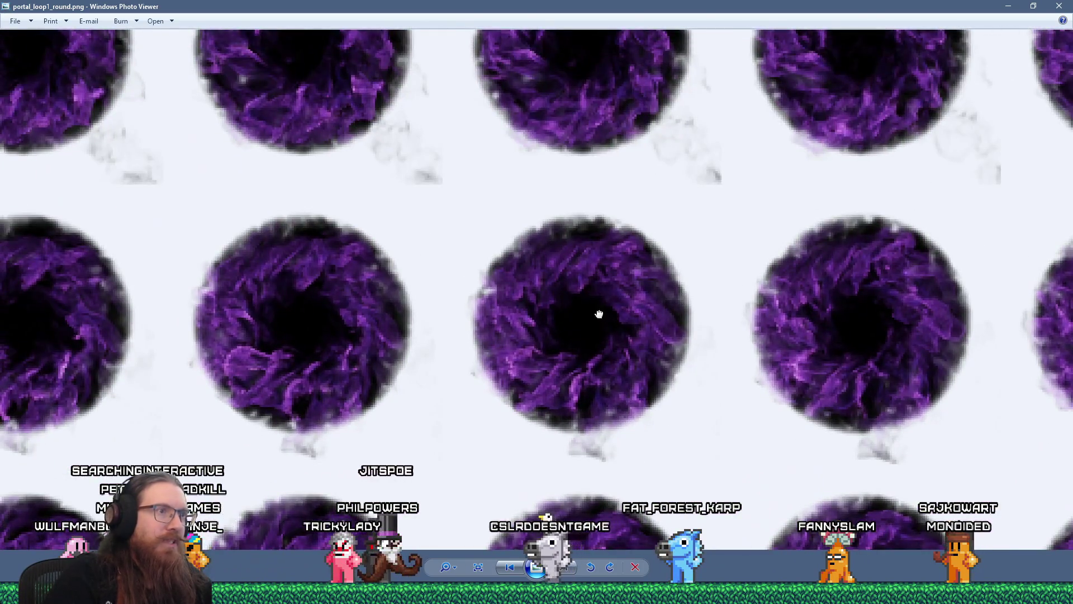
{"action": "left_click_drag", "start_coordinate": [601, 316], "coordinate": [512, 249]}
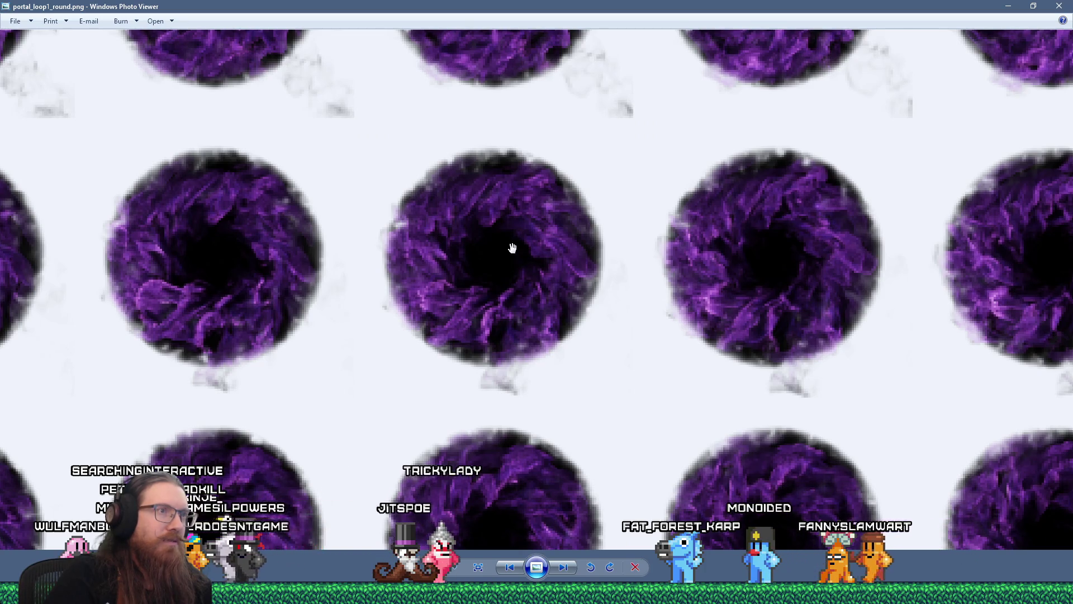
{"action": "scroll", "coordinate": [512, 247], "scroll_direction": "down", "scroll_amount": 5}
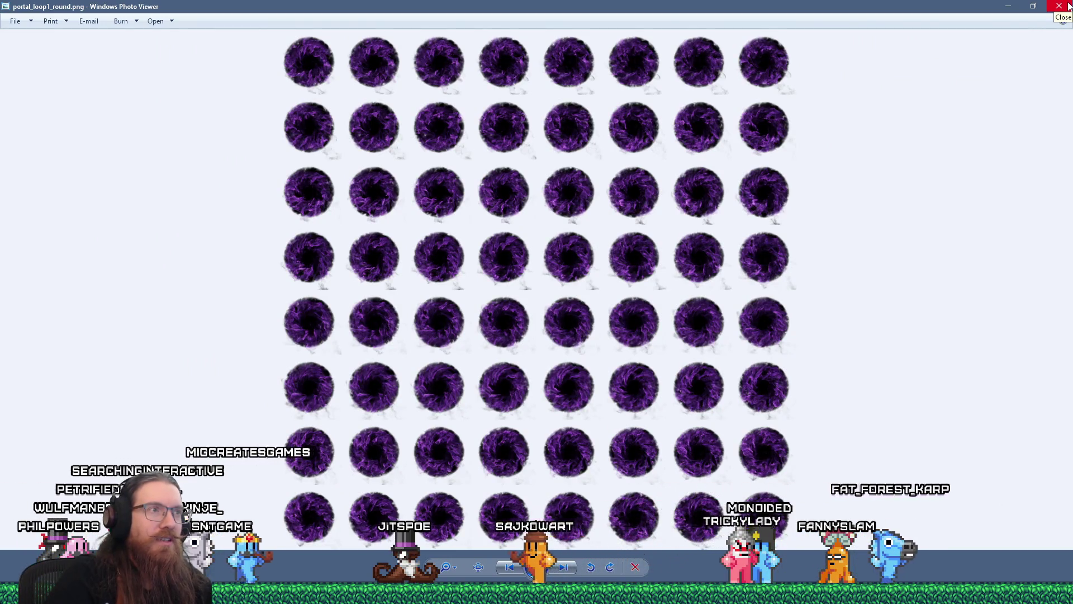
{"action": "left_click", "coordinate": [1066, 6]}
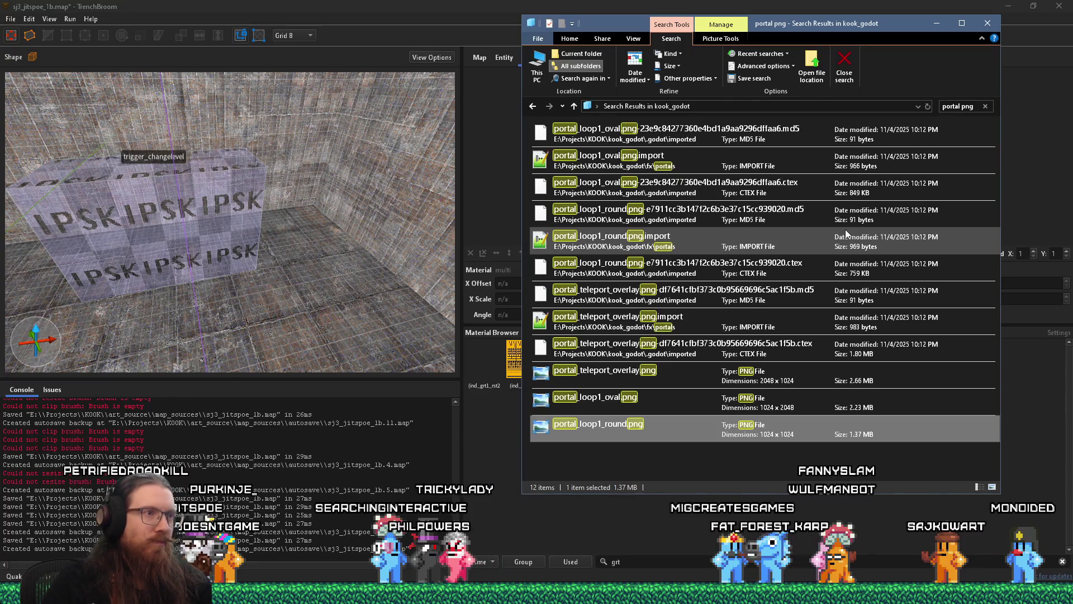
Open the fx\portals folder containing portal_loop1_round.png via Open file location.
{"action": "mouse_move", "coordinate": [613, 25]}
{"action": "left_mouse_down"}
{"action": "mouse_move", "coordinate": [709, 29]}
{"action": "mouse_move", "coordinate": [669, 26]}
{"action": "left_mouse_up"}
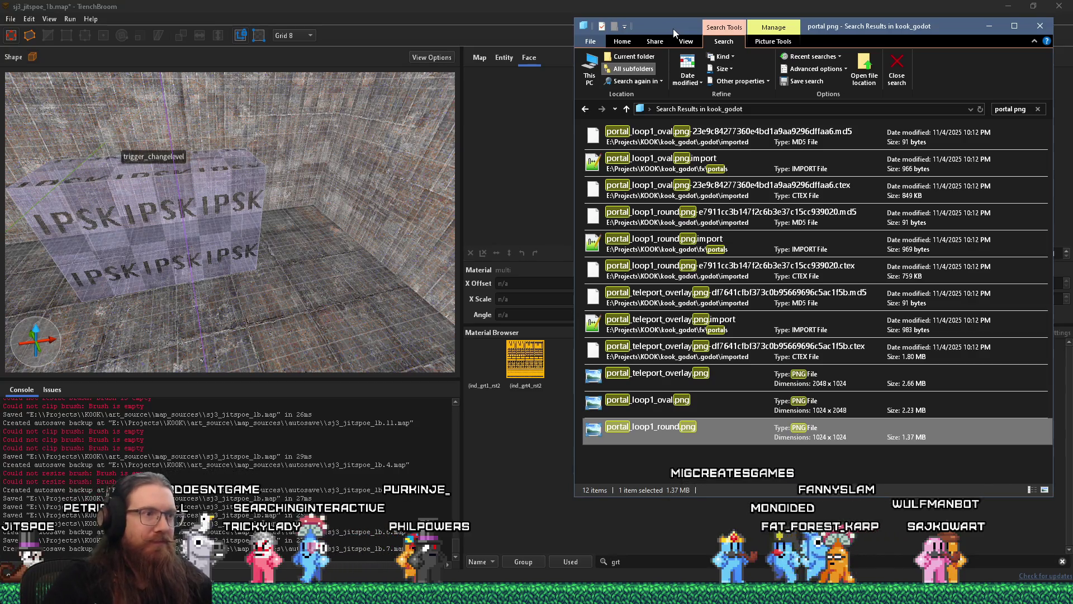
{"action": "right_click", "coordinate": [650, 428]}
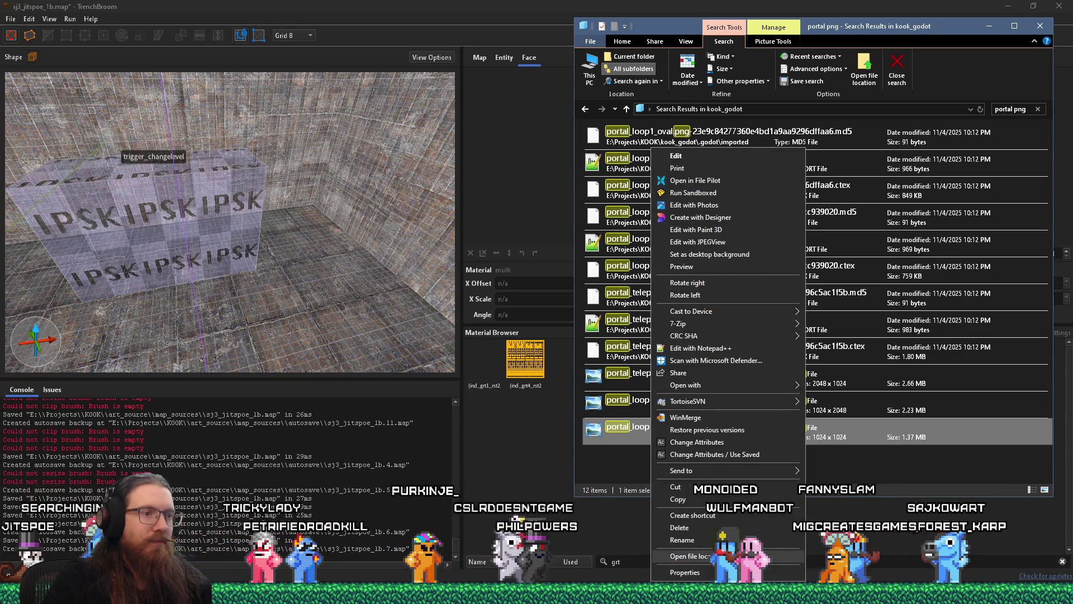
{"action": "key", "text": "Escape"}
{"action": "key", "text": "Escape"}
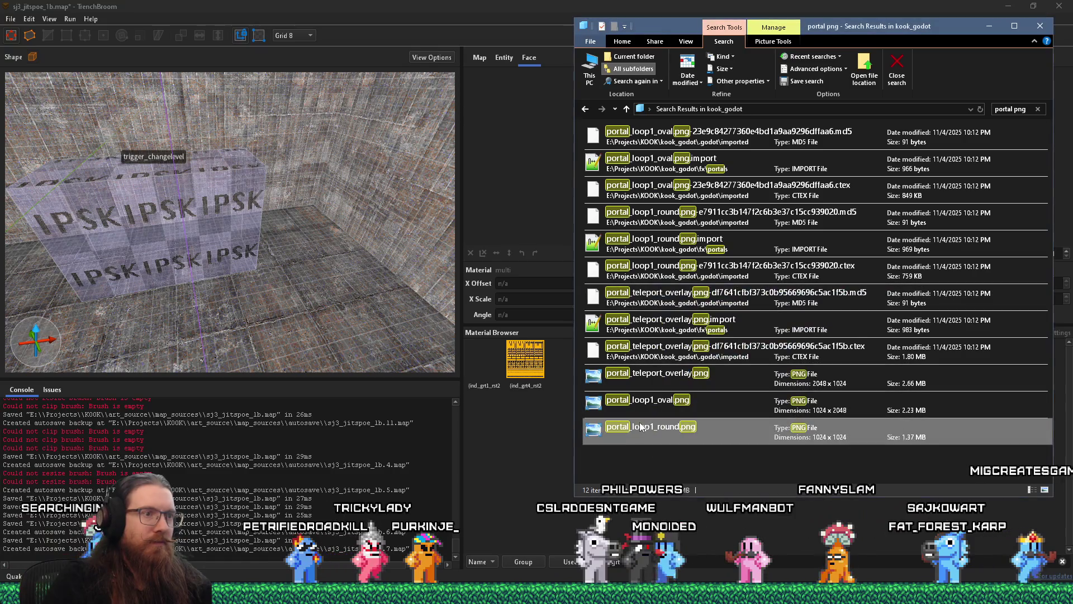
{"action": "right_click", "coordinate": [641, 427]}
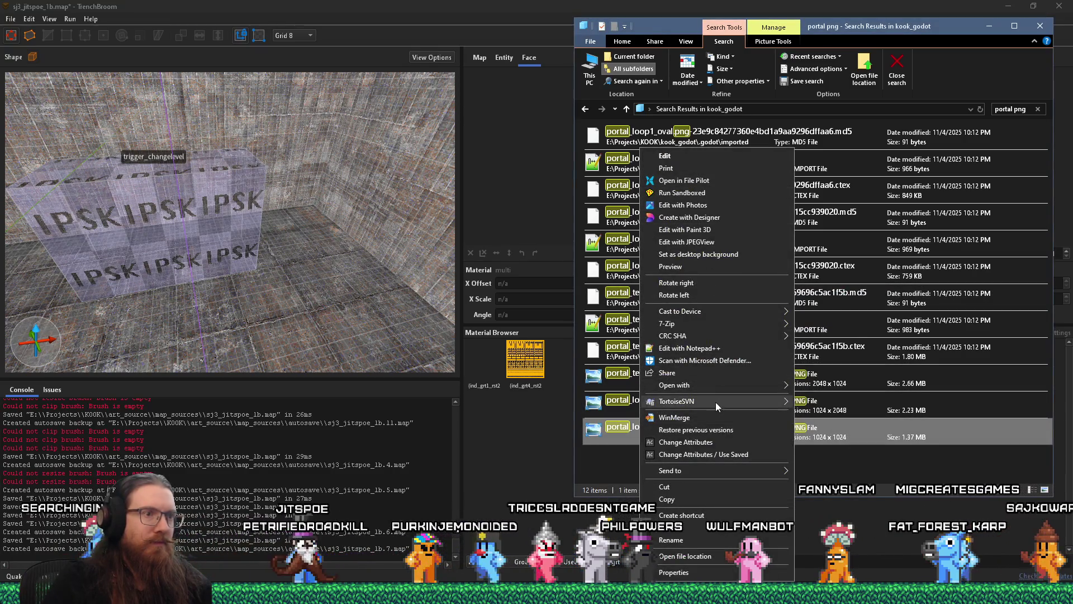
{"action": "left_click", "coordinate": [698, 555]}
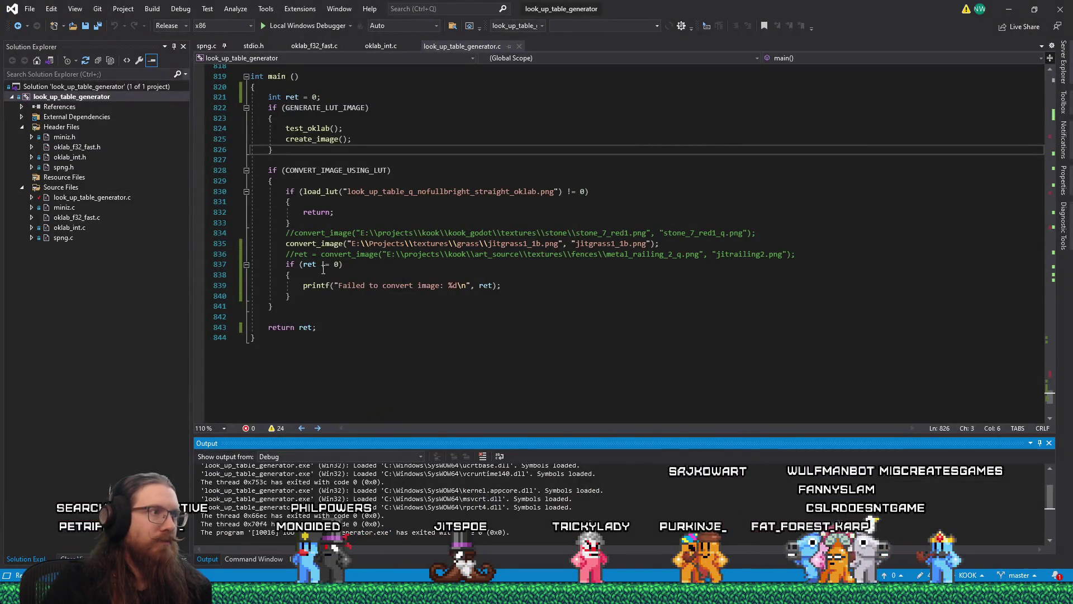
Comment out line 835 and start a new convert_image line below line 836.
{"action": "left_click", "coordinate": [286, 244]}
{"action": "type", "text": "//"}
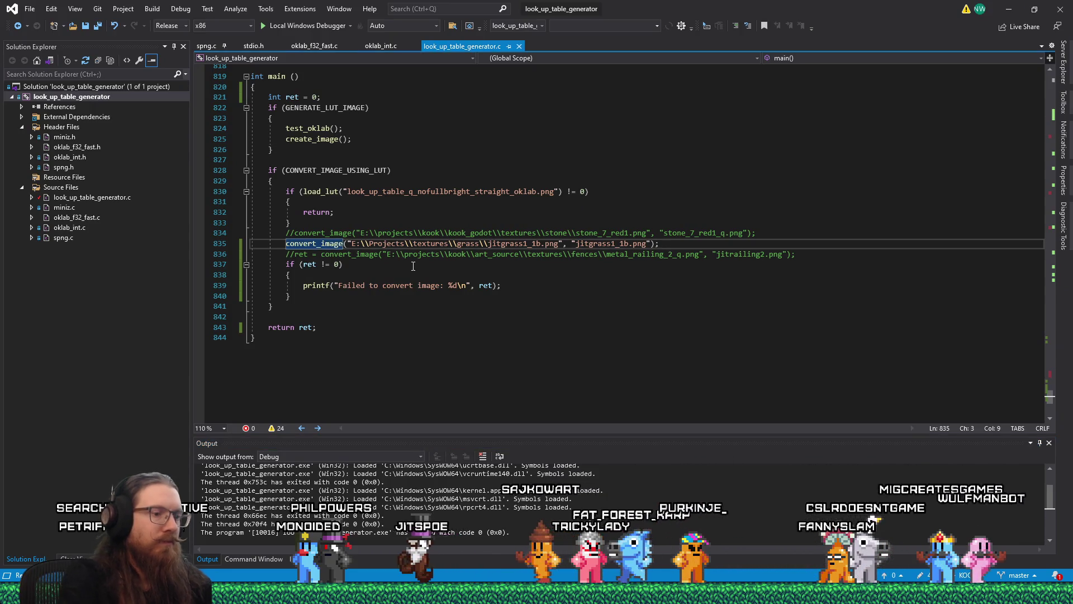
{"action": "key", "text": "Down"}
{"action": "key", "text": "shift+End"}
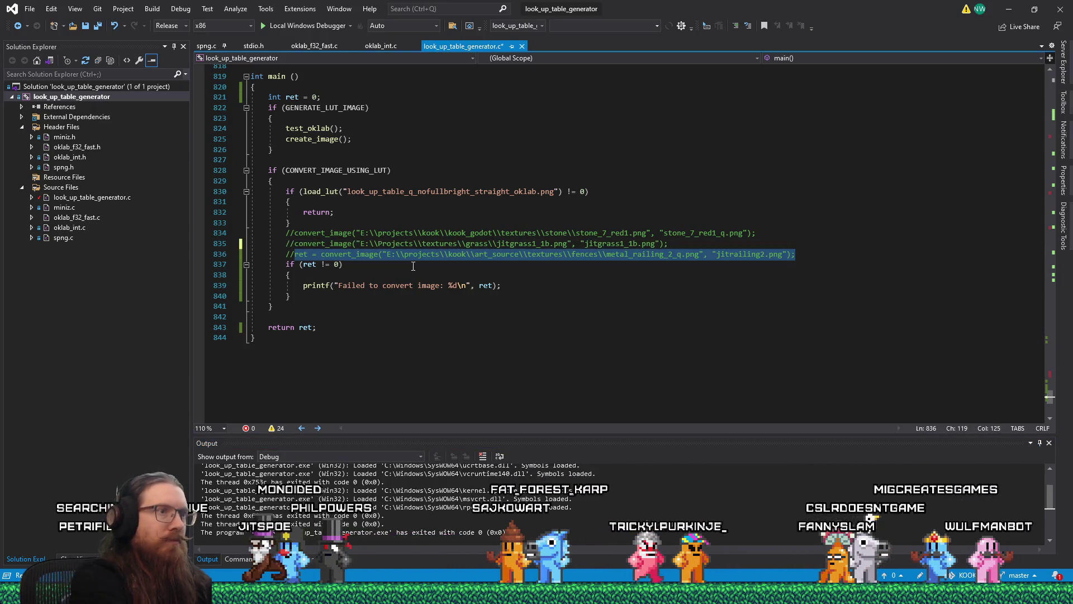
{"action": "key", "text": "End"}
{"action": "key", "text": "Return"}
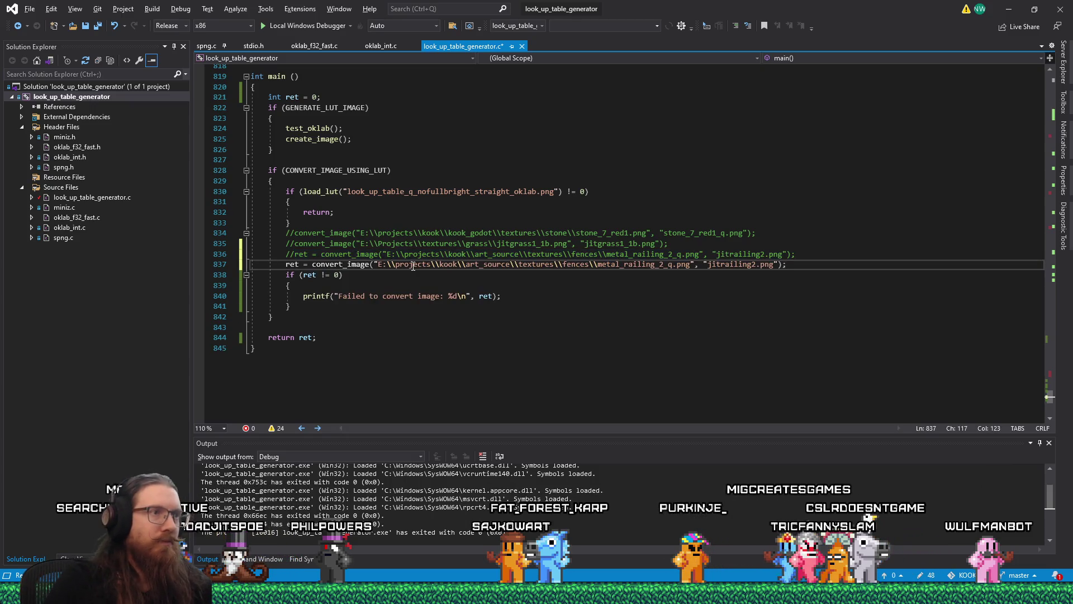
Replace the old fences folder path on line 837 with the portals folder path.
{"action": "key", "text": "alt+Tab"}
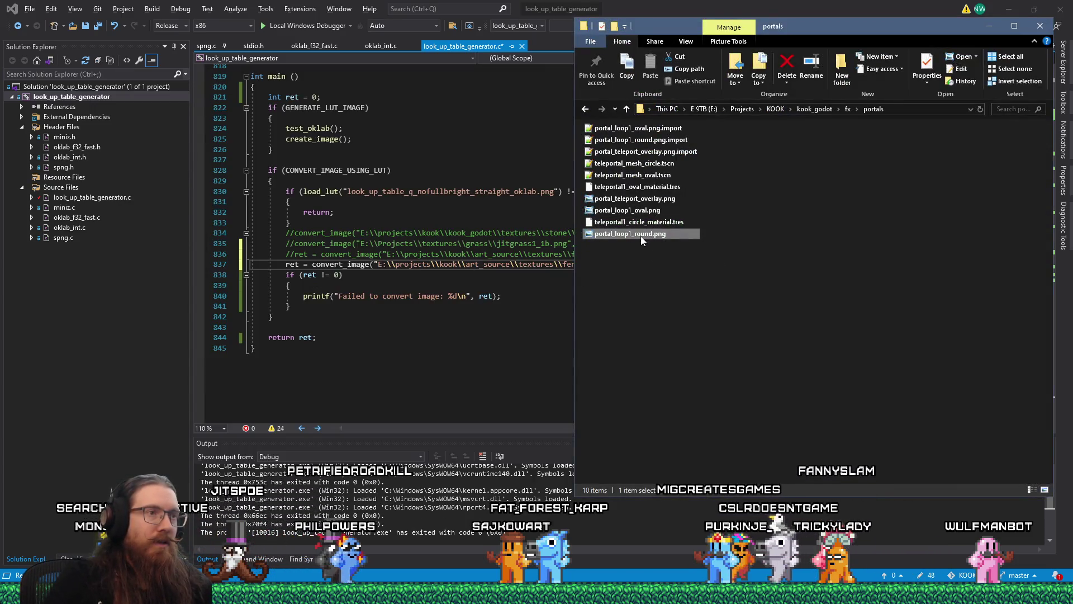
{"action": "left_click", "coordinate": [895, 109]}
{"action": "right_click", "coordinate": [900, 115]}
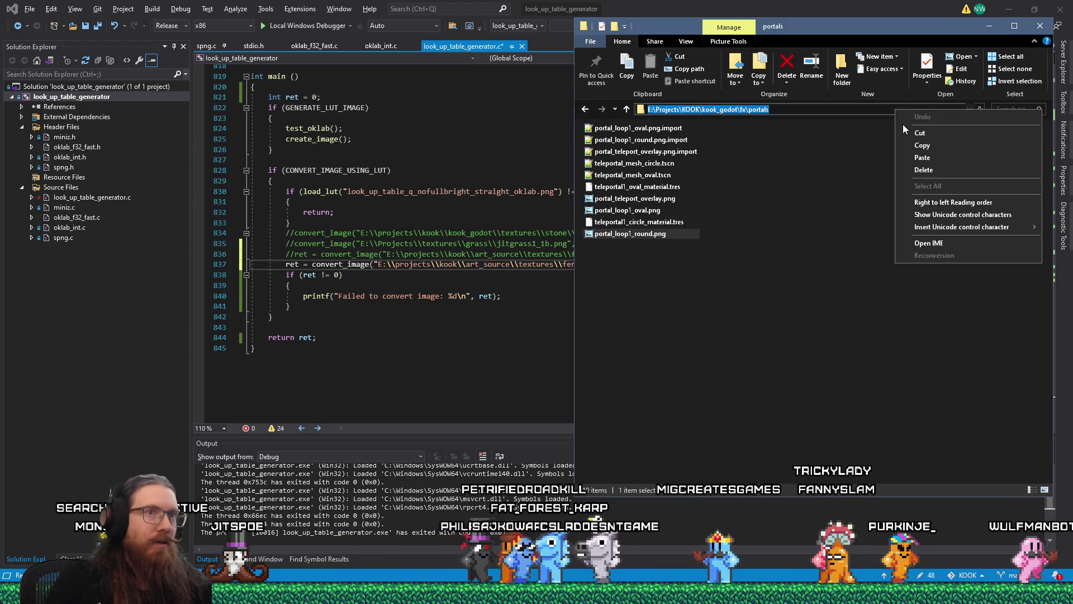
{"action": "left_click", "coordinate": [916, 141]}
{"action": "left_click", "coordinate": [415, 259]}
{"action": "left_click_drag", "start_coordinate": [378, 264], "coordinate": [591, 264]}
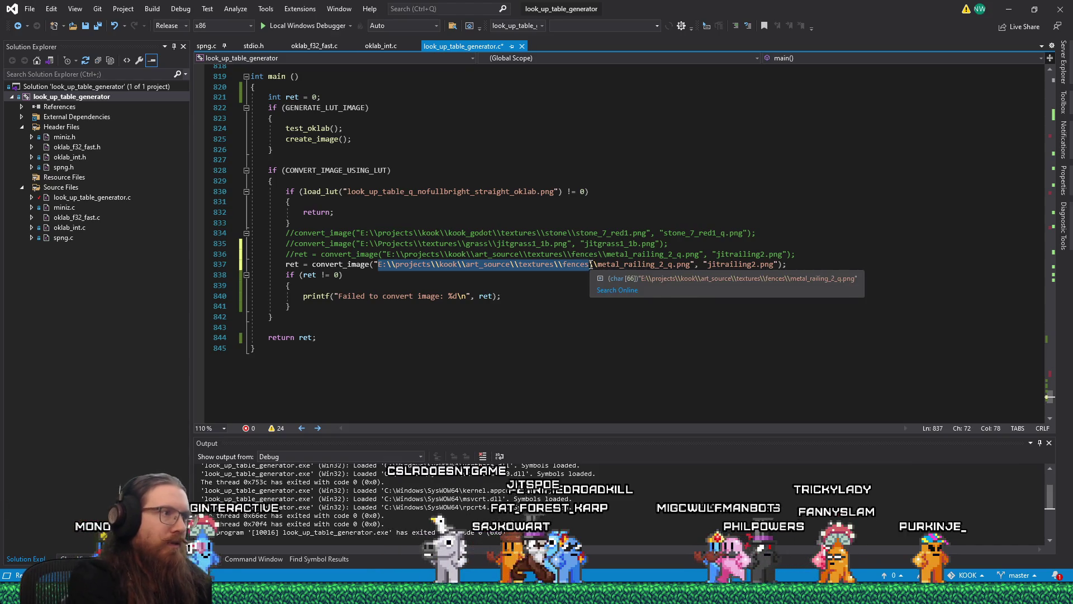
{"action": "type", "text": "E:\\Projects\\KOOK\\kook_godot\\fx\\portals"}
Replace the metal_railing_2_q file name with portal_loop1_round.png.
{"action": "key", "text": "alt+Tab"}
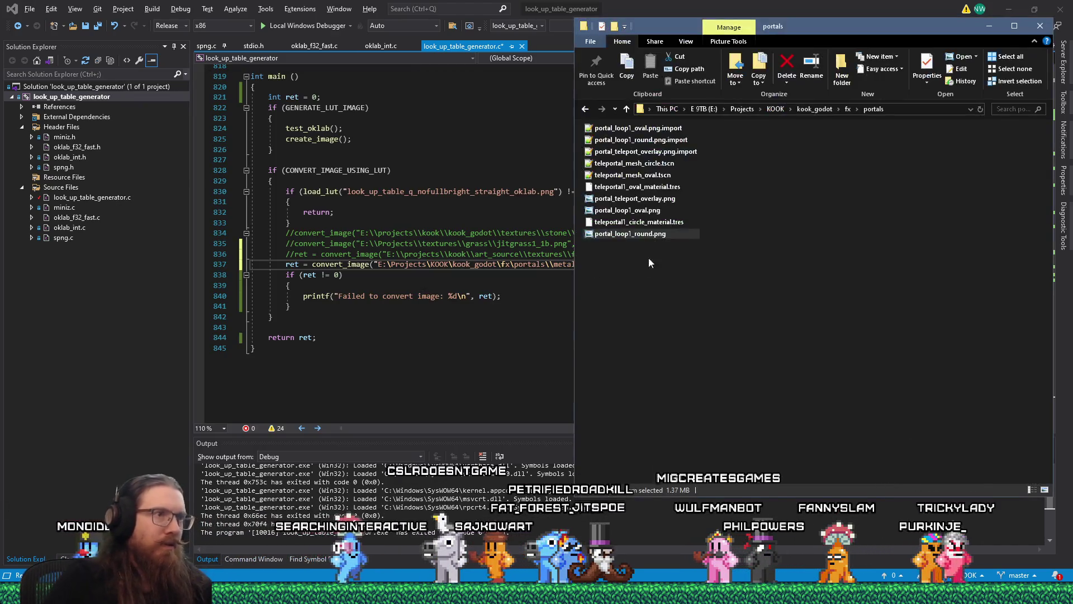
{"action": "left_click", "coordinate": [636, 234]}
{"action": "right_click", "coordinate": [617, 237]}
{"action": "left_click", "coordinate": [642, 266]}
{"action": "key", "text": "alt+Tab"}
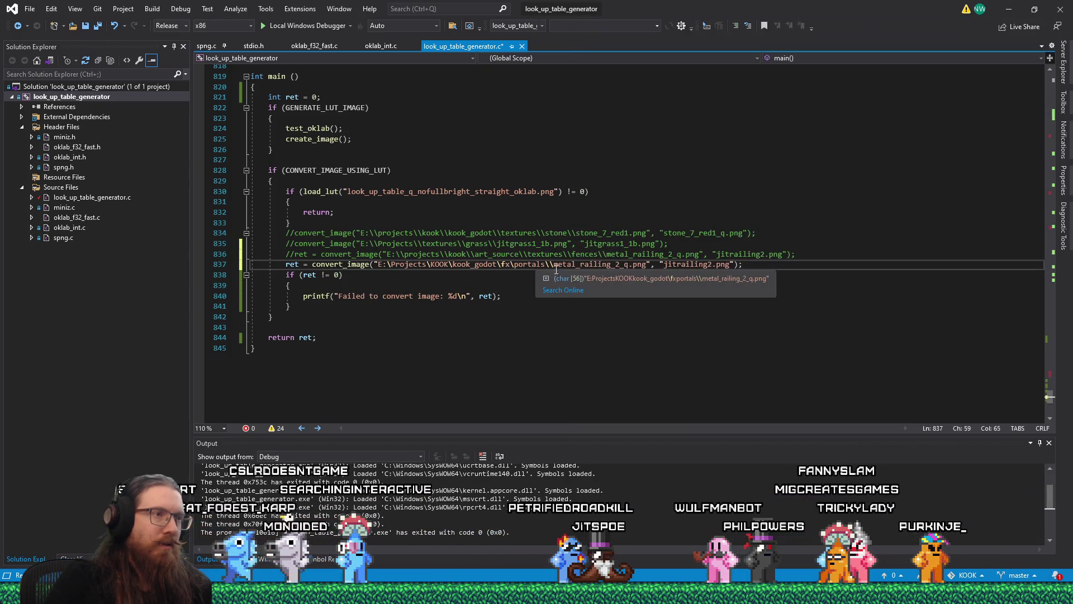
{"action": "left_click", "coordinate": [555, 266]}
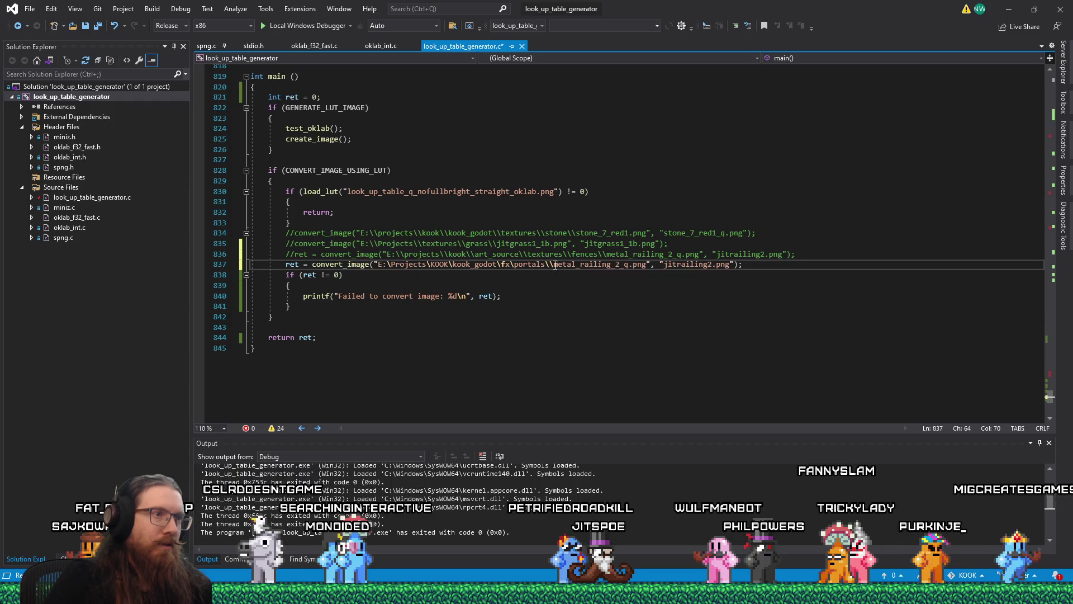
{"action": "left_click", "coordinate": [635, 267], "text": "shift"}
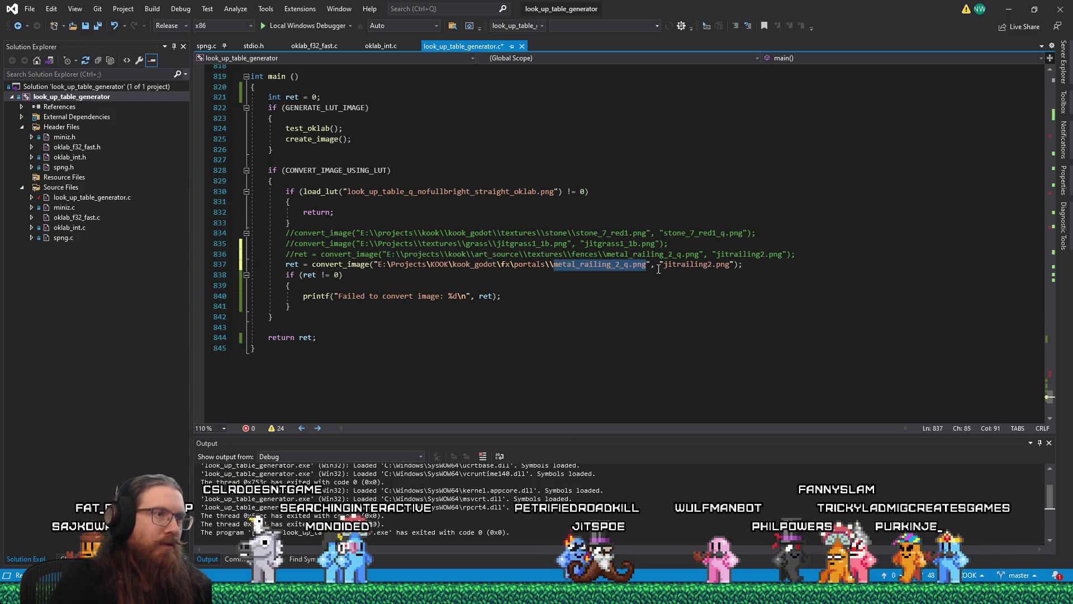
{"action": "key", "text": "ctrl+v"}
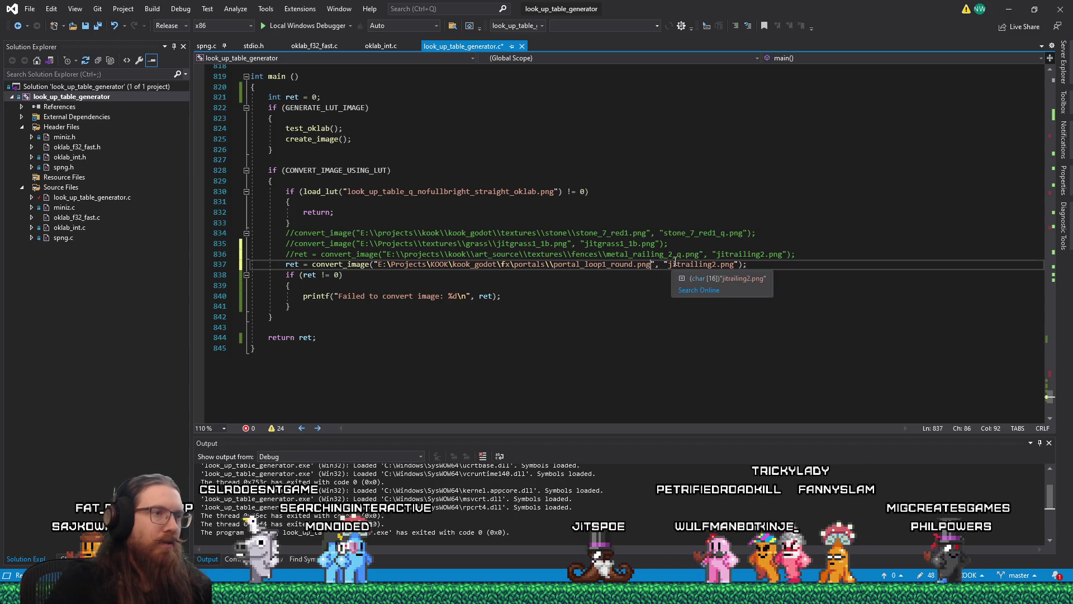
Double the unescaped backslashes in the portal sheet path.
{"action": "left_click", "coordinate": [388, 264]}
{"action": "type", "text": "\\"}
{"action": "left_click", "coordinate": [436, 264]}
{"action": "type", "text": "\\\\"}
{"action": "left_click", "coordinate": [513, 264]}
{"action": "type", "text": "\\"}
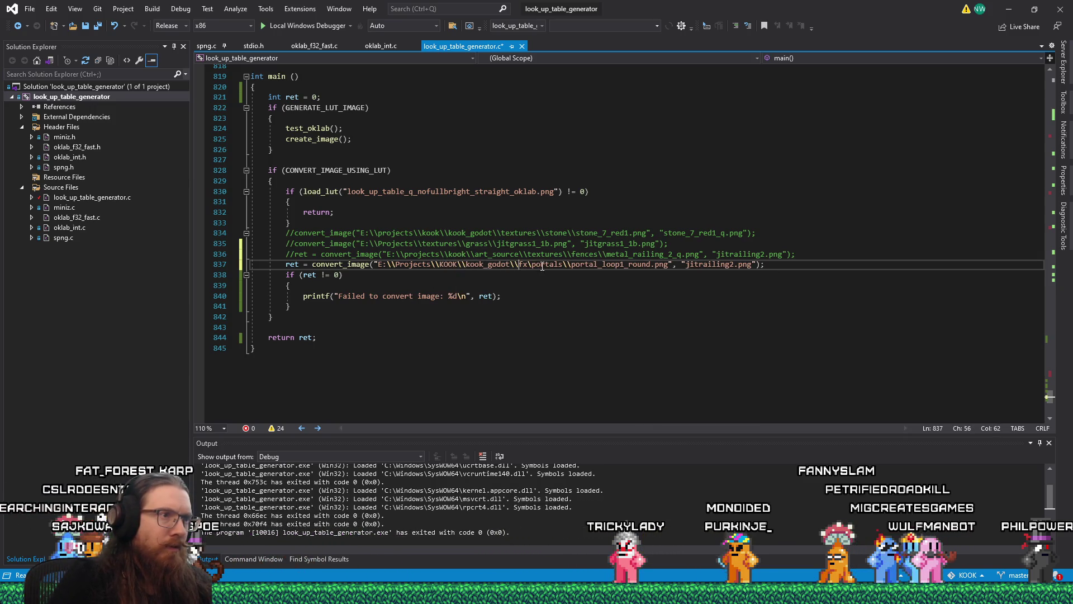
Replace the output name jitrailing2 with portal_loop1_round.
{"action": "double_click", "coordinate": [633, 265]}
{"action": "right_click", "coordinate": [634, 267]}
{"action": "left_click", "coordinate": [658, 461]}
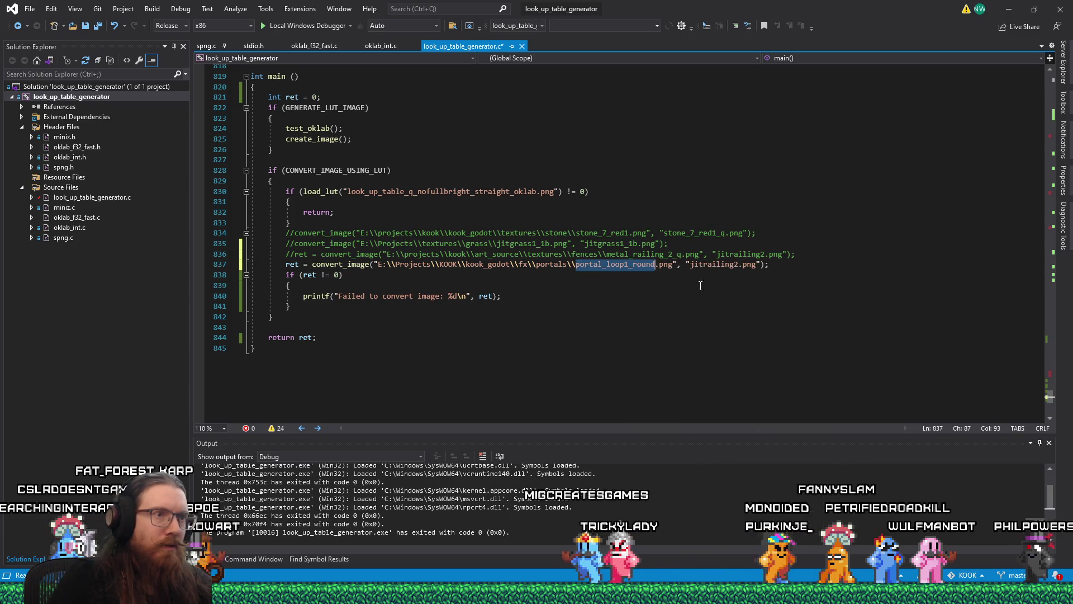
{"action": "double_click", "coordinate": [727, 265]}
{"action": "right_click", "coordinate": [732, 267]}
{"action": "left_click", "coordinate": [793, 474]}
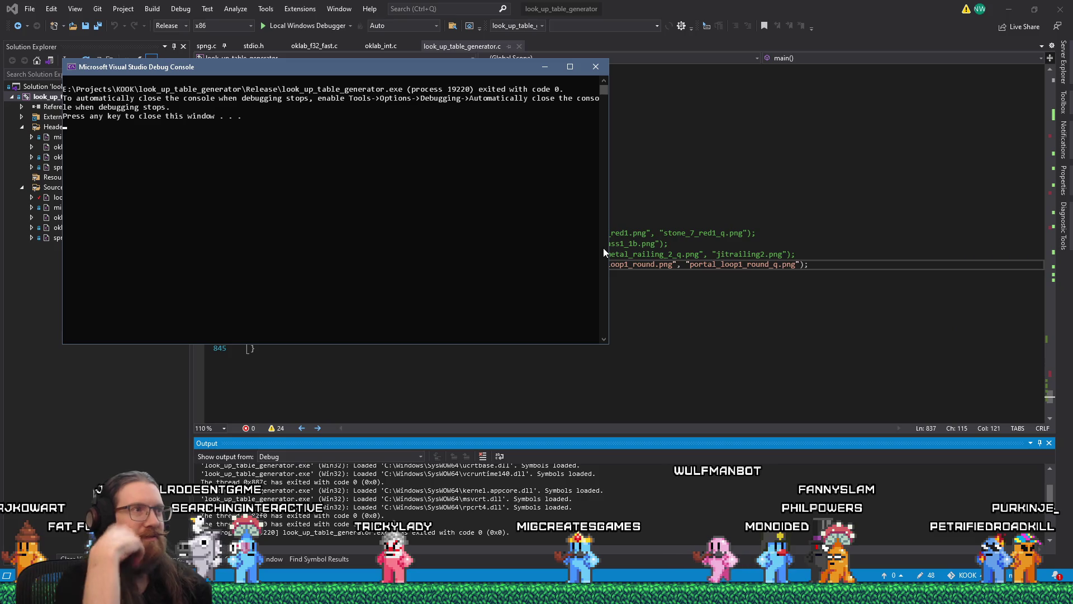
Close the debug console and open portal_loop1_round_q.png from the look_up_table_generator folder.
{"action": "left_click", "coordinate": [593, 68]}
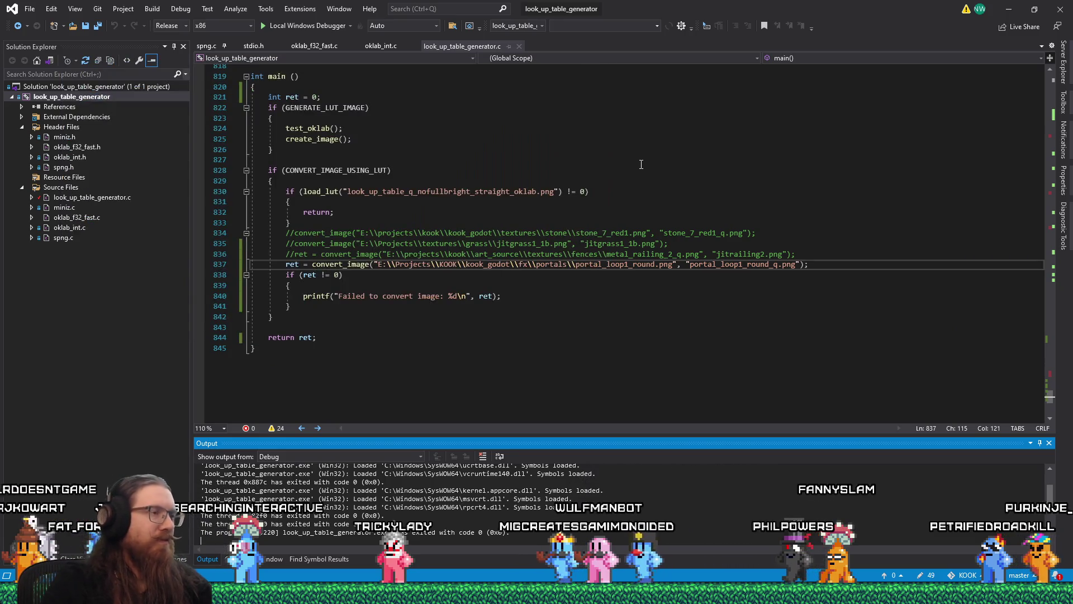
{"action": "key", "text": "super+r"}
{"action": "type", "text": "e:\\projects\\"}
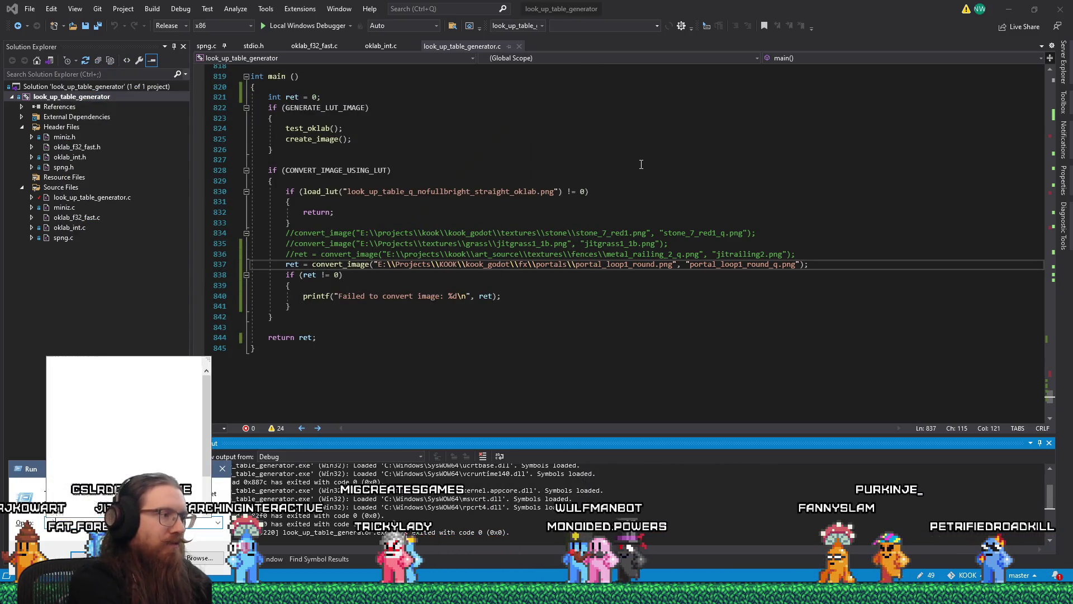
{"action": "type", "text": "kook\\"}
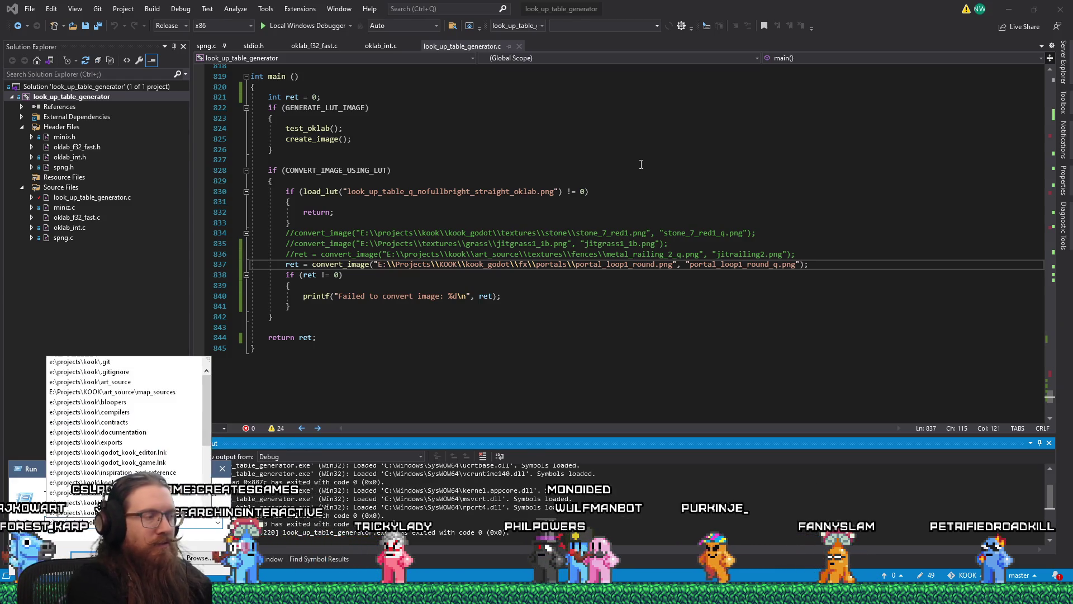
{"action": "key", "text": "Escape"}
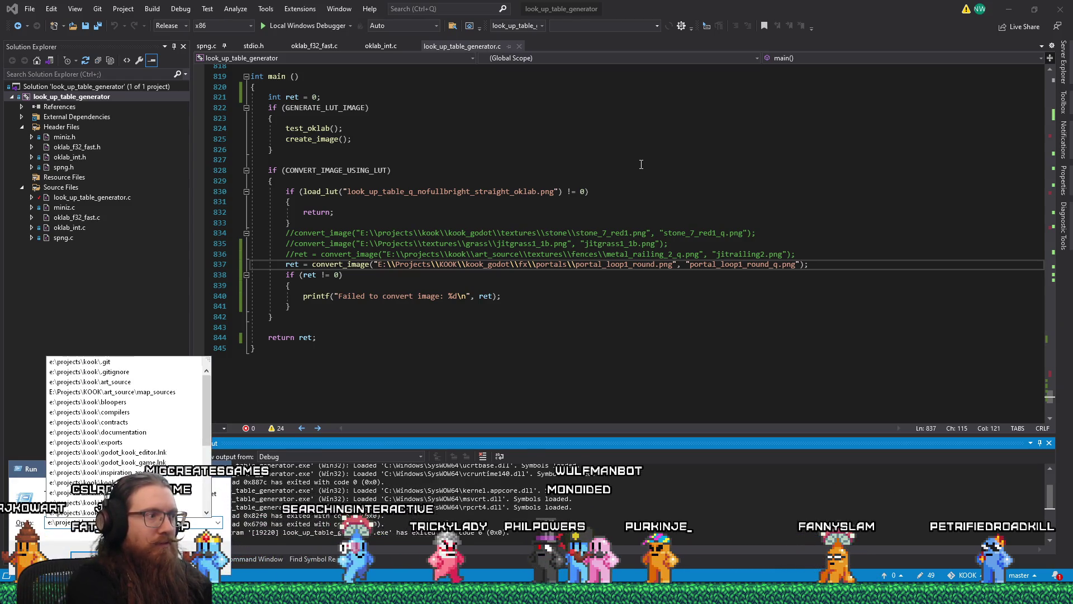
{"action": "key", "text": "Down"}
{"action": "key", "text": "Return"}
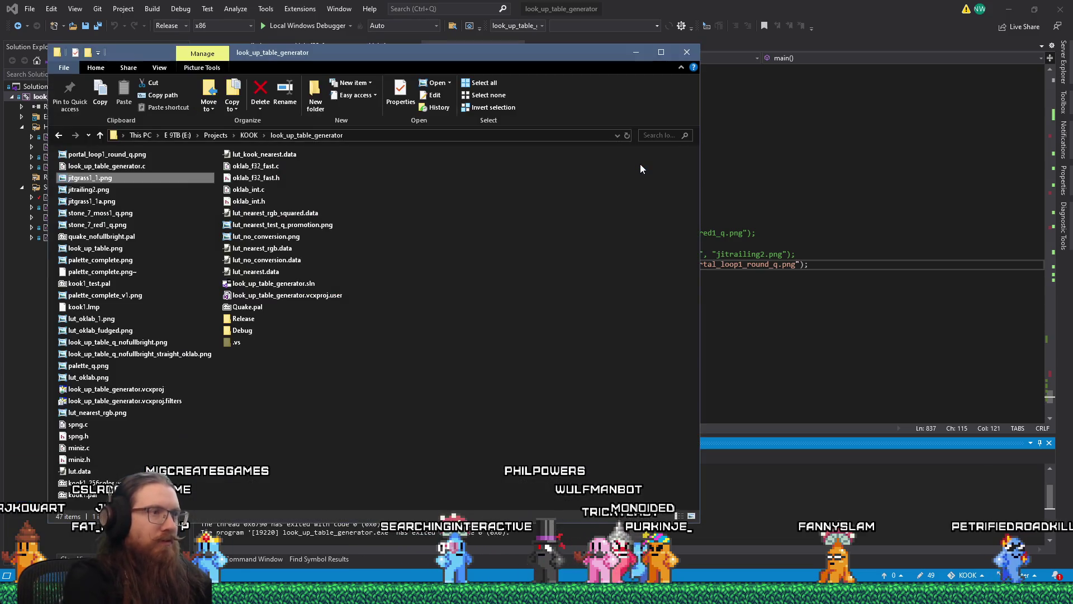
{"action": "key", "text": "Up"}
{"action": "key", "text": "Up"}
{"action": "key", "text": "Return"}
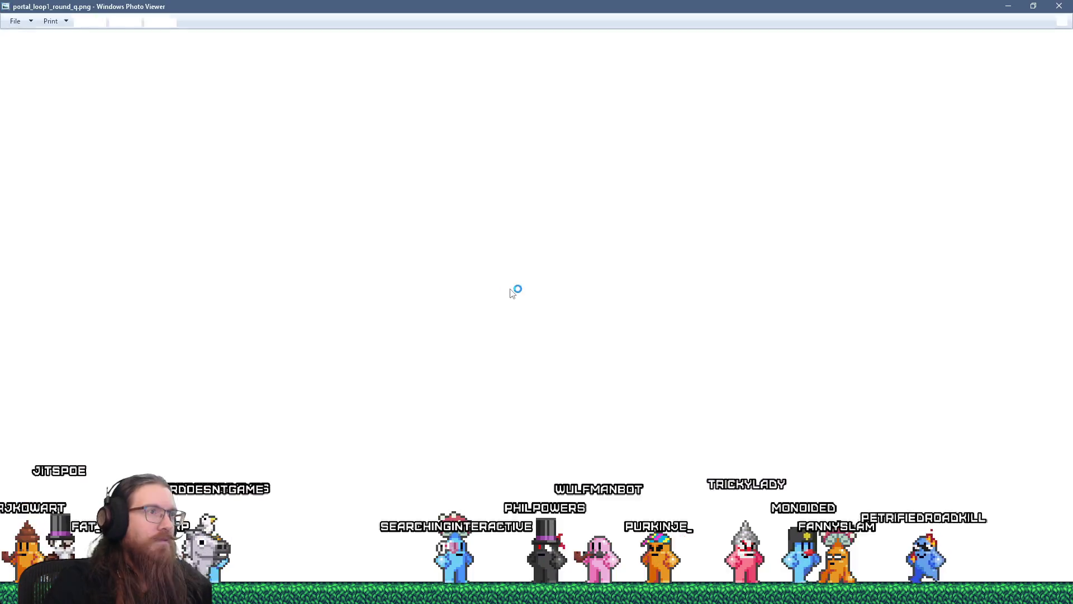
{"action": "scroll", "coordinate": [450, 235], "scroll_direction": "up", "scroll_amount": 5}
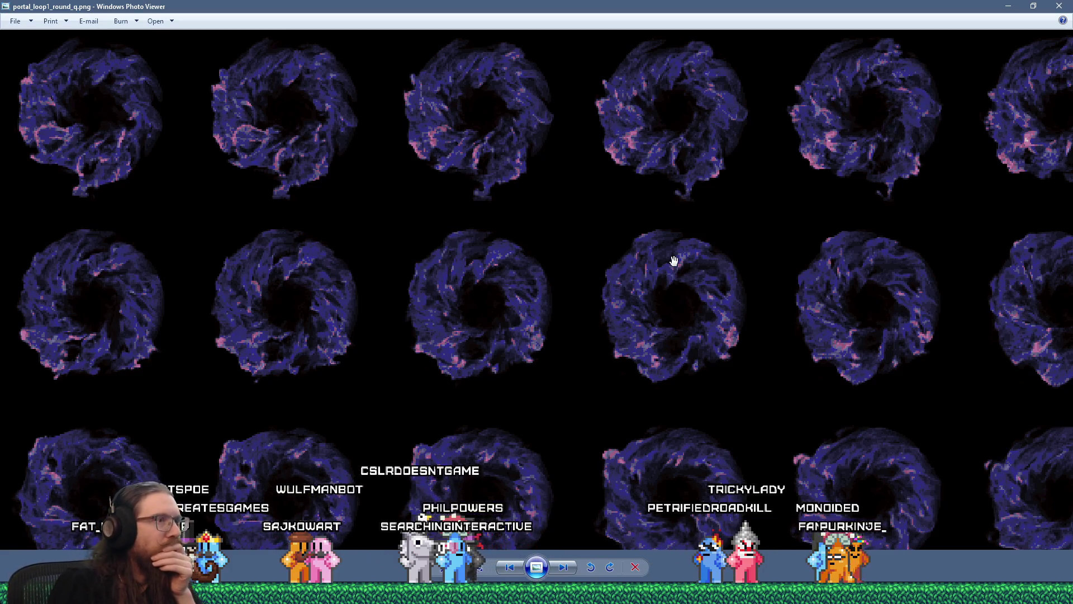
{"action": "scroll", "coordinate": [612, 301], "scroll_direction": "down", "scroll_amount": 3}
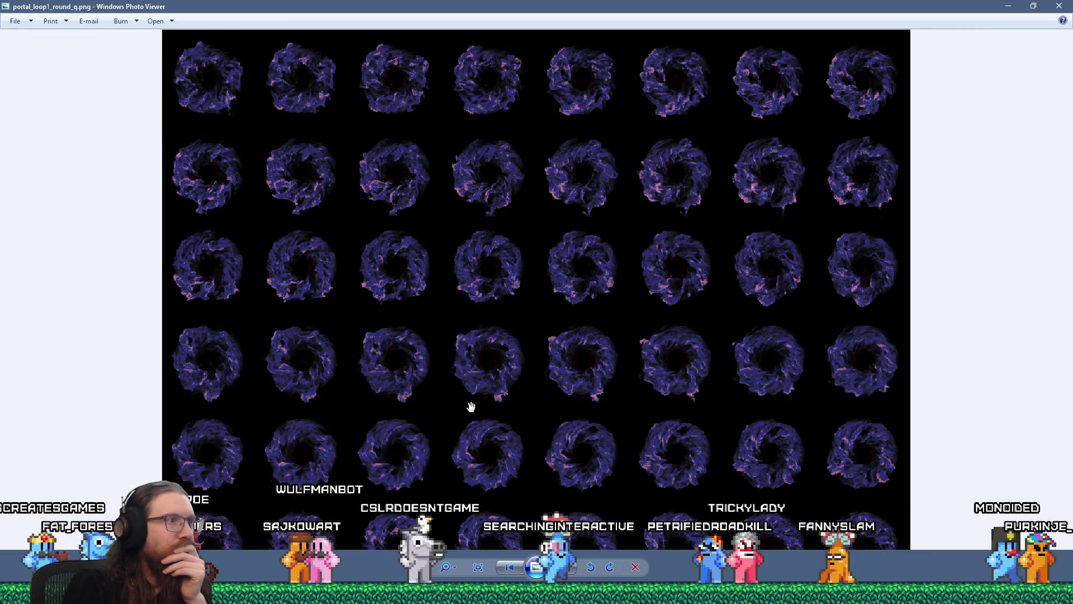
{"action": "scroll", "coordinate": [383, 336], "scroll_direction": "up", "scroll_amount": 4}
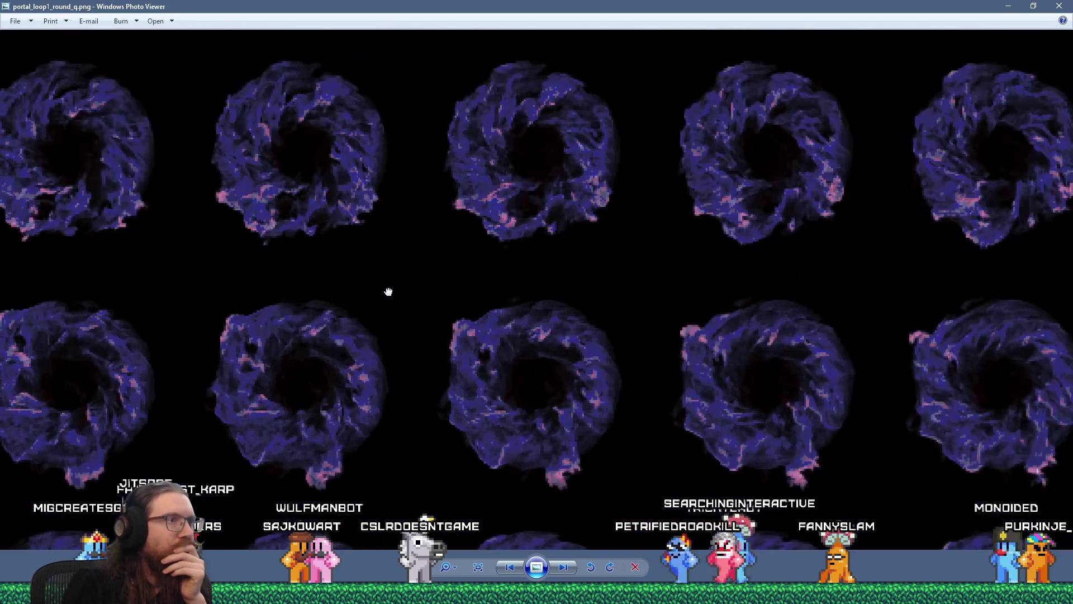
{"action": "scroll", "coordinate": [577, 365], "scroll_direction": "up", "scroll_amount": 3}
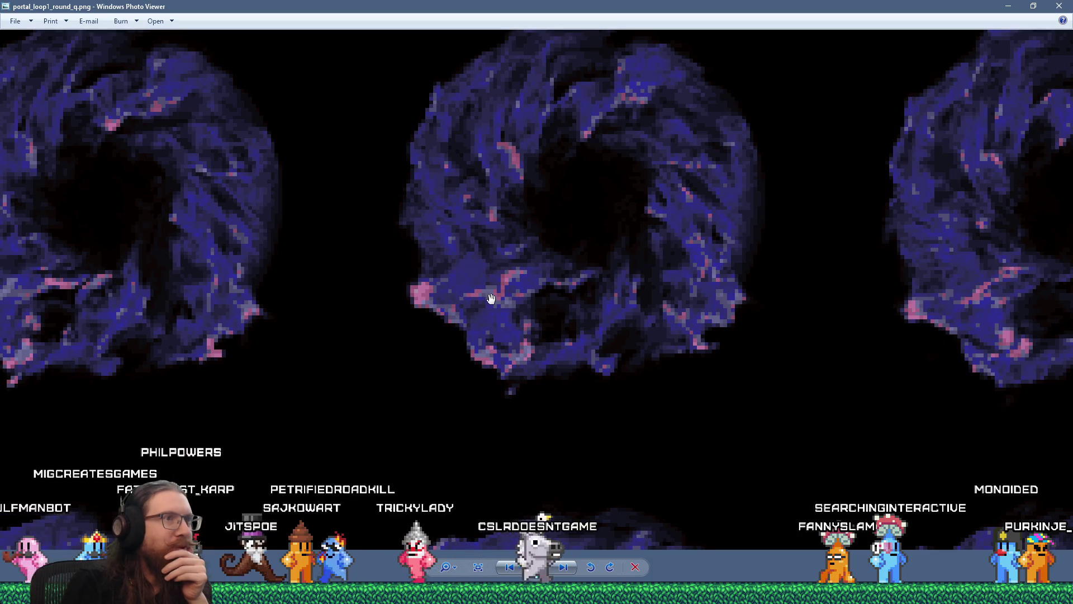
{"action": "scroll", "coordinate": [491, 298], "scroll_direction": "down", "scroll_amount": 2}
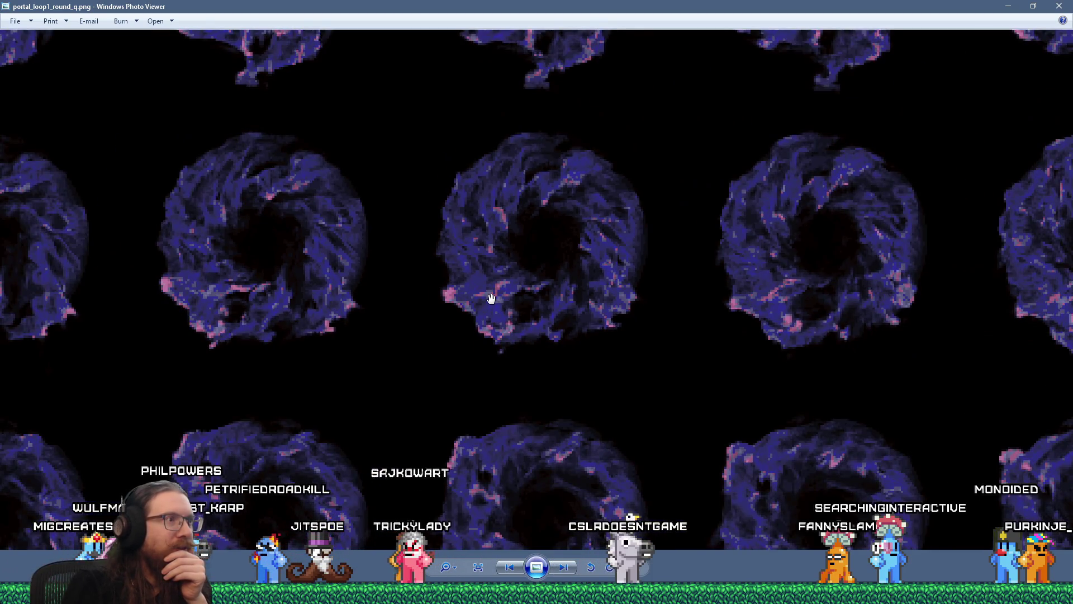
{"action": "scroll", "coordinate": [501, 230], "scroll_direction": "up", "scroll_amount": 3}
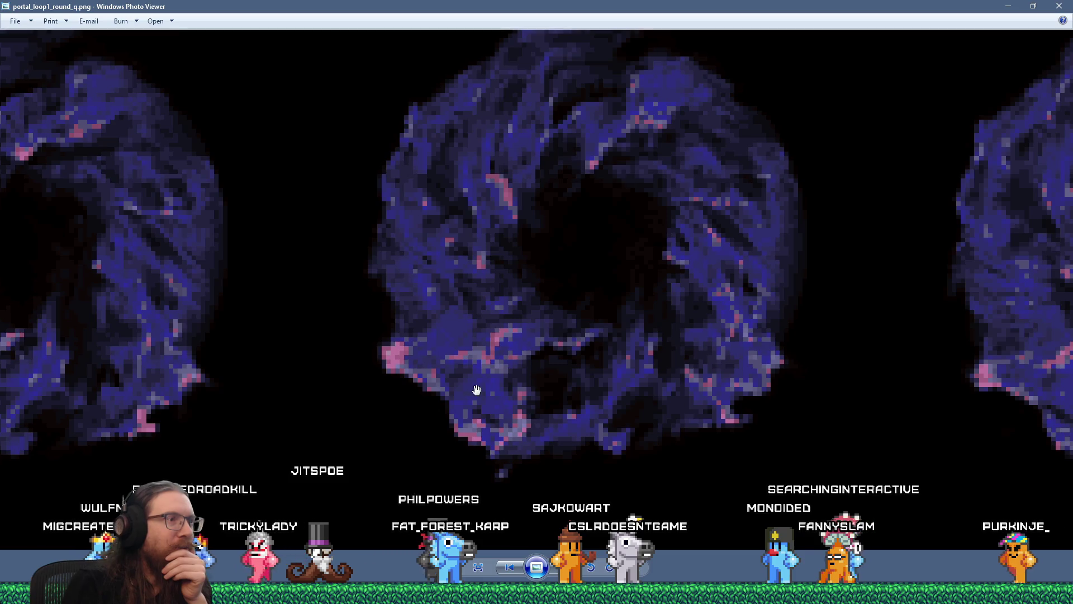
{"action": "scroll", "coordinate": [479, 388], "scroll_direction": "down", "scroll_amount": 5}
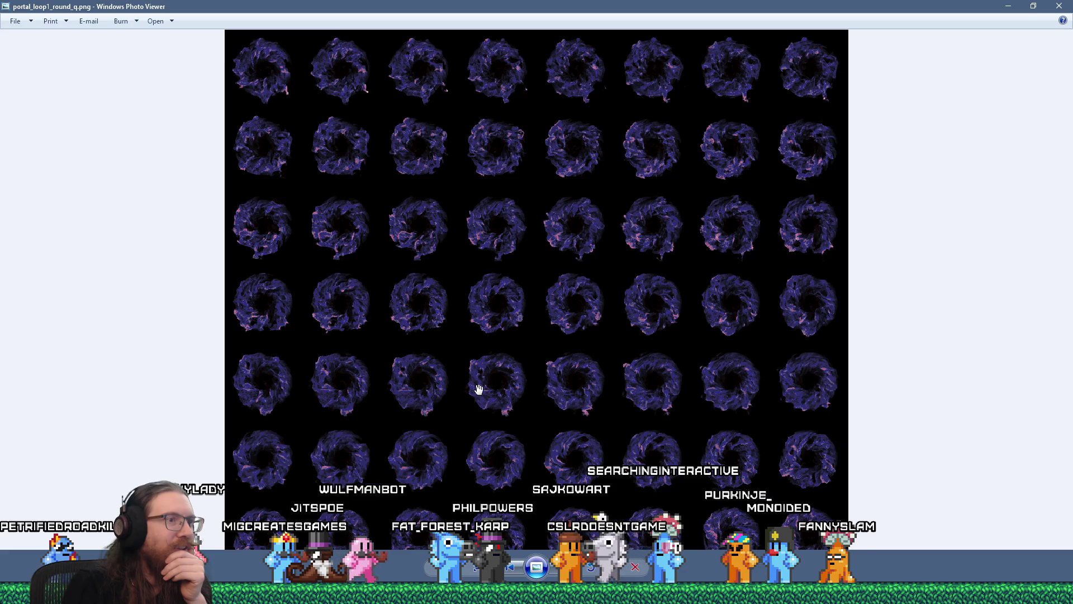
{"action": "scroll", "coordinate": [478, 389], "scroll_direction": "up", "scroll_amount": 2}
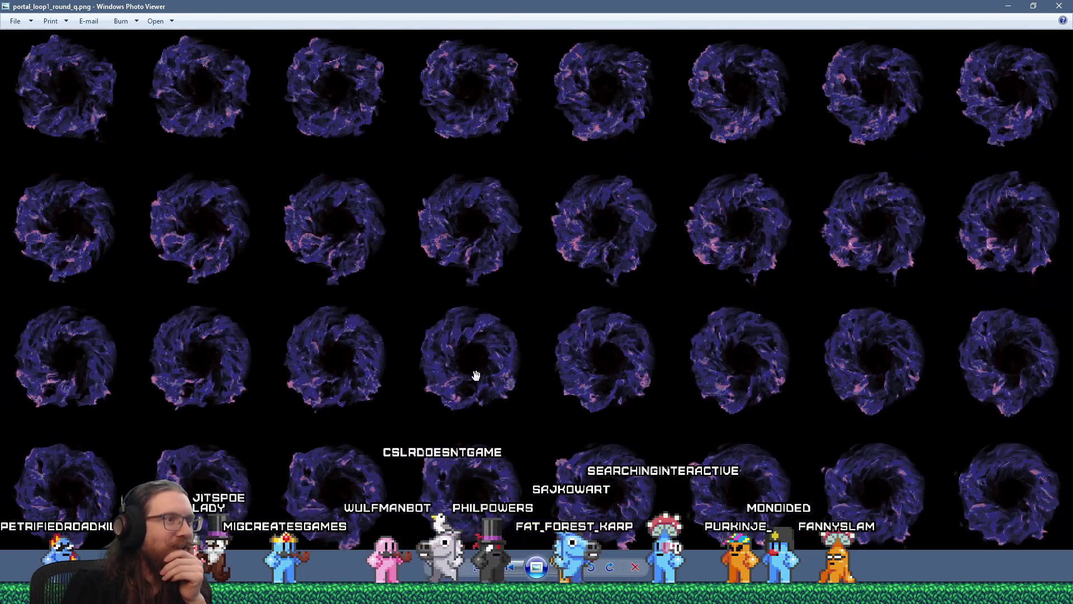
{"action": "scroll", "coordinate": [474, 372], "scroll_direction": "up", "scroll_amount": 4}
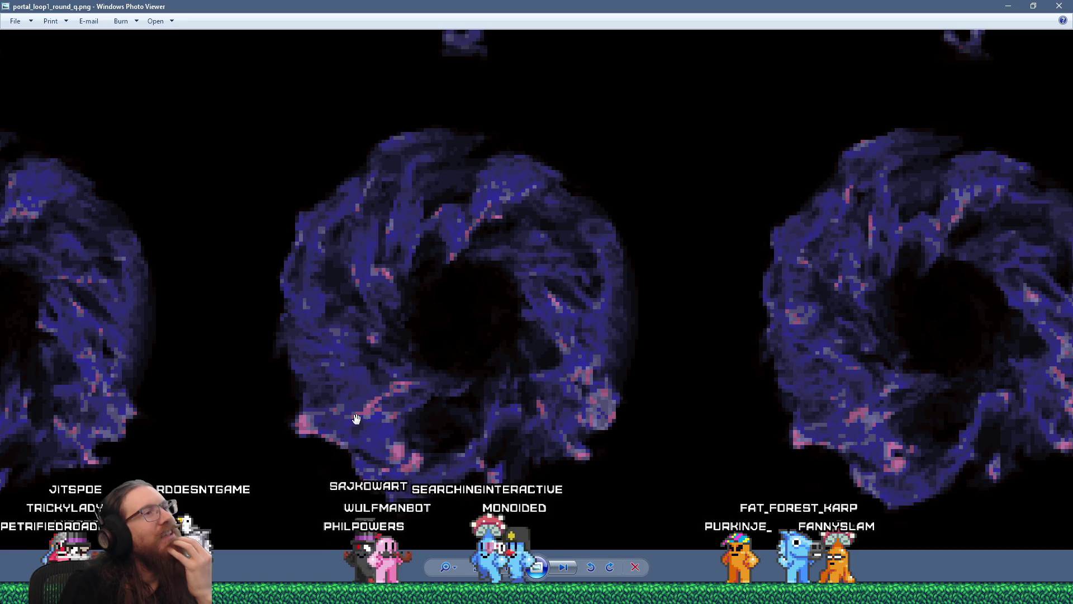
{"action": "scroll", "coordinate": [356, 418], "scroll_direction": "down", "scroll_amount": 2}
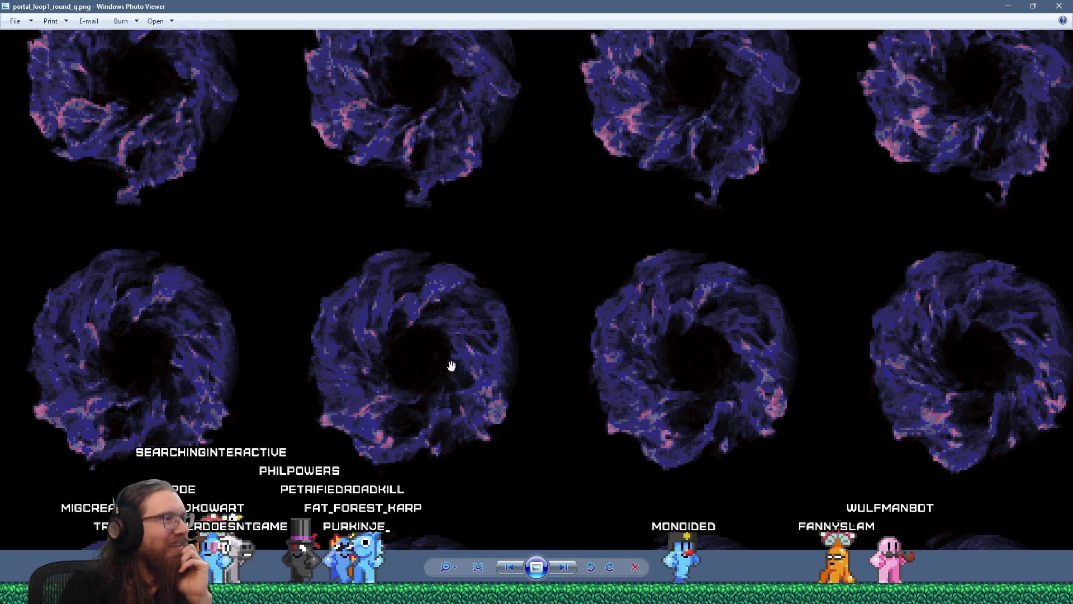
{"action": "scroll", "coordinate": [463, 374], "scroll_direction": "down", "scroll_amount": 2}
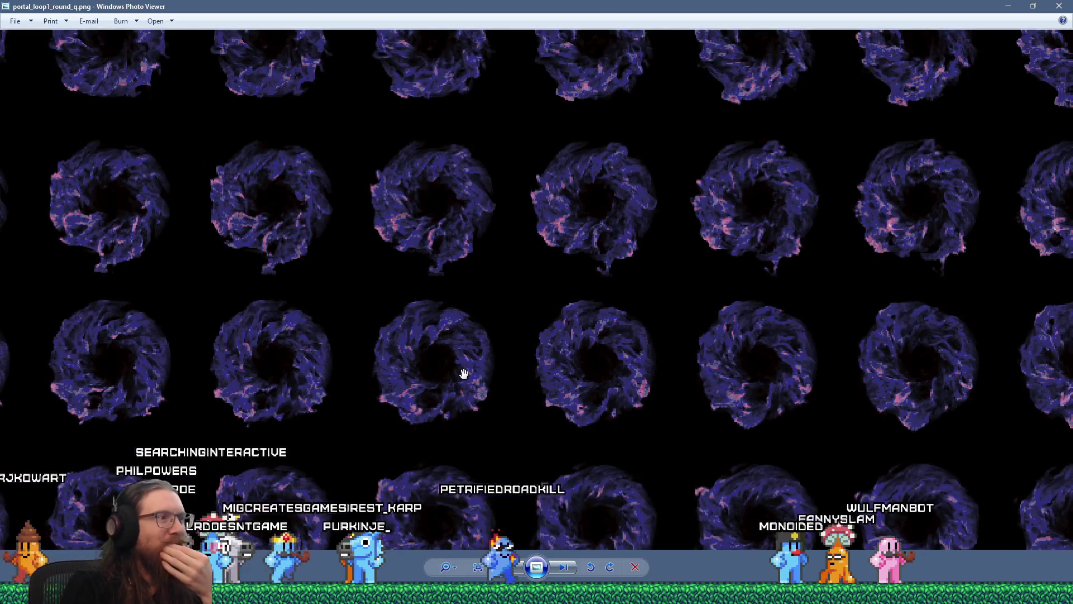
{"action": "scroll", "coordinate": [464, 374], "scroll_direction": "down", "scroll_amount": 2}
{"action": "scroll", "coordinate": [475, 408], "scroll_direction": "up", "scroll_amount": 1}
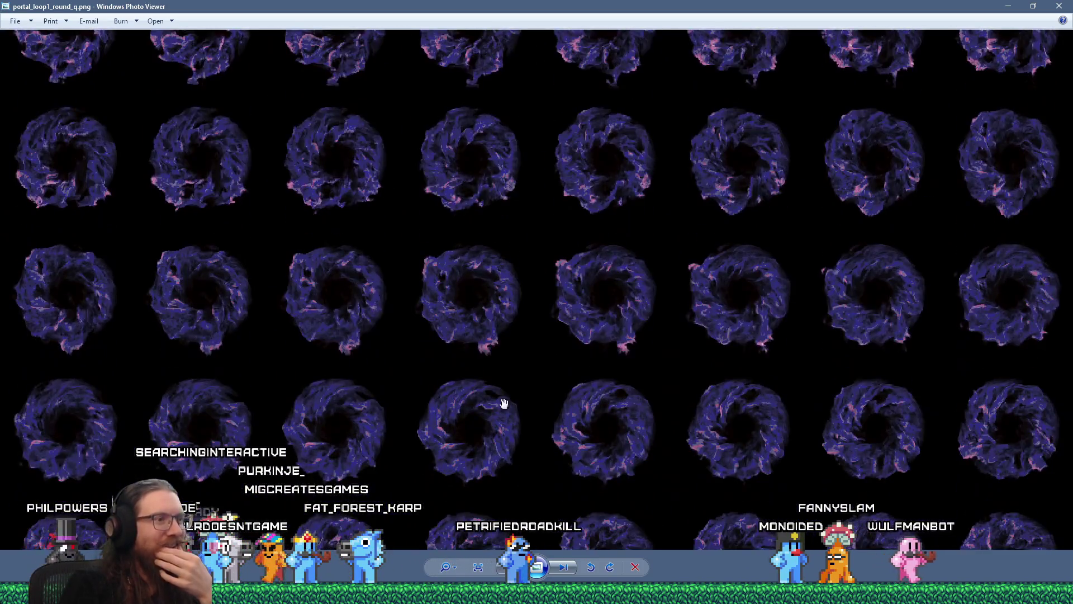
{"action": "scroll", "coordinate": [525, 377], "scroll_direction": "down", "scroll_amount": 3}
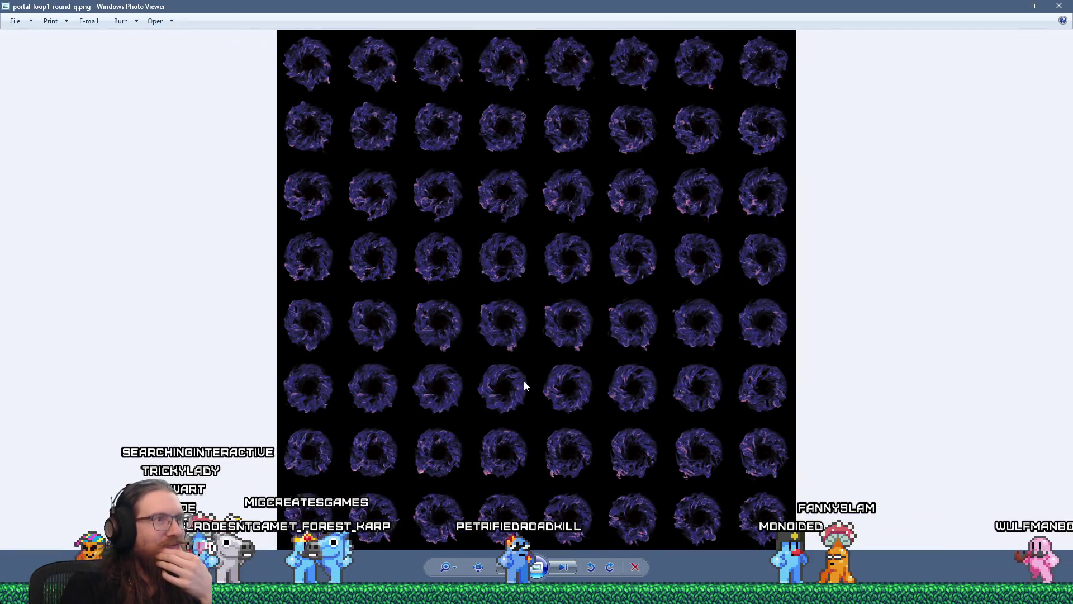
{"action": "scroll", "coordinate": [524, 384], "scroll_direction": "up", "scroll_amount": 5}
{"action": "scroll", "coordinate": [594, 455], "scroll_direction": "down", "scroll_amount": 1}
{"action": "scroll", "coordinate": [544, 243], "scroll_direction": "up", "scroll_amount": 1}
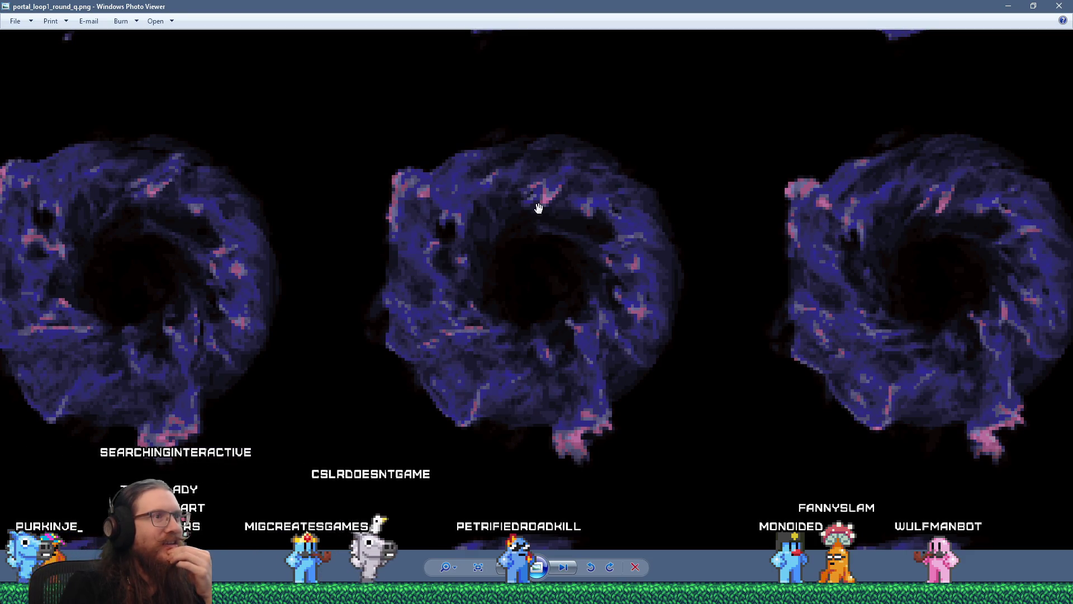
{"action": "scroll", "coordinate": [491, 394], "scroll_direction": "down", "scroll_amount": 5}
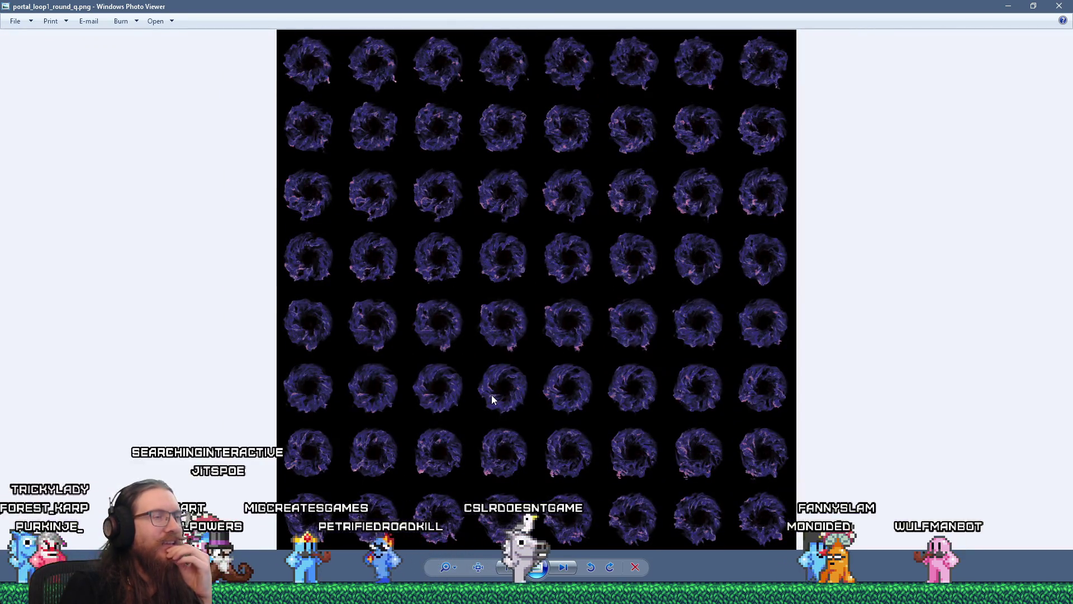
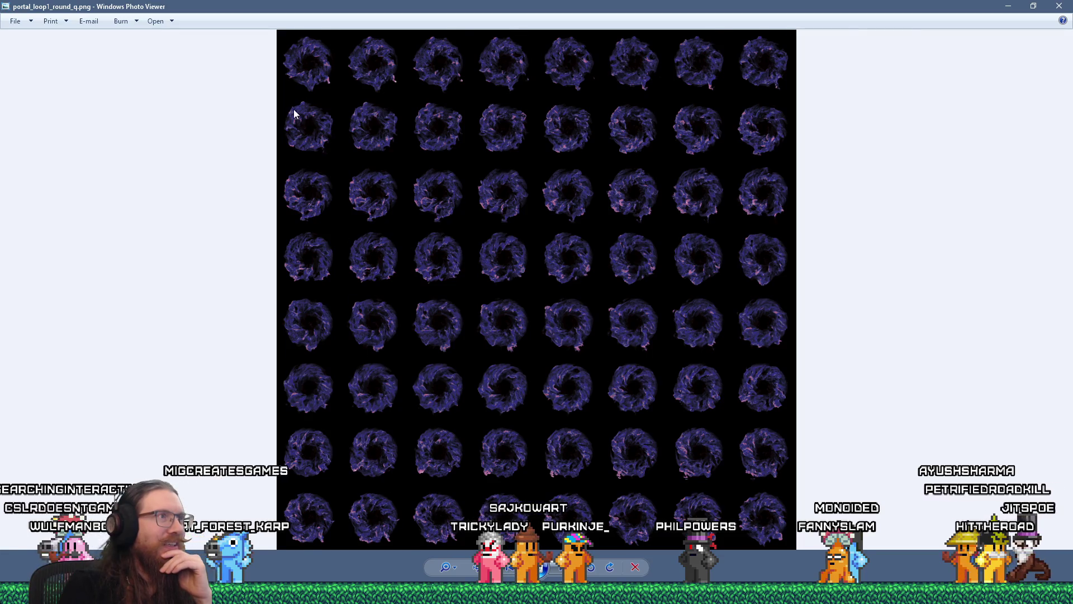
Zoom in and out on the portal_loop1_round_q.png frames, then close Photo Viewer.
{"action": "scroll", "coordinate": [294, 114], "scroll_direction": "up", "scroll_amount": 5}
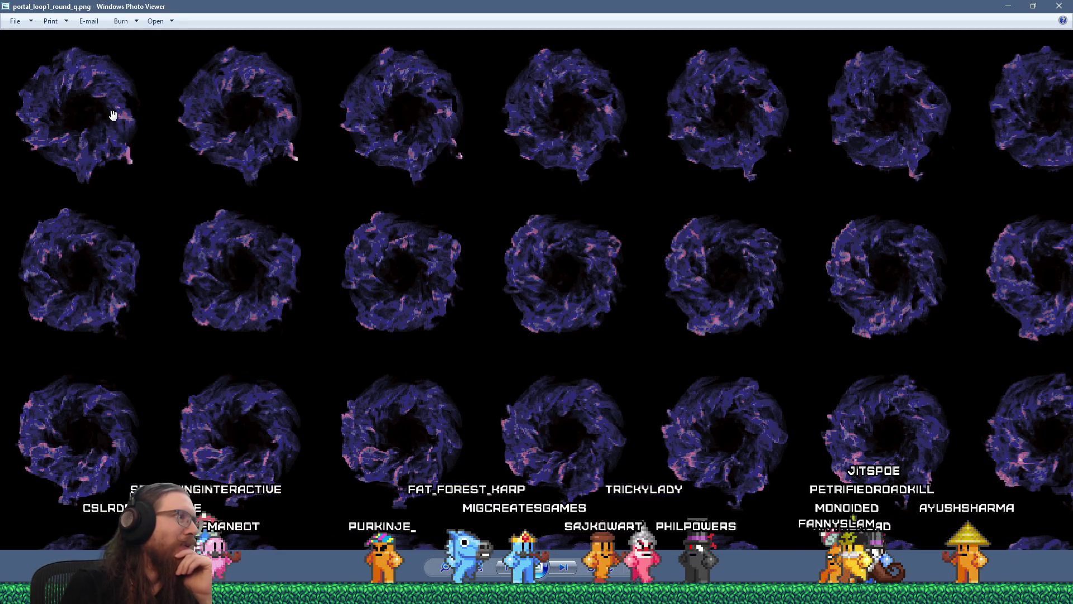
{"action": "scroll", "coordinate": [105, 426], "scroll_direction": "down", "scroll_amount": 5}
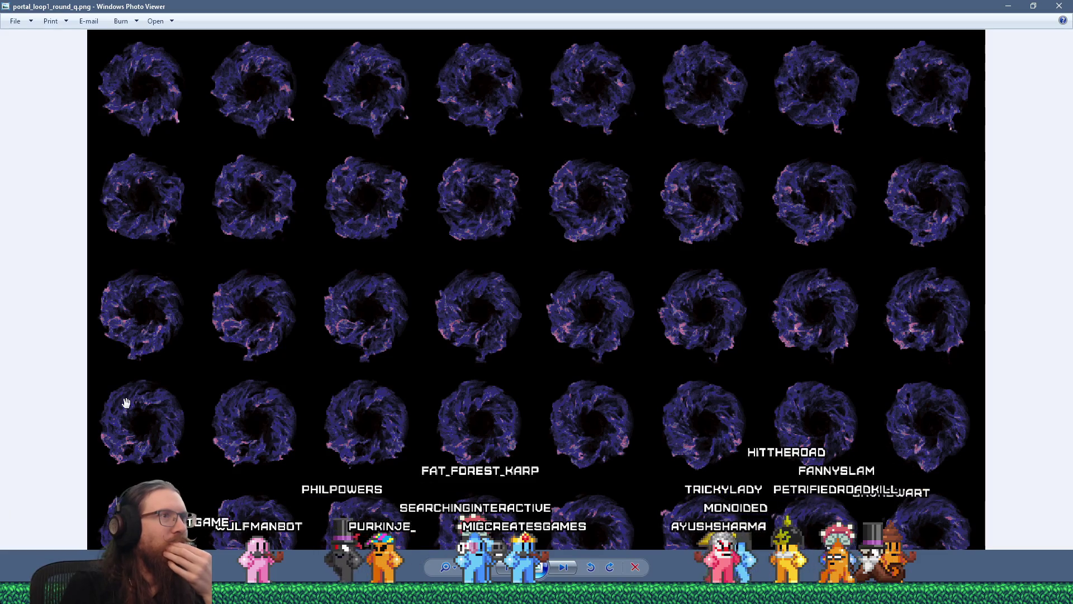
{"action": "scroll", "coordinate": [126, 403], "scroll_direction": "down", "scroll_amount": 3}
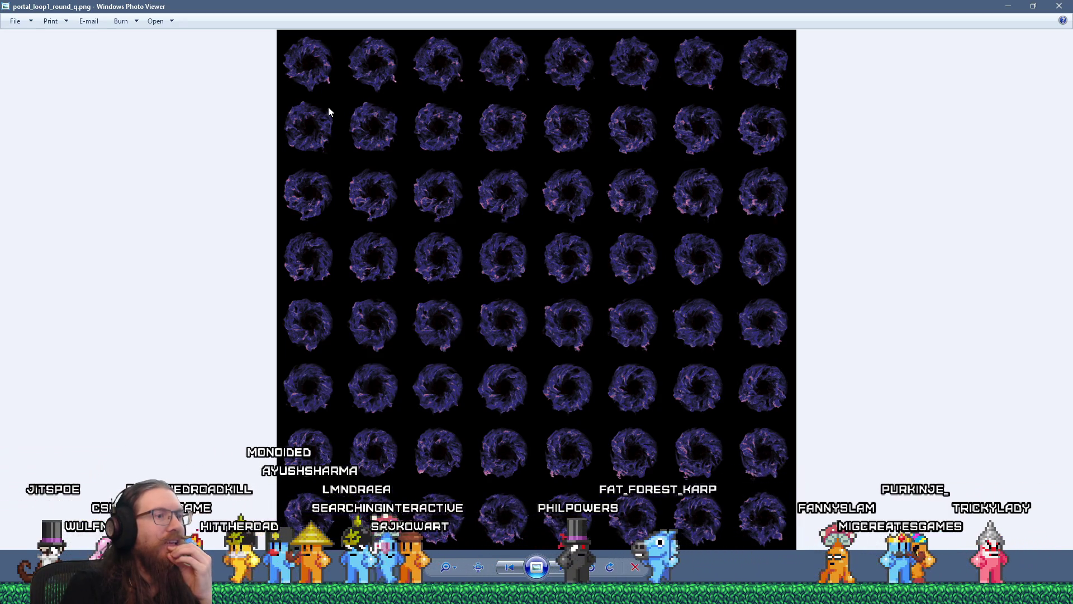
{"action": "scroll", "coordinate": [403, 309], "scroll_direction": "up", "scroll_amount": 5}
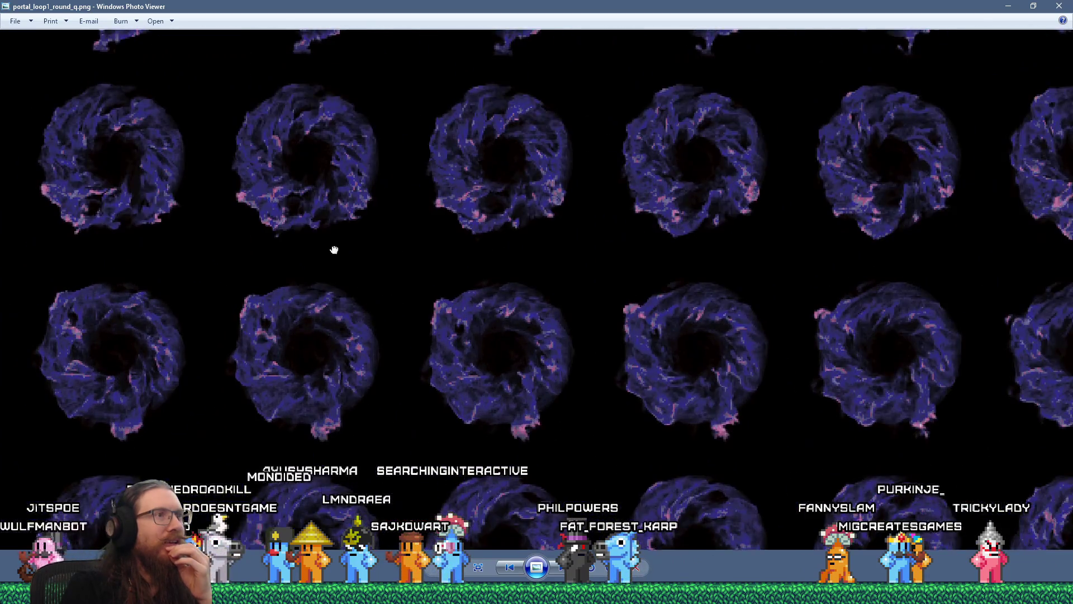
{"action": "scroll", "coordinate": [446, 274], "scroll_direction": "up", "scroll_amount": 2}
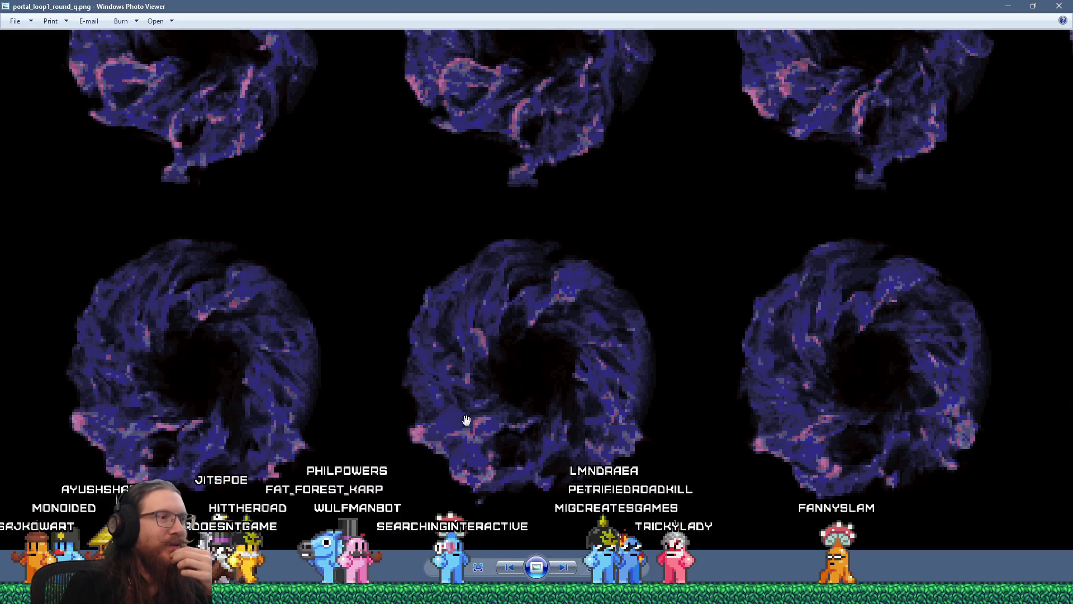
{"action": "scroll", "coordinate": [466, 419], "scroll_direction": "down", "scroll_amount": 1}
{"action": "scroll", "coordinate": [469, 366], "scroll_direction": "down", "scroll_amount": 3}
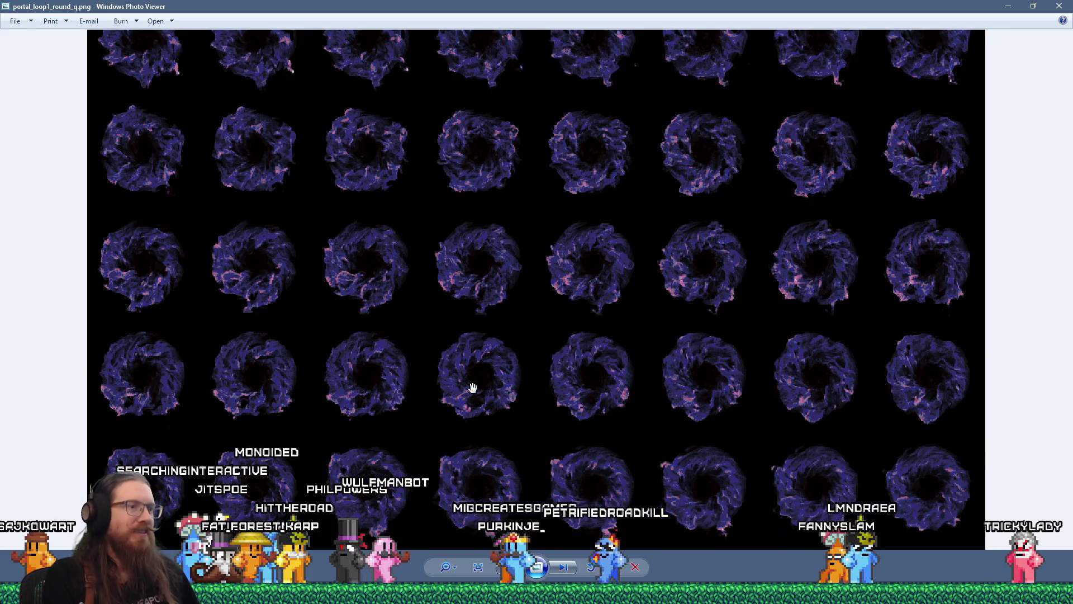
{"action": "scroll", "coordinate": [518, 362], "scroll_direction": "down", "scroll_amount": 2}
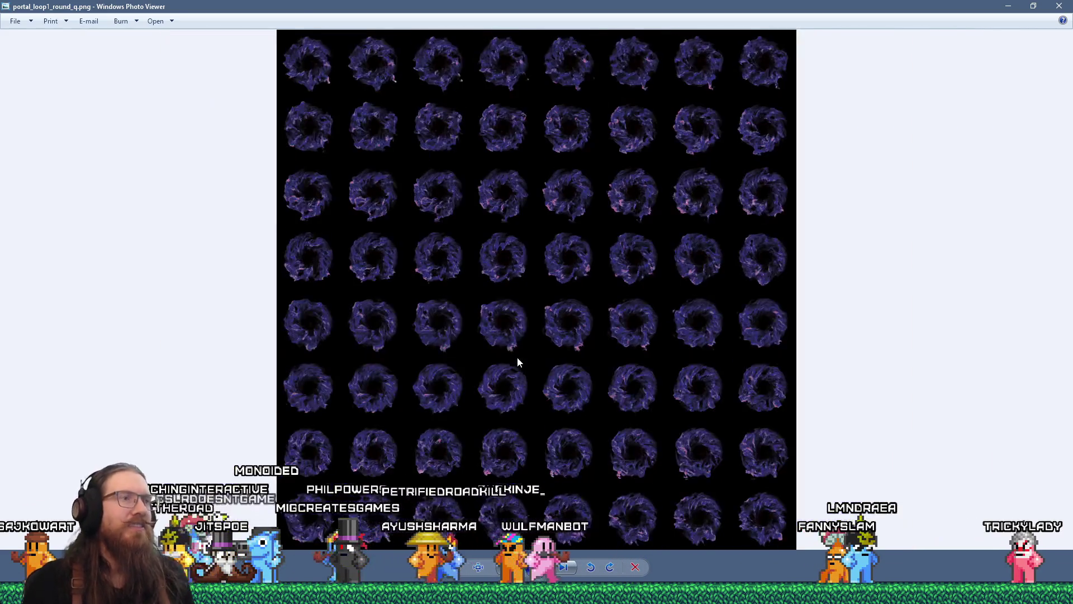
{"action": "scroll", "coordinate": [489, 317], "scroll_direction": "up", "scroll_amount": 4}
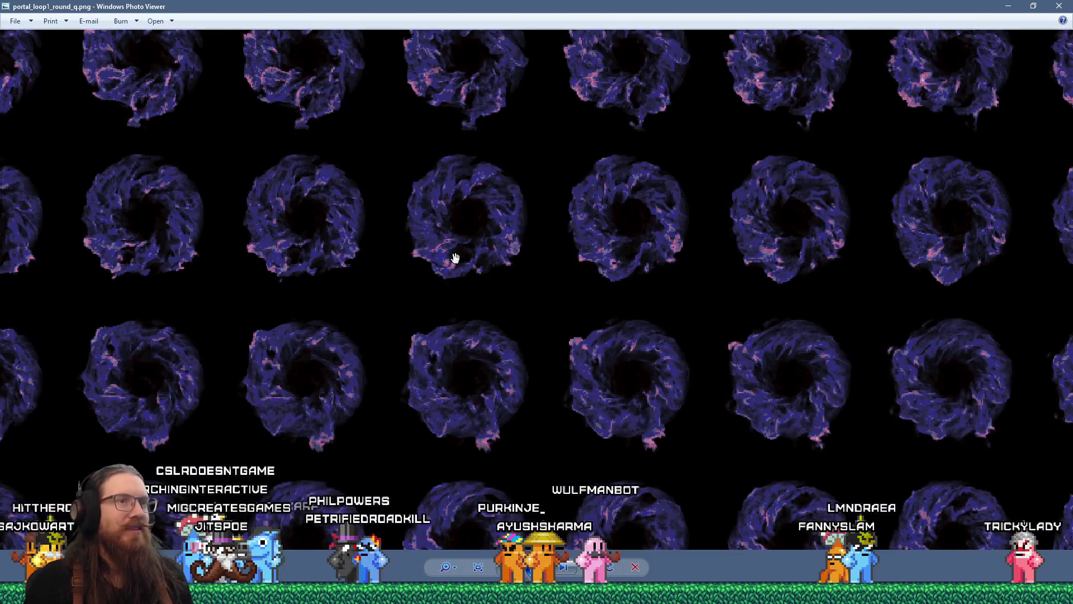
{"action": "scroll", "coordinate": [456, 255], "scroll_direction": "down", "scroll_amount": 4}
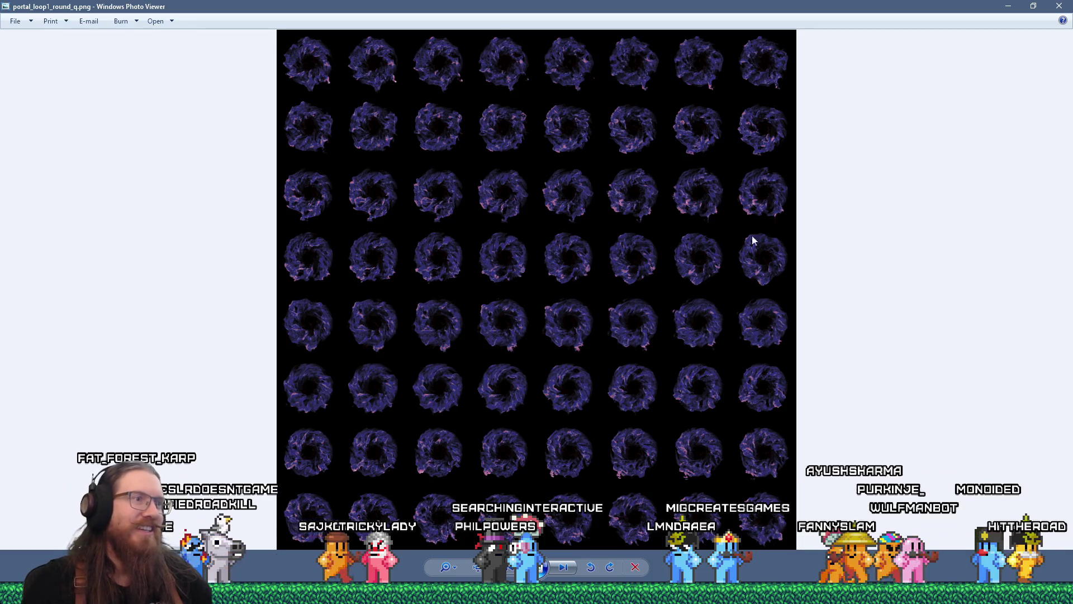
{"action": "left_click", "coordinate": [1059, 6]}
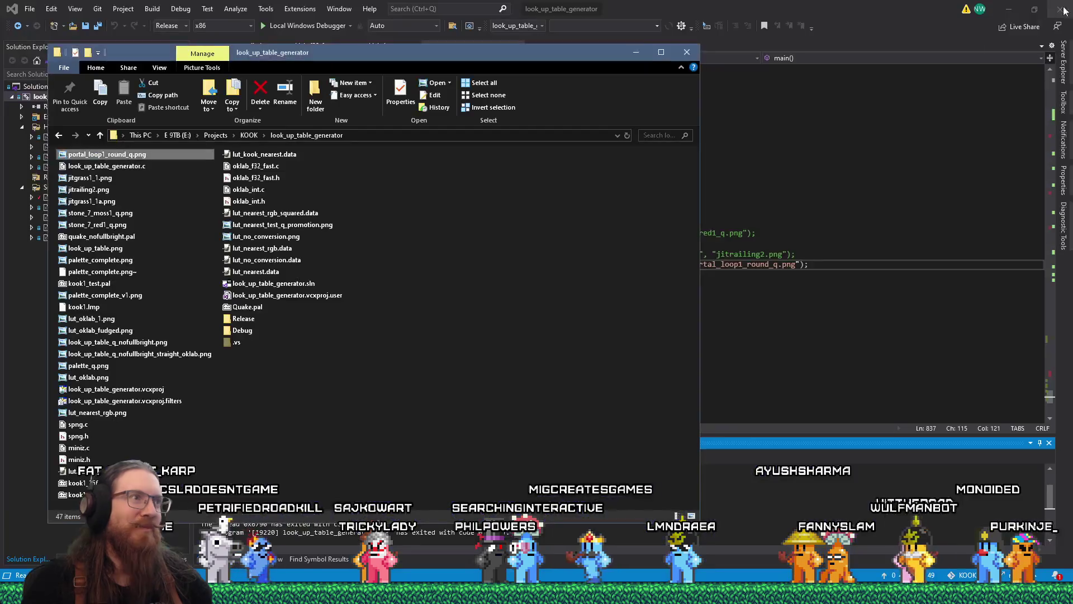
Move the Explorer window, reopen portal_loop1_round_q.png, then minimize the image viewer.
{"action": "left_click_drag", "start_coordinate": [391, 10], "coordinate": [632, 67]}
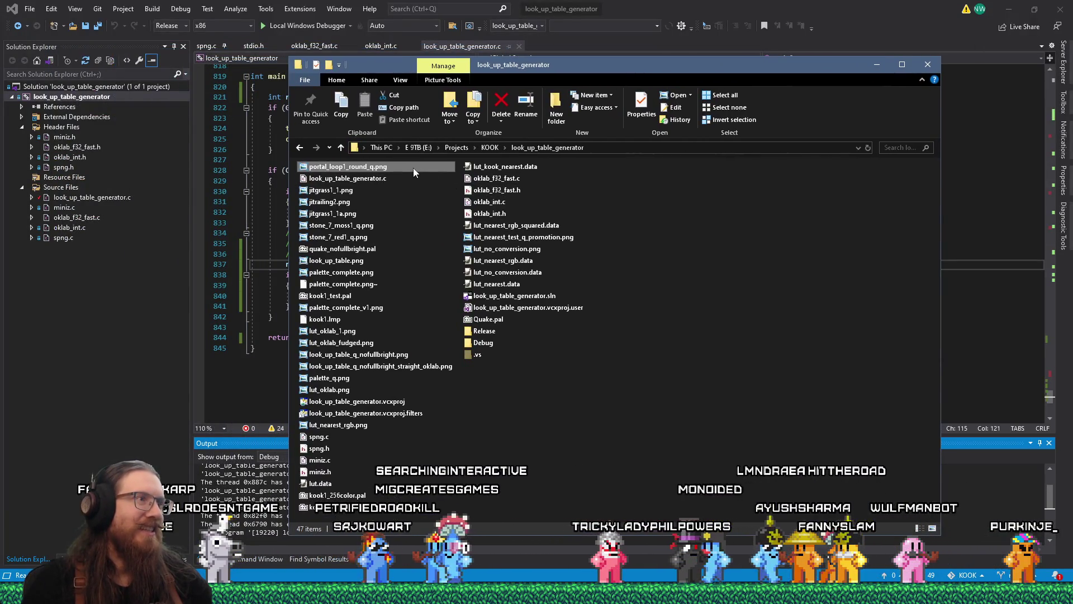
{"action": "mouse_move", "coordinate": [413, 168]}
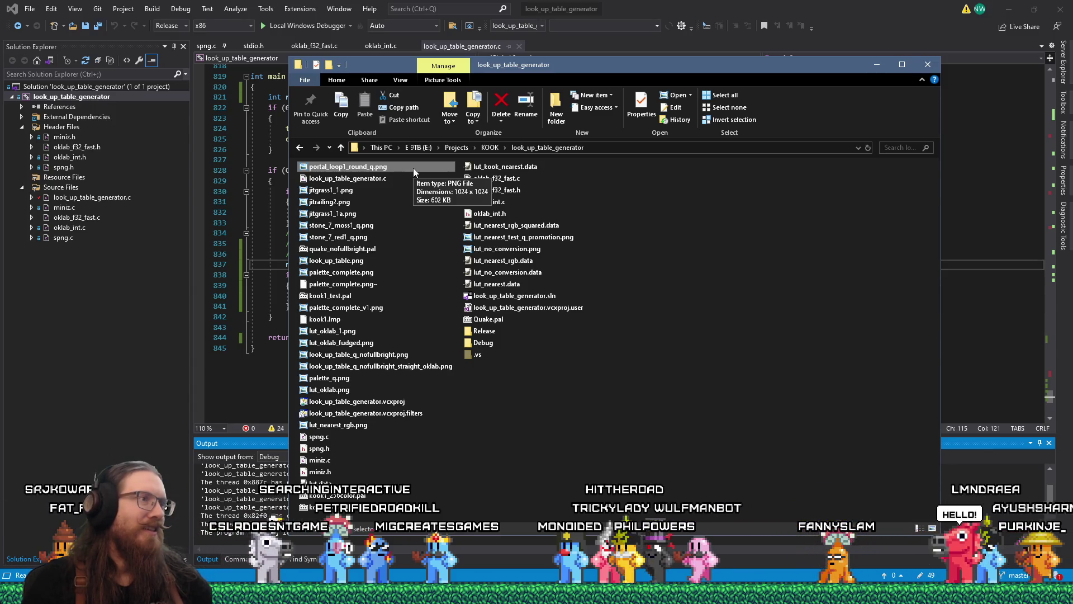
{"action": "double_click", "coordinate": [414, 168]}
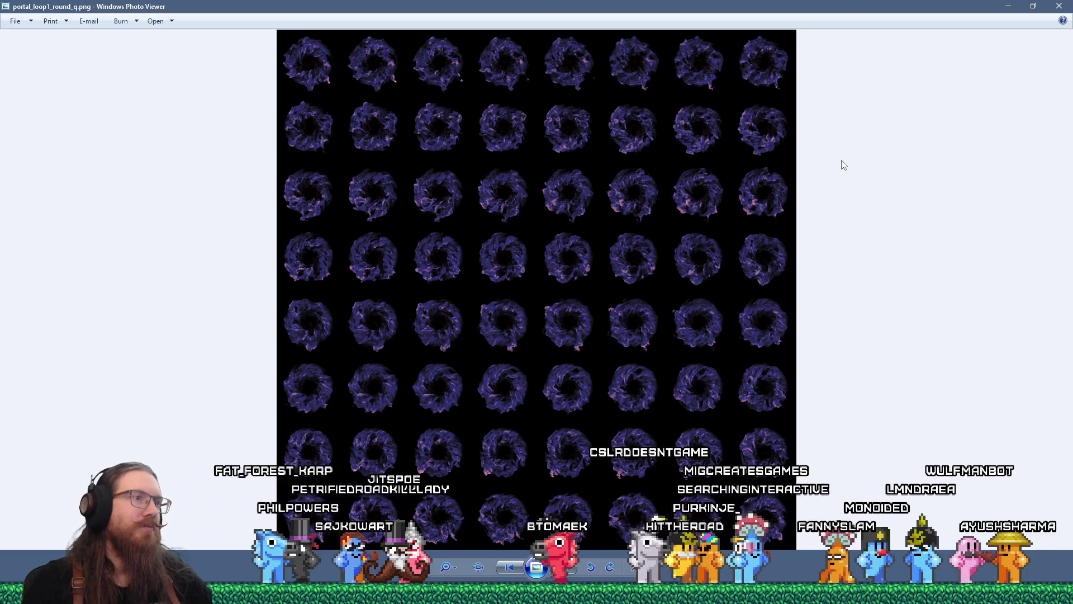
{"action": "left_click", "coordinate": [1020, 7]}
{"action": "right_click", "coordinate": [367, 166]}
{"action": "left_click", "coordinate": [337, 168]}
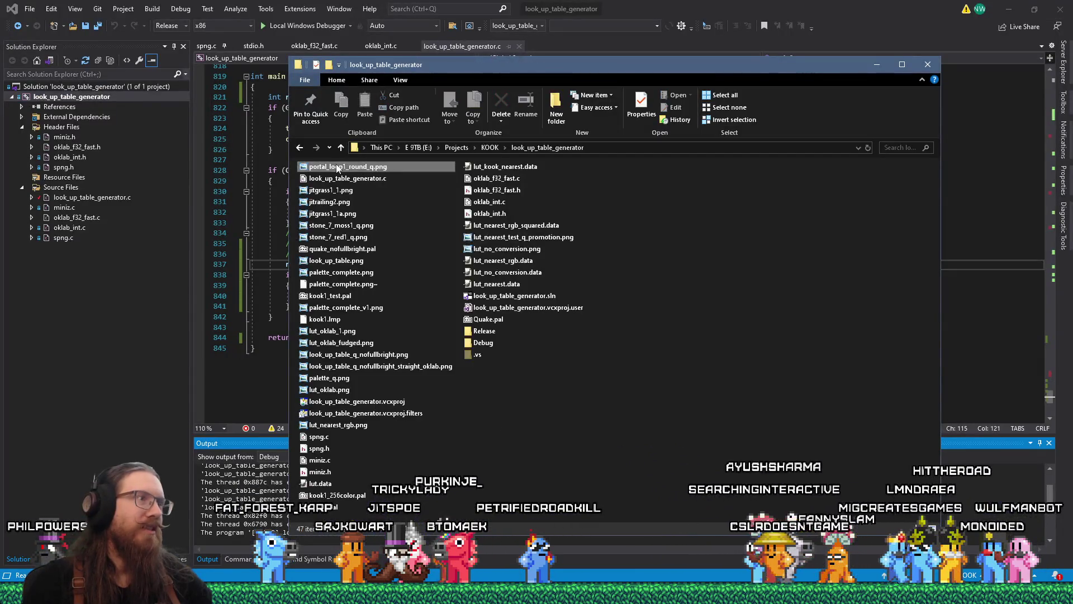
{"action": "right_click", "coordinate": [337, 168]}
{"action": "left_click", "coordinate": [418, 415]}
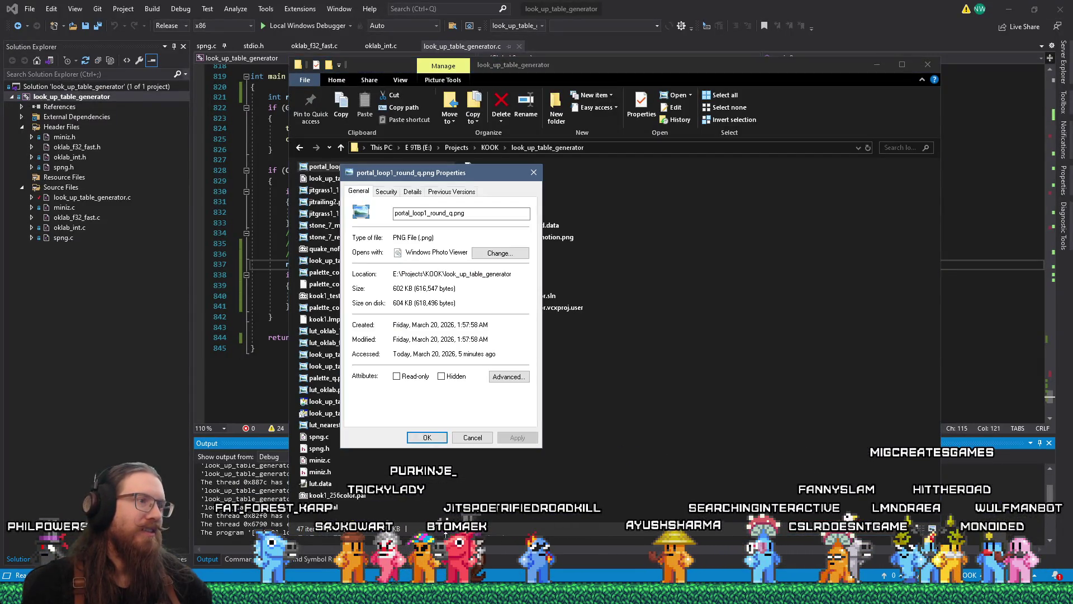
{"action": "left_click", "coordinate": [412, 192]}
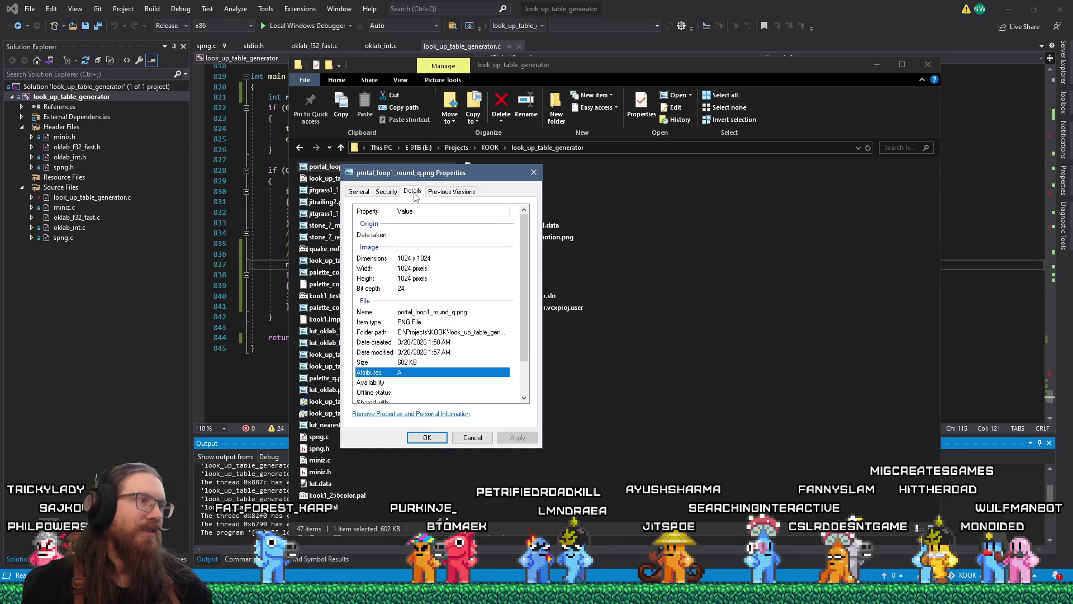
{"action": "left_click", "coordinate": [532, 174]}
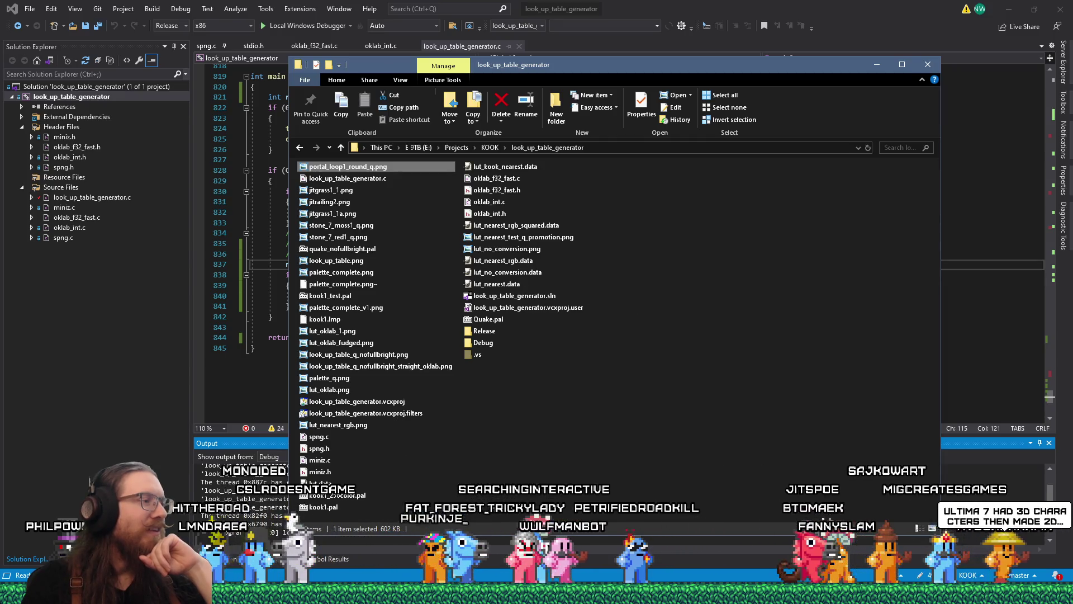
{"action": "mouse_move", "coordinate": [537, 594]}
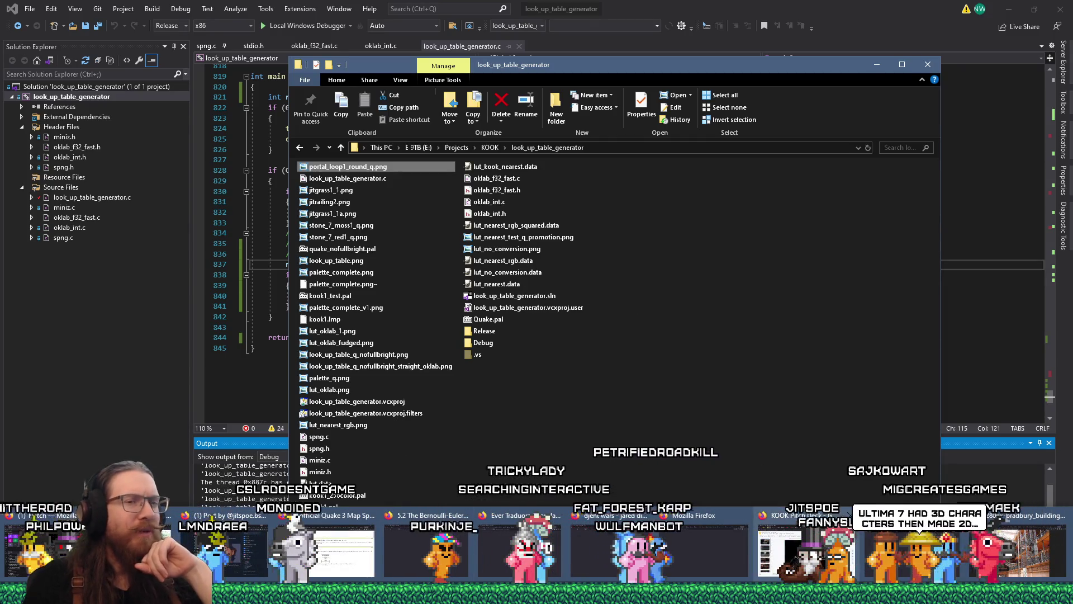
Search 'quake func_wall' in a new Firefox tab.
{"action": "left_click", "coordinate": [863, 559]}
{"action": "left_click", "coordinate": [1042, 28]}
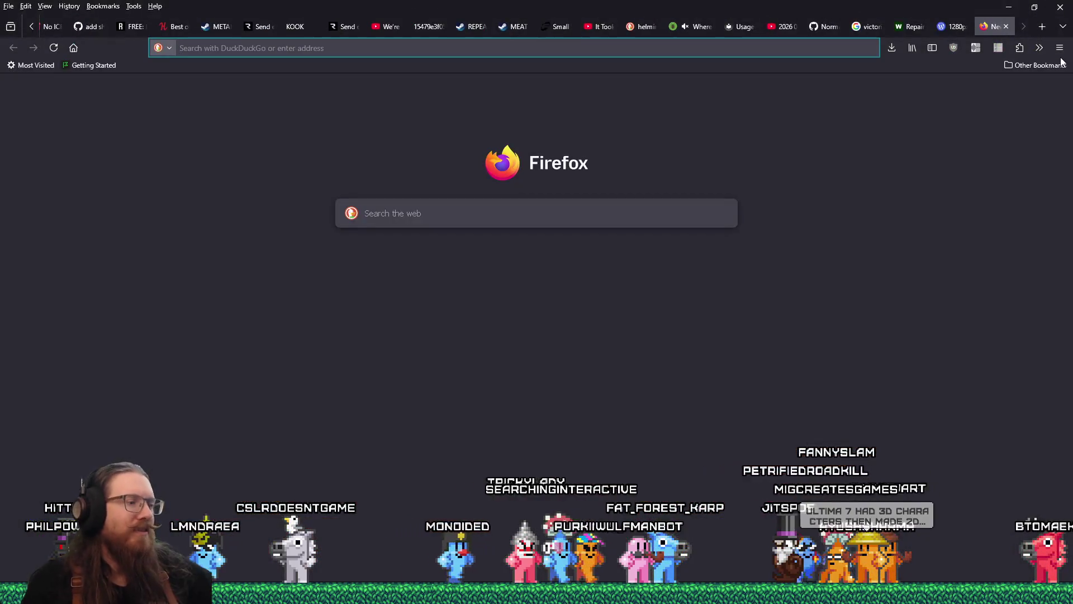
{"action": "type", "text": "quake func_wa"}
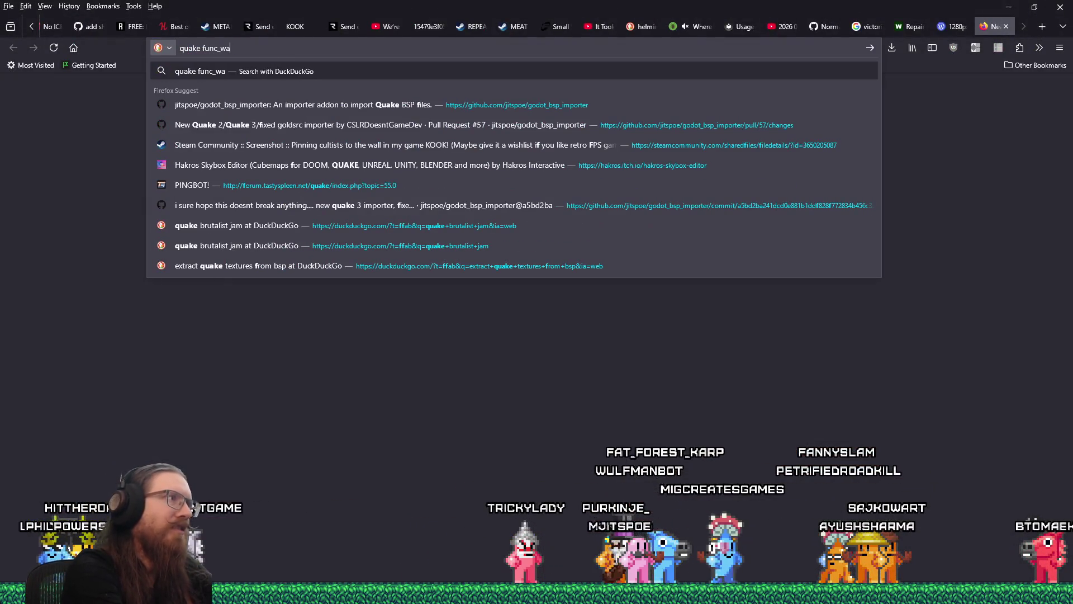
{"action": "type", "text": "ll"}
{"action": "key", "text": "Return"}
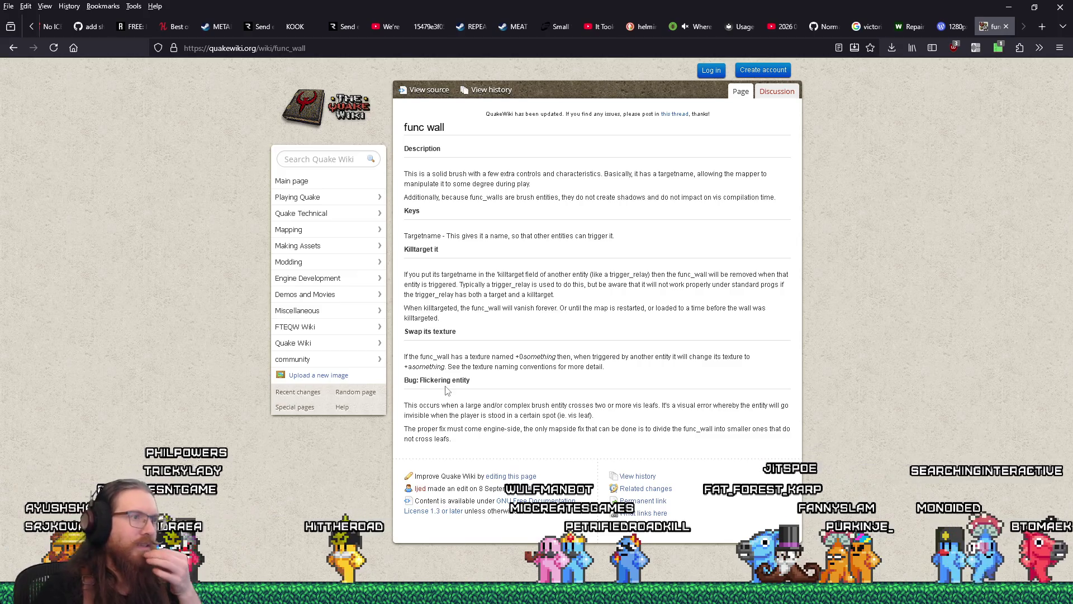
{"action": "left_click_drag", "start_coordinate": [406, 356], "coordinate": [517, 356]}
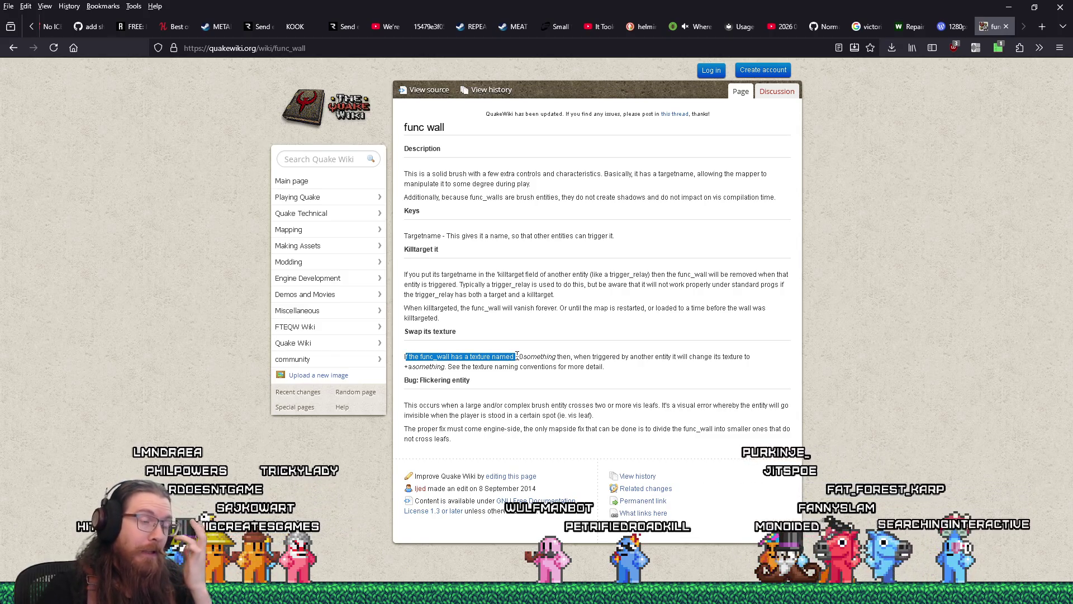
{"action": "left_click_drag", "start_coordinate": [517, 356], "coordinate": [523, 356]}
{"action": "left_click_drag", "start_coordinate": [408, 366], "coordinate": [445, 366]}
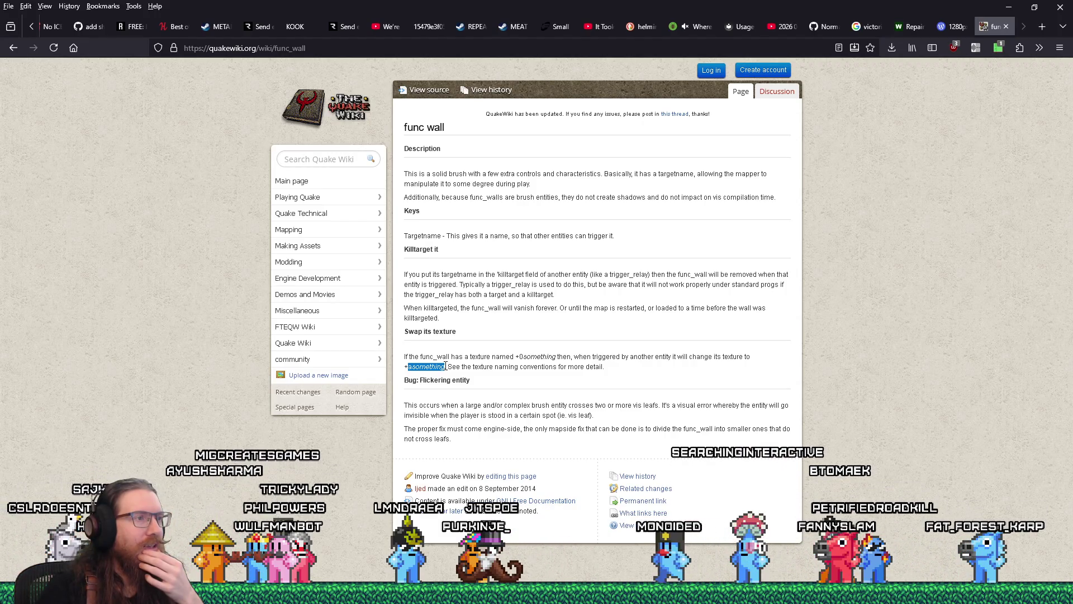
{"action": "left_click", "coordinate": [525, 356]}
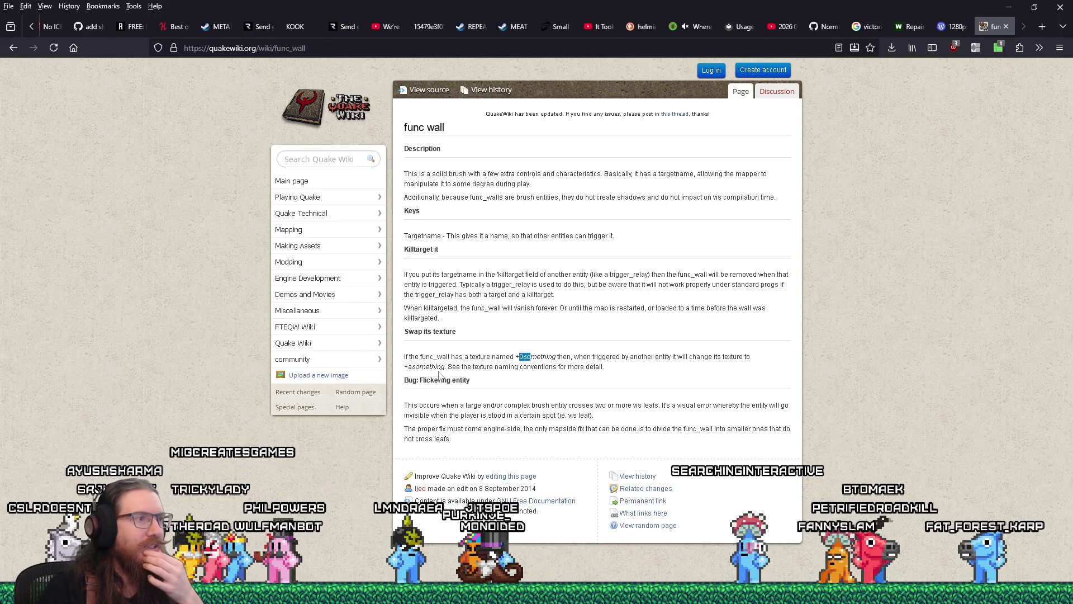
{"action": "left_click_drag", "start_coordinate": [408, 366], "coordinate": [429, 366]}
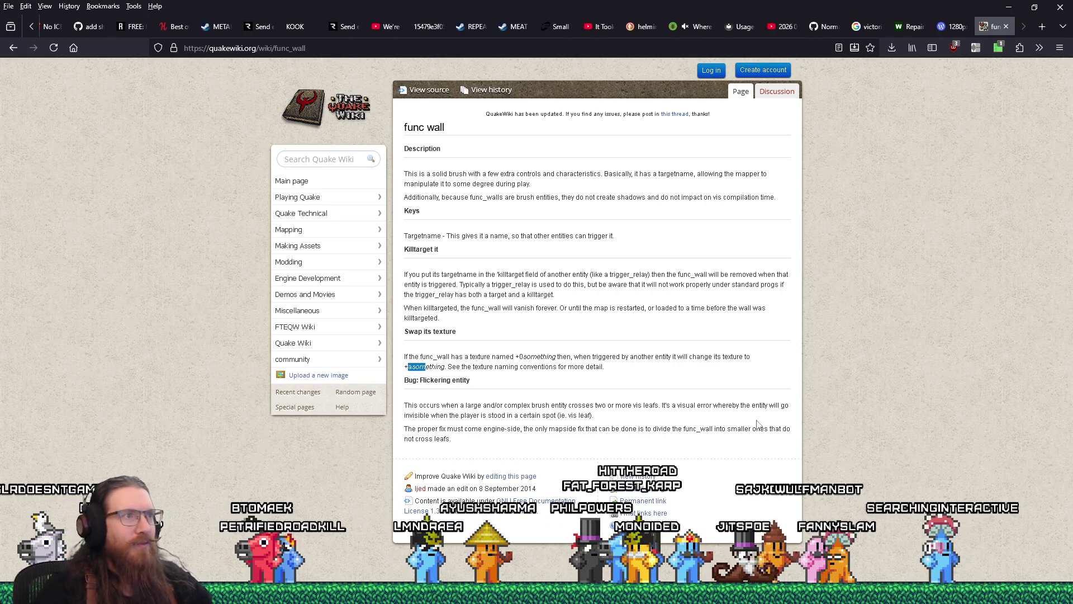
{"action": "key", "text": "alt+Tab"}
{"action": "key", "text": "Tab"}
Return to TrenchBroom and zoom the 3D view toward the lockers.
{"action": "key", "text": "alt+Tab"}
{"action": "scroll", "coordinate": [300, 257], "scroll_direction": "up", "scroll_amount": 5}
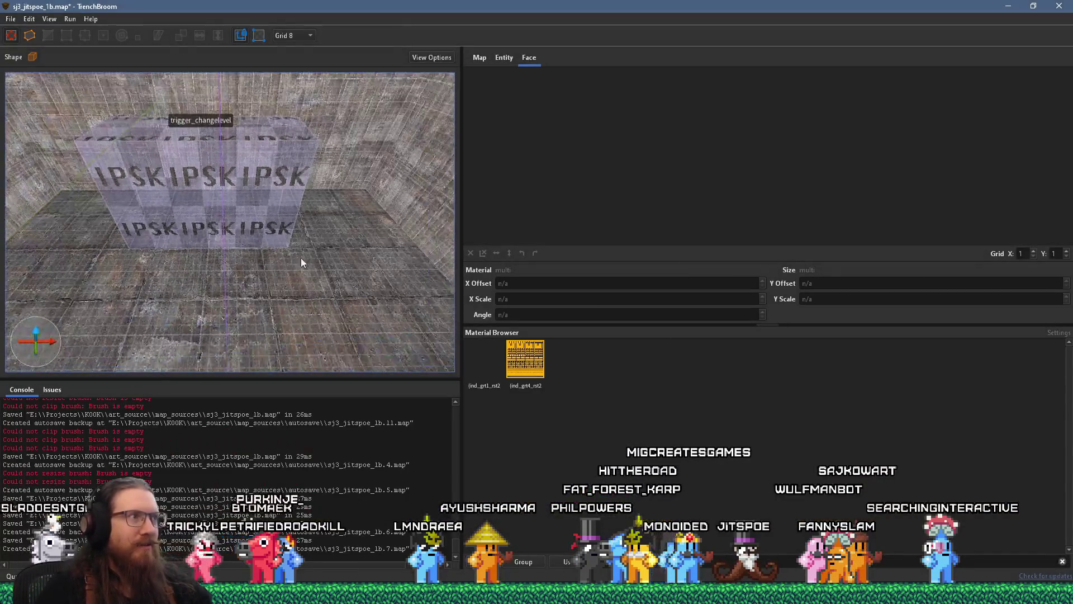
{"action": "scroll", "coordinate": [284, 258], "scroll_direction": "down", "scroll_amount": 5}
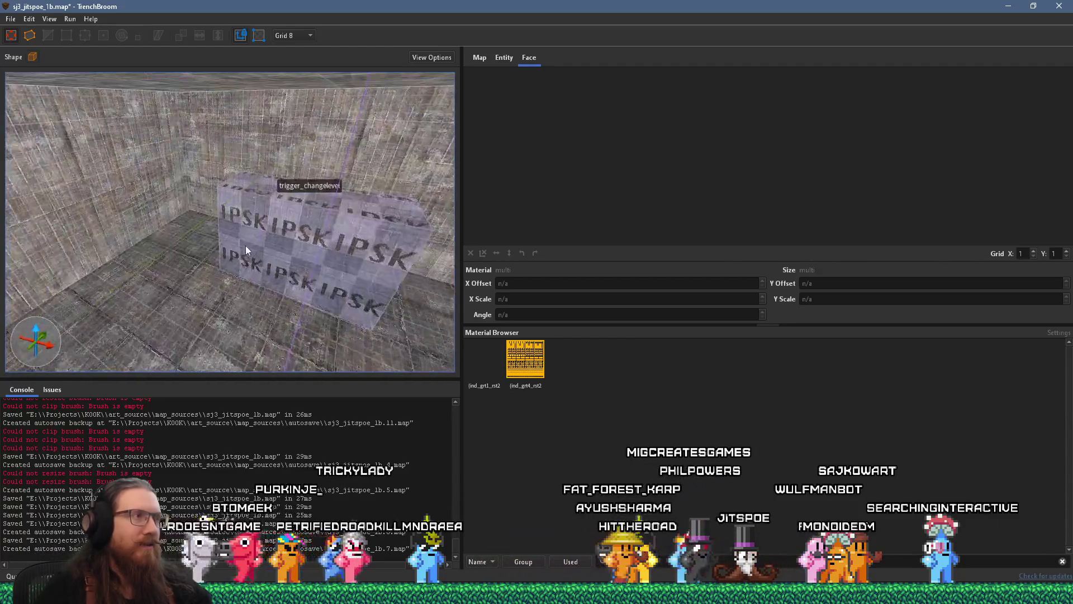
{"action": "scroll", "coordinate": [139, 230], "scroll_direction": "up", "scroll_amount": 5}
{"action": "scroll", "coordinate": [129, 224], "scroll_direction": "down", "scroll_amount": 10}
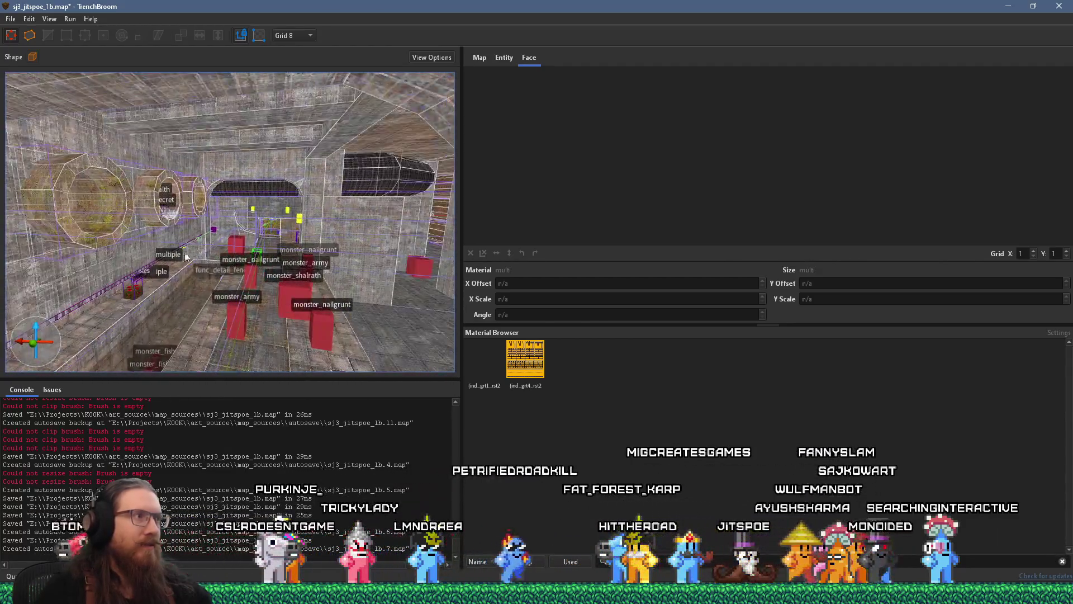
{"action": "scroll", "coordinate": [336, 264], "scroll_direction": "up", "scroll_amount": 10}
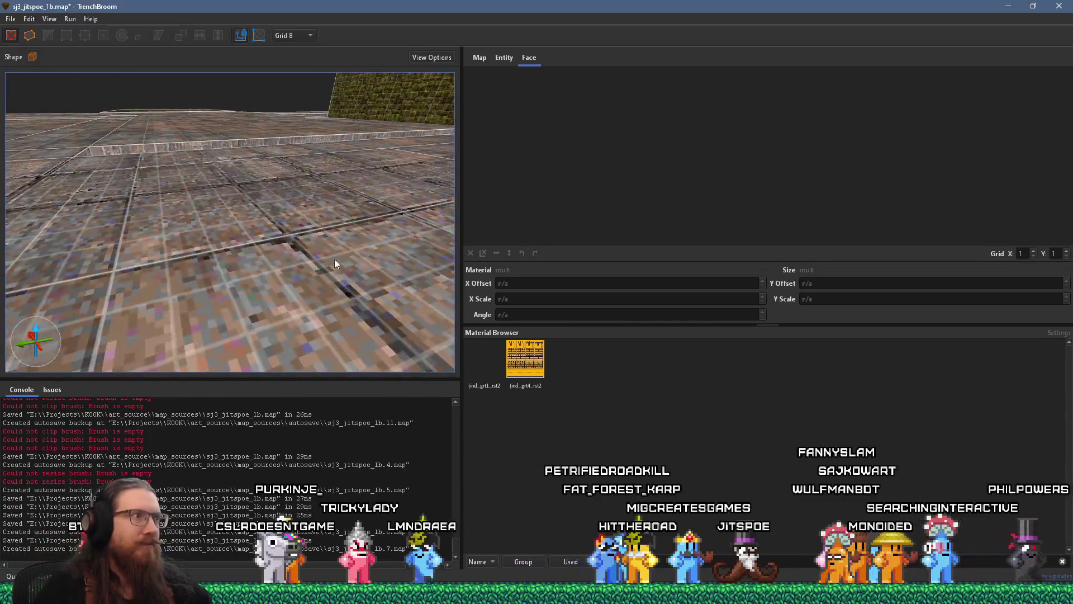
{"action": "scroll", "coordinate": [327, 295], "scroll_direction": "down", "scroll_amount": 5}
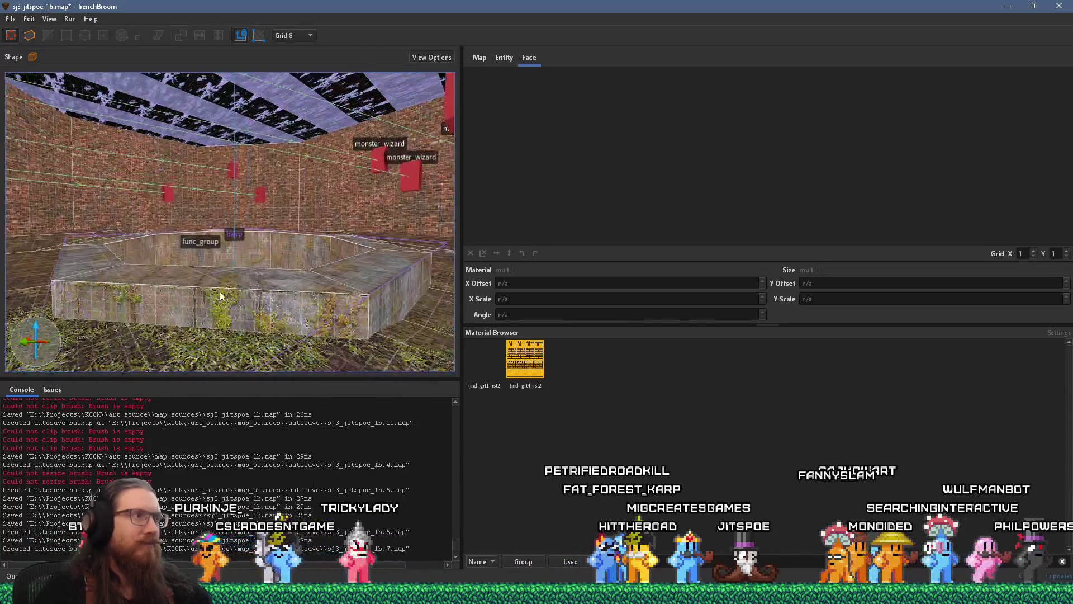
{"action": "scroll", "coordinate": [328, 239], "scroll_direction": "up", "scroll_amount": 5}
{"action": "scroll", "coordinate": [210, 226], "scroll_direction": "up", "scroll_amount": 5}
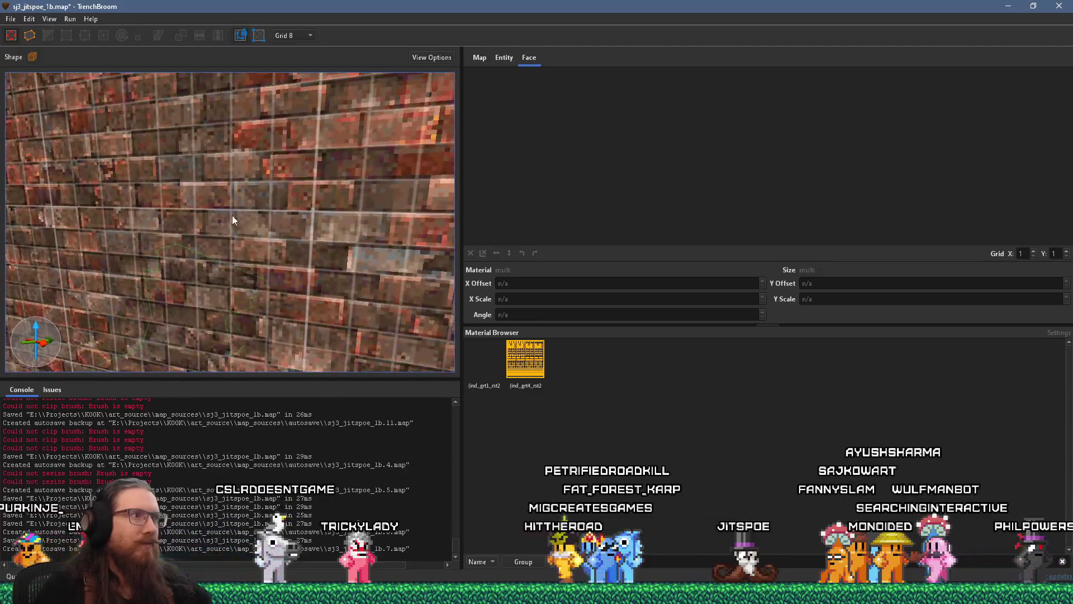
{"action": "scroll", "coordinate": [240, 291], "scroll_direction": "up", "scroll_amount": 5}
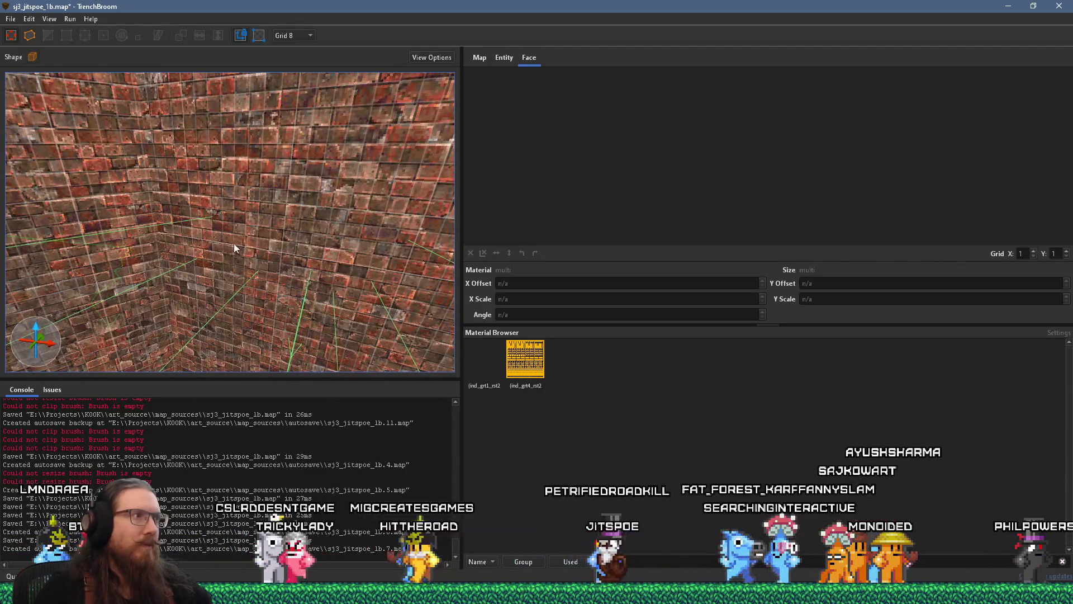
{"action": "scroll", "coordinate": [233, 246], "scroll_direction": "up", "scroll_amount": 5}
{"action": "scroll", "coordinate": [216, 257], "scroll_direction": "down", "scroll_amount": 10}
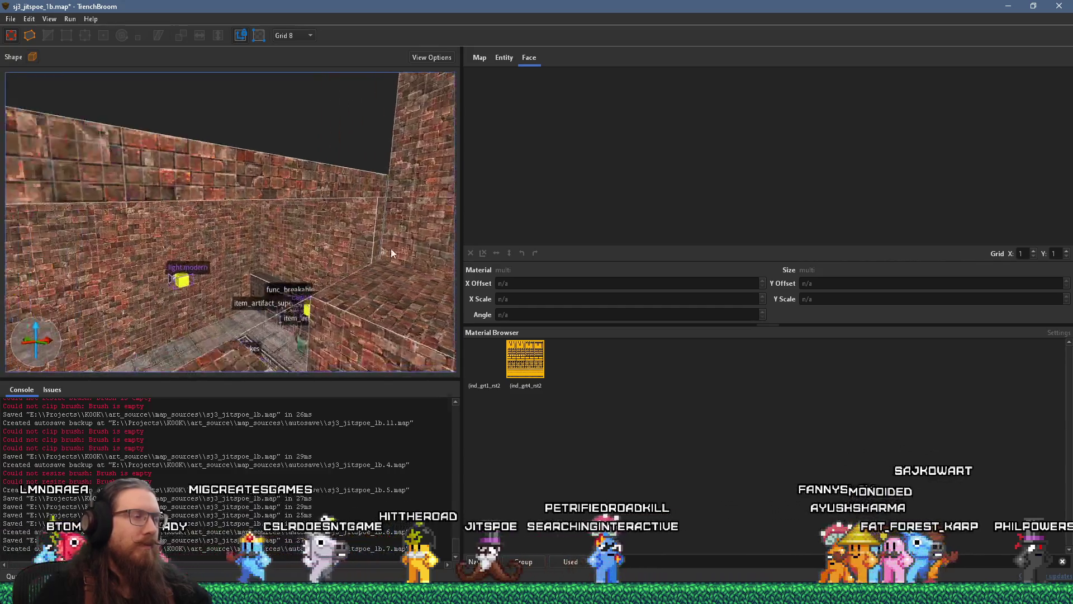
{"action": "scroll", "coordinate": [299, 267], "scroll_direction": "up", "scroll_amount": 10}
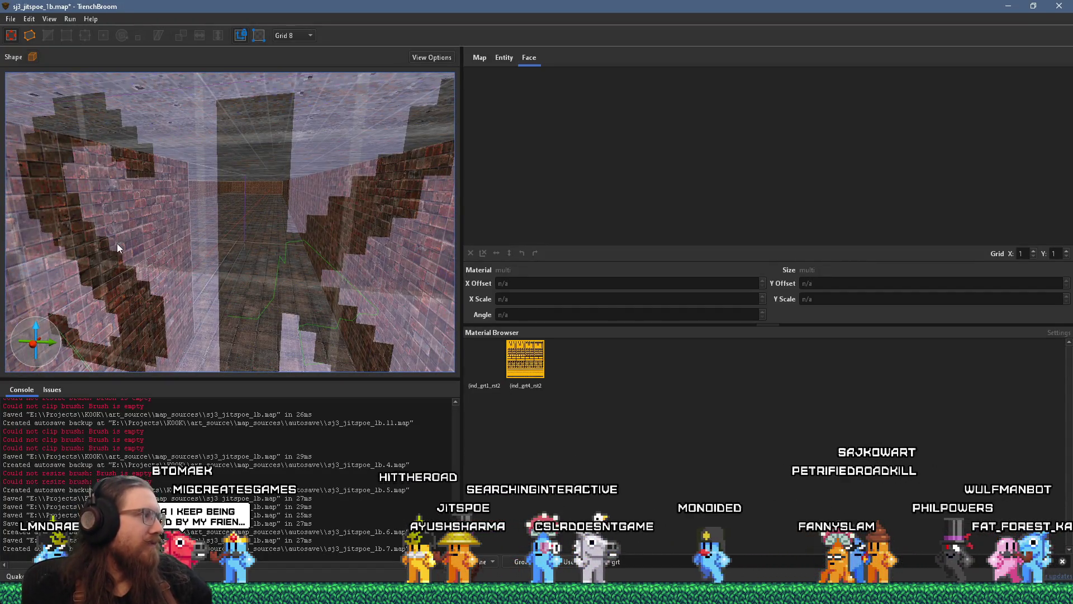
{"action": "scroll", "coordinate": [263, 253], "scroll_direction": "up", "scroll_amount": 5}
Widen the trigger_secret brush into a much larger block over the lockers.
{"action": "mouse_move", "coordinate": [264, 252]}
{"action": "left_mouse_down"}
{"action": "mouse_move", "coordinate": [285, 254]}
{"action": "mouse_move", "coordinate": [239, 223]}
{"action": "mouse_move", "coordinate": [250, 214]}
{"action": "mouse_move", "coordinate": [215, 248]}
{"action": "mouse_move", "coordinate": [324, 242]}
{"action": "mouse_move", "coordinate": [293, 199]}
{"action": "left_mouse_up"}
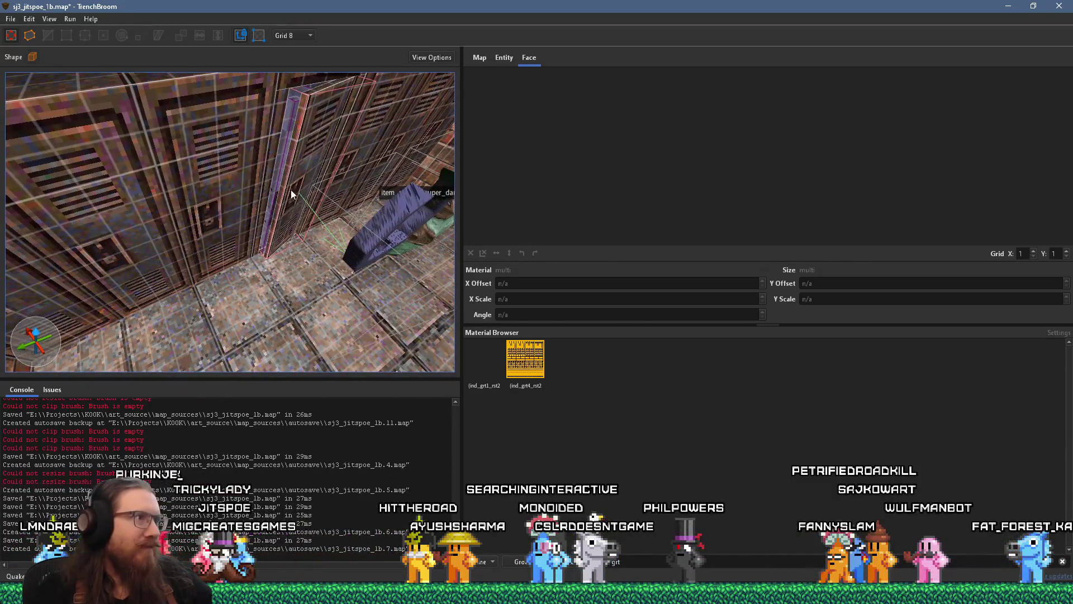
{"action": "left_click_drag", "start_coordinate": [283, 150], "coordinate": [388, 242]}
{"action": "mouse_move", "coordinate": [440, 296]}
{"action": "left_mouse_down"}
{"action": "mouse_move", "coordinate": [201, 269]}
{"action": "mouse_move", "coordinate": [237, 284]}
{"action": "left_mouse_up"}
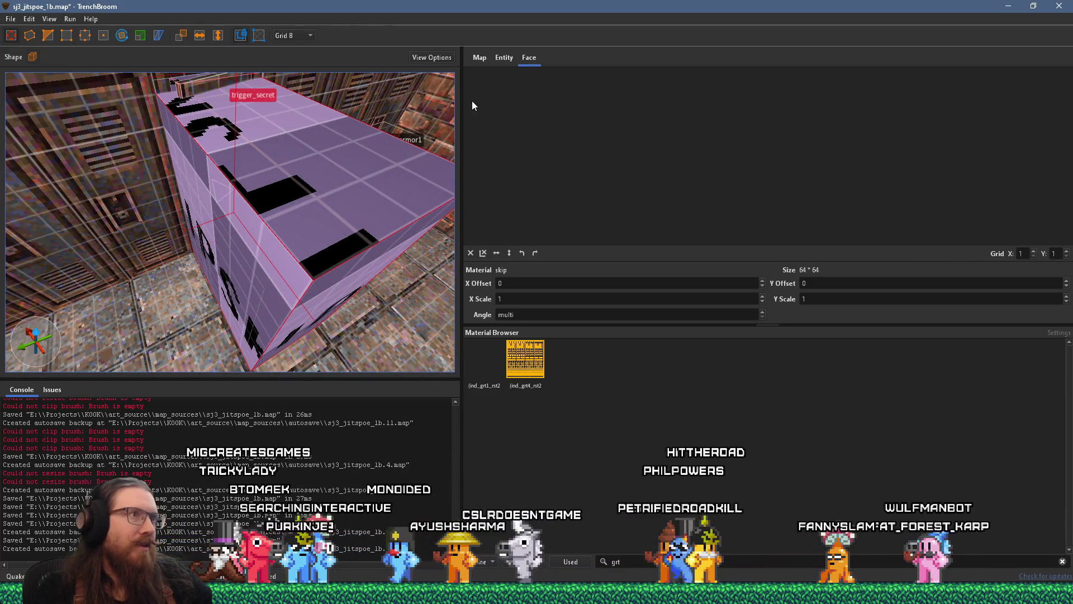
{"action": "key", "text": "Escape"}
Set the trigger_secret's targetname to locker_quad.
{"action": "left_click", "coordinate": [339, 234]}
{"action": "left_click", "coordinate": [503, 56]}
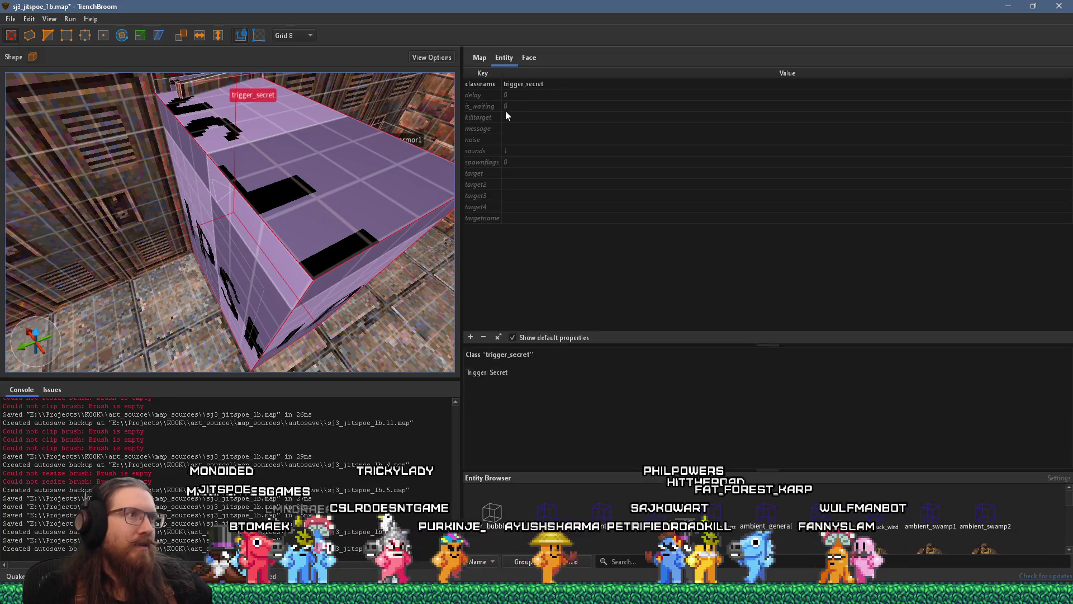
{"action": "left_click", "coordinate": [495, 219]}
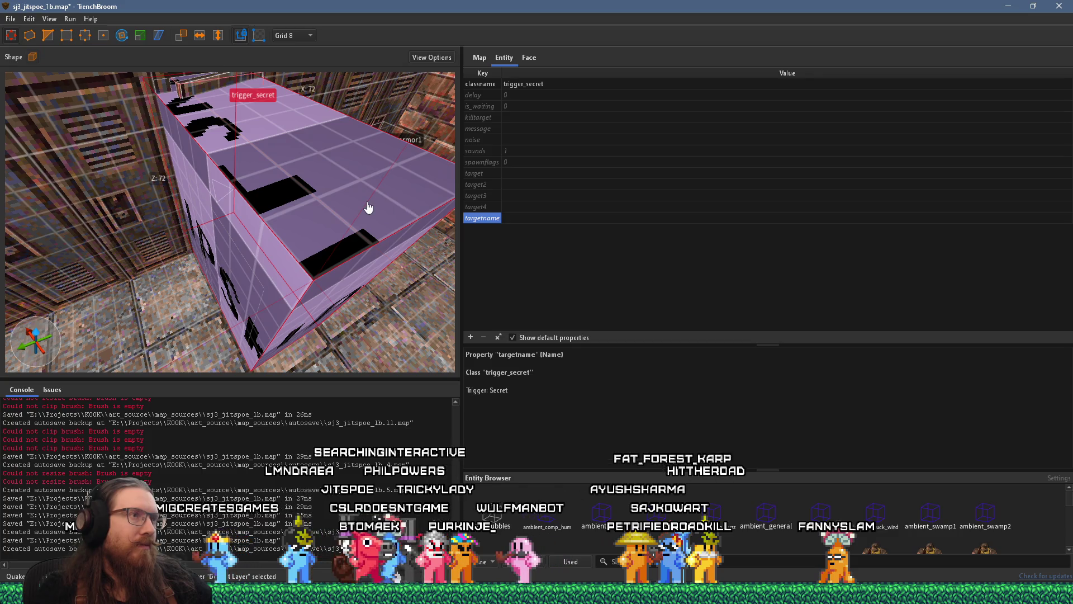
{"action": "left_click", "coordinate": [522, 219]}
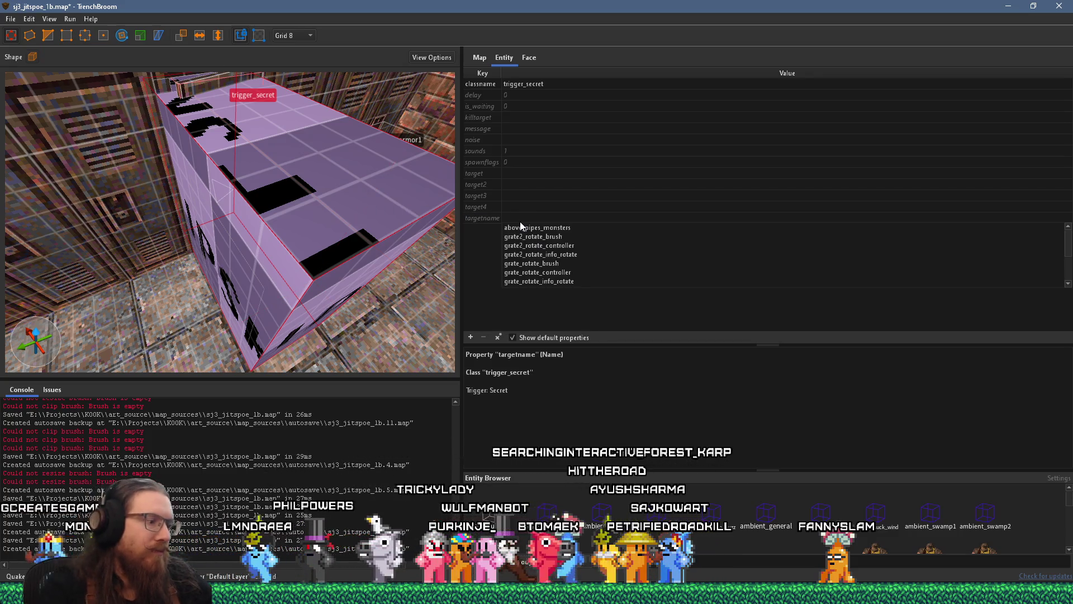
{"action": "type", "text": "qua"}
{"action": "key", "text": "BackSpace"}
{"action": "key", "text": "BackSpace"}
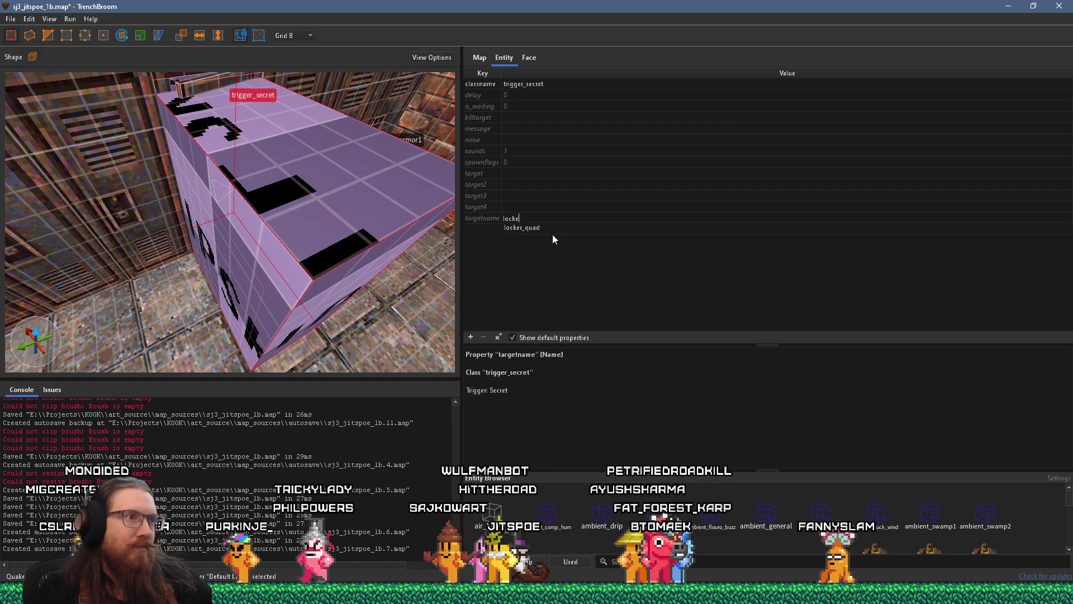
{"action": "left_click", "coordinate": [544, 230]}
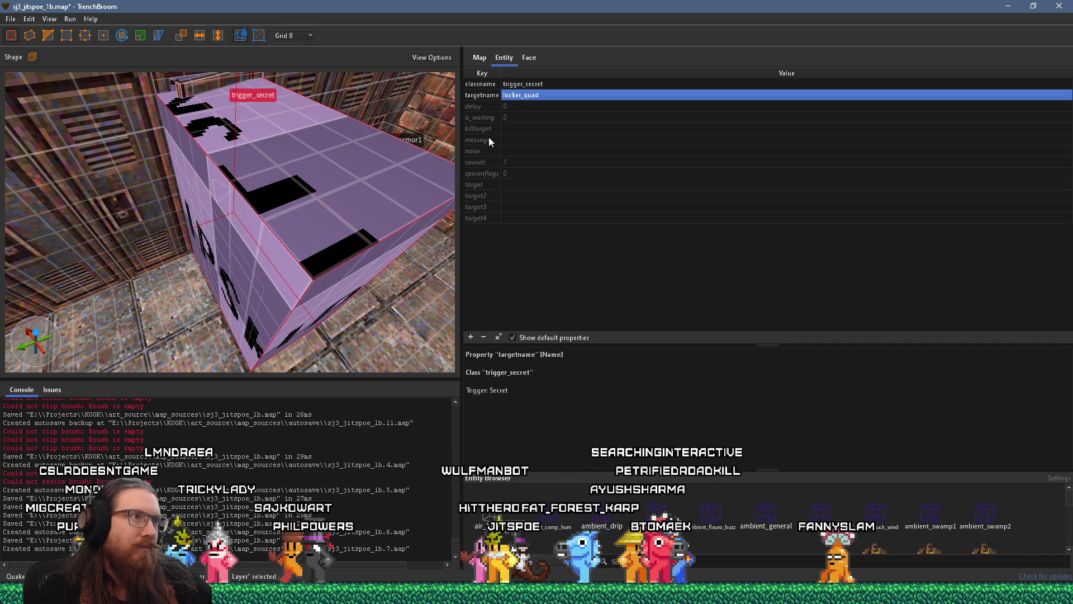
Enlarge the spawnflags panel to view all of the trigger's flags.
{"action": "left_click", "coordinate": [480, 173]}
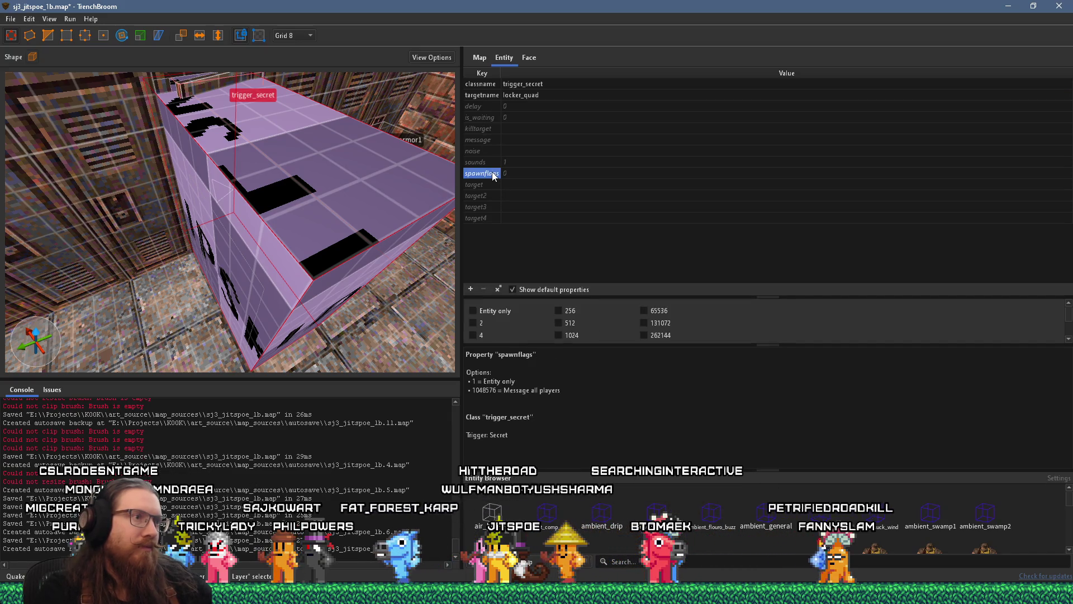
{"action": "left_click_drag", "start_coordinate": [604, 344], "coordinate": [604, 410]}
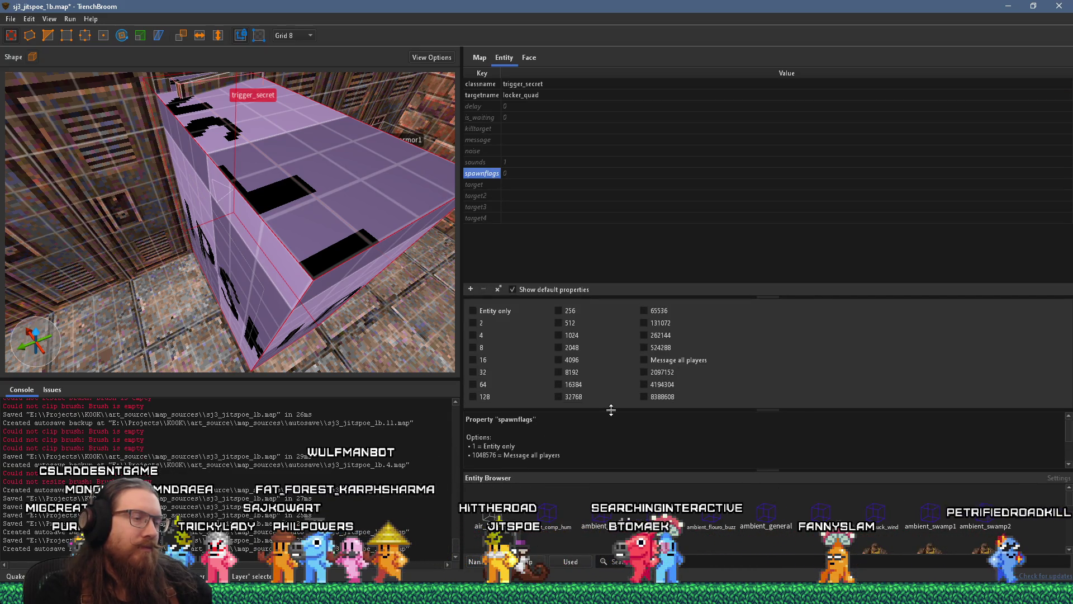
{"action": "mouse_move", "coordinate": [645, 295]}
{"action": "left_mouse_down"}
{"action": "mouse_move", "coordinate": [648, 225]}
{"action": "mouse_move", "coordinate": [650, 246]}
{"action": "left_mouse_up"}
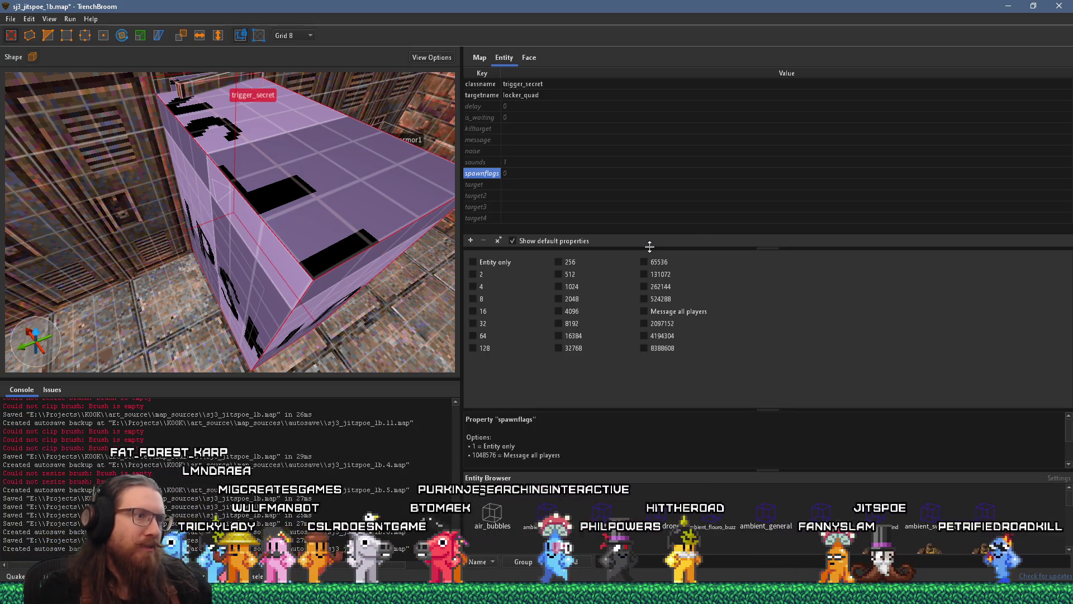
{"action": "scroll", "coordinate": [628, 433], "scroll_direction": "up", "scroll_amount": 3}
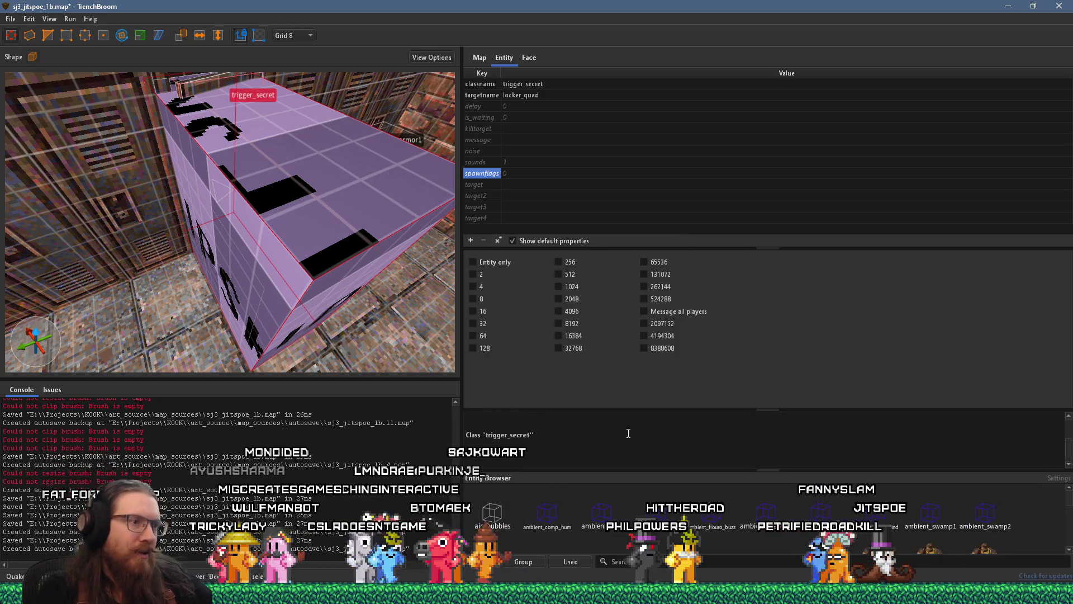
{"action": "scroll", "coordinate": [629, 433], "scroll_direction": "down", "scroll_amount": 2}
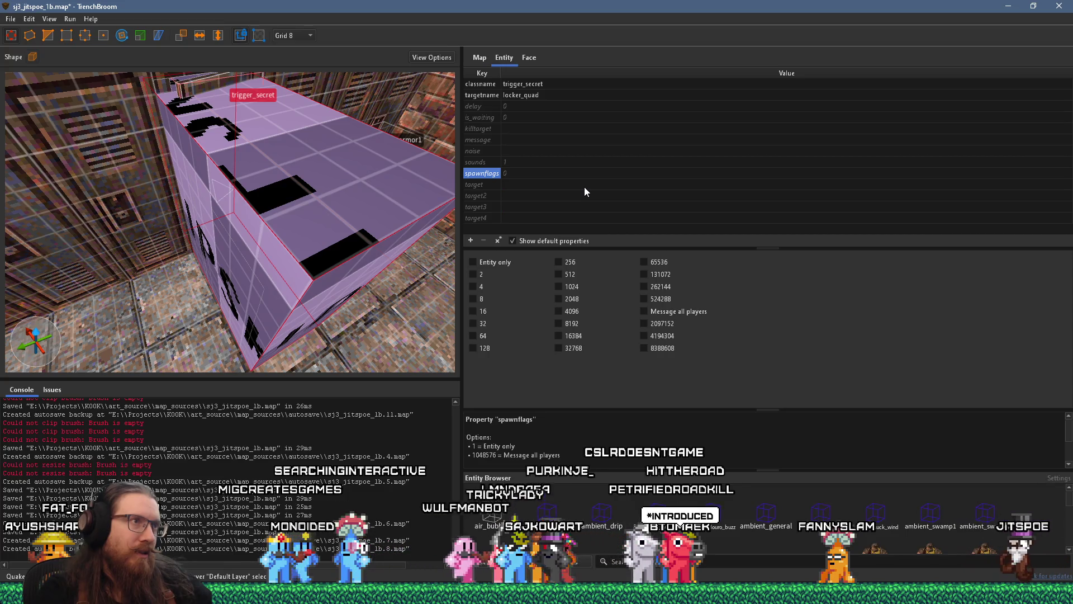
Set the trigger's is_waiting property to 1 and deselect it.
{"action": "left_click", "coordinate": [494, 118]}
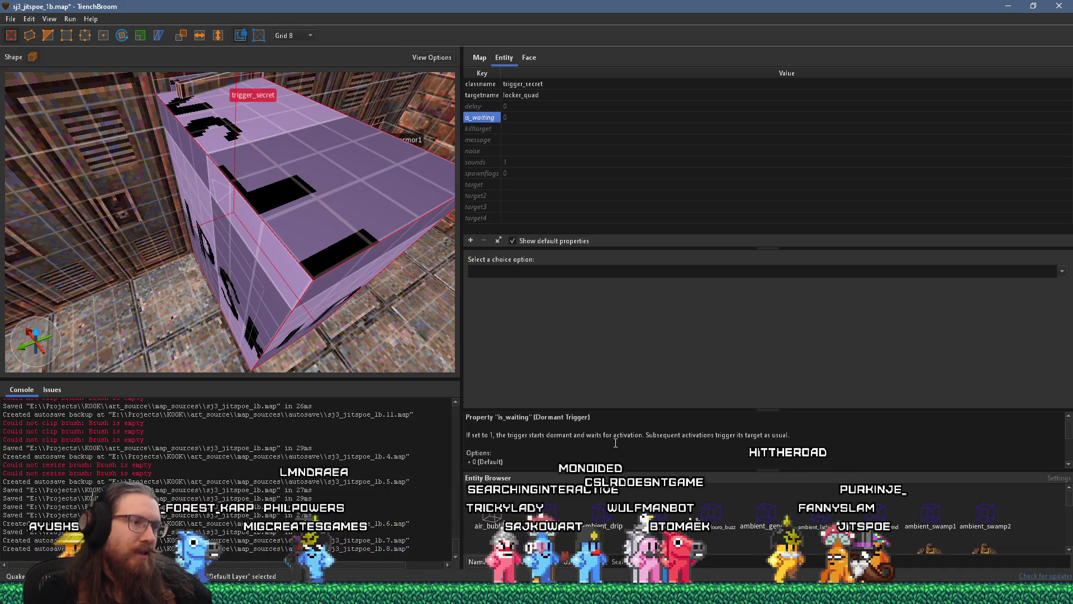
{"action": "left_click", "coordinate": [502, 117]}
{"action": "type", "text": "1"}
{"action": "key", "text": "Return"}
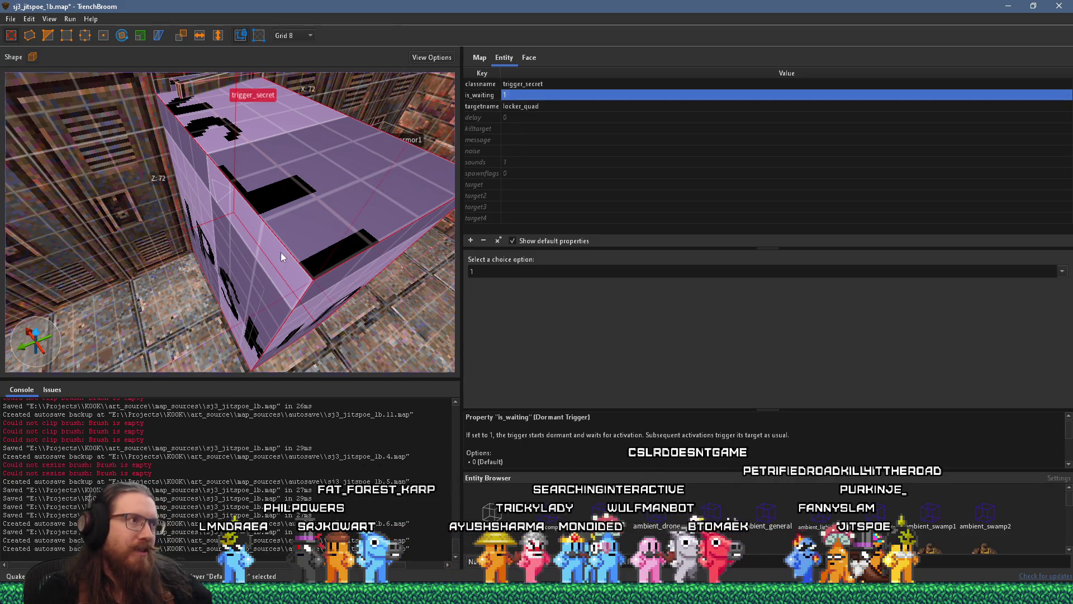
{"action": "scroll", "coordinate": [279, 249], "scroll_direction": "up", "scroll_amount": 2}
{"action": "key", "text": "Escape"}
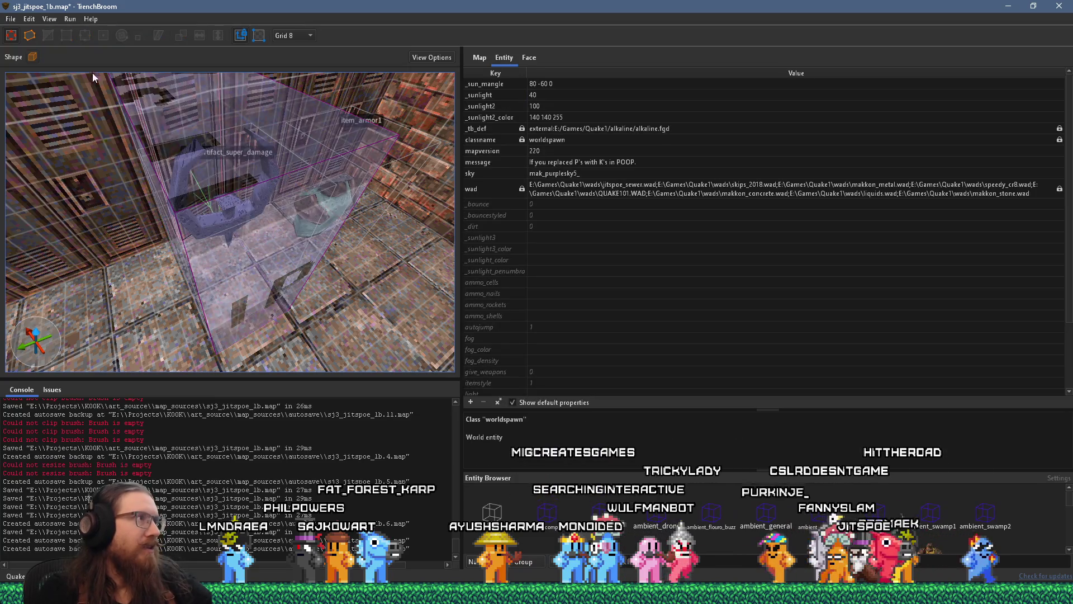
Save the map and compile it with the alkaline dev profile.
{"action": "left_click", "coordinate": [11, 19]}
{"action": "left_click", "coordinate": [42, 74]}
{"action": "left_click", "coordinate": [70, 18]}
{"action": "left_click", "coordinate": [79, 28]}
{"action": "left_click", "coordinate": [867, 538]}
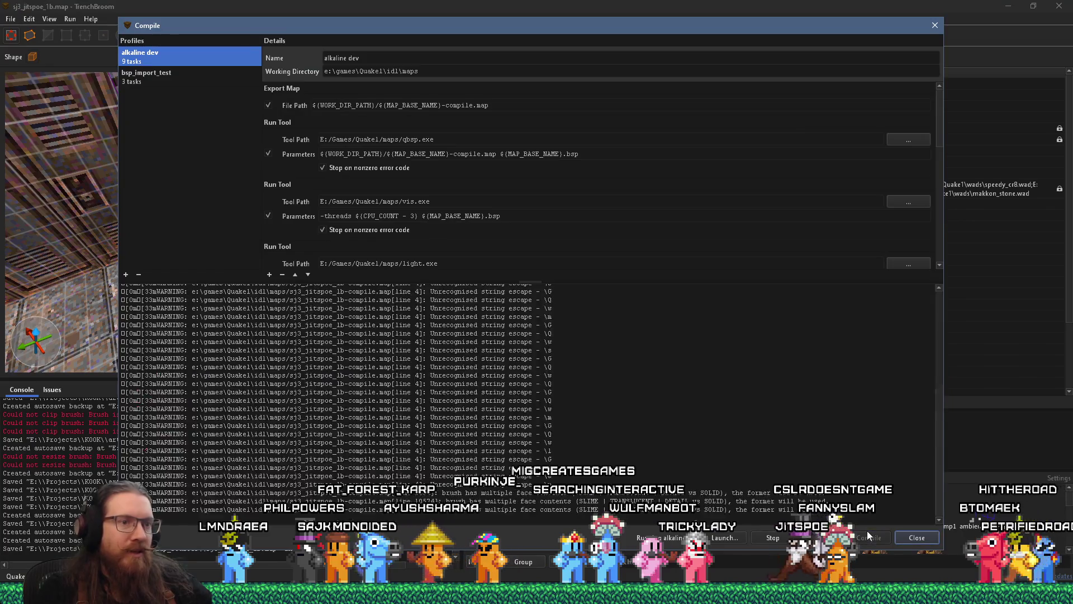
{"action": "left_click_drag", "start_coordinate": [639, 28], "coordinate": [808, 33]}
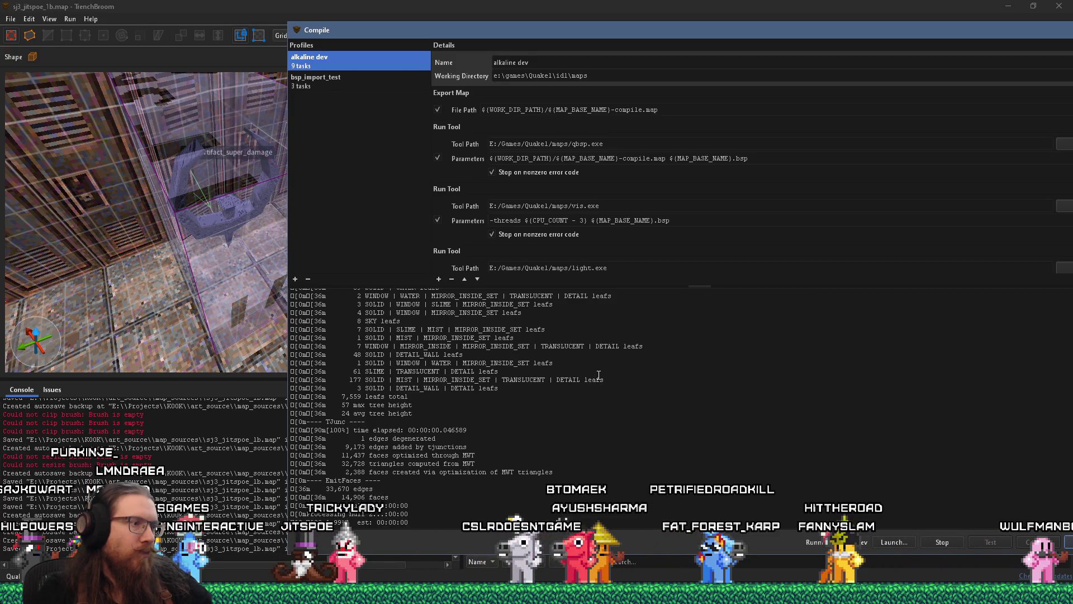
{"action": "key", "text": "alt+Tab"}
{"action": "key", "text": "alt+Tab"}
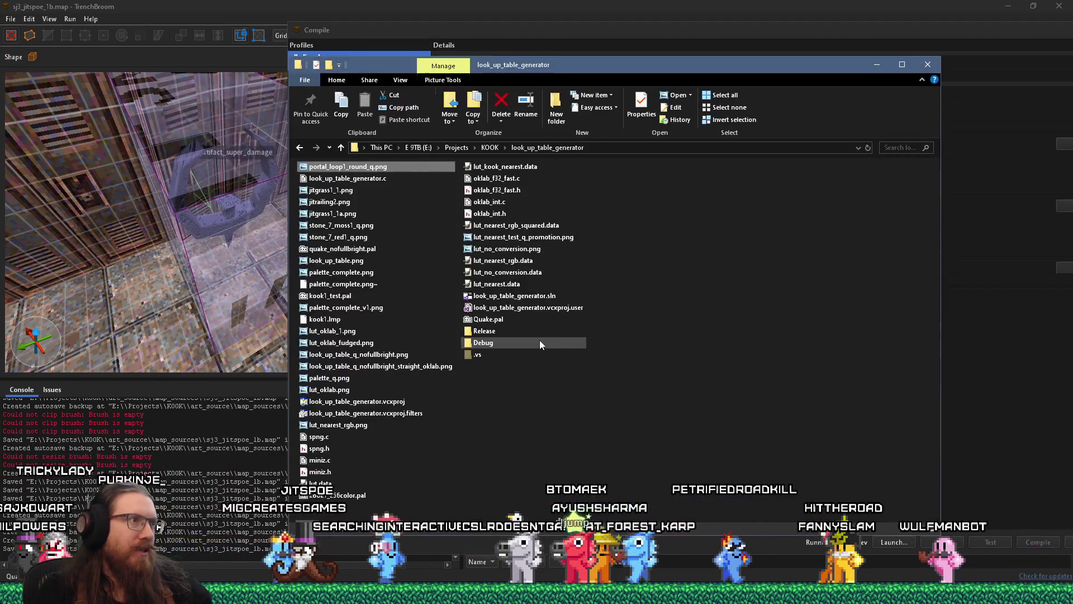
Search 'split sprite sheet' in Firefox and open the ezgif sprite cutter.
{"action": "left_click", "coordinate": [537, 594]}
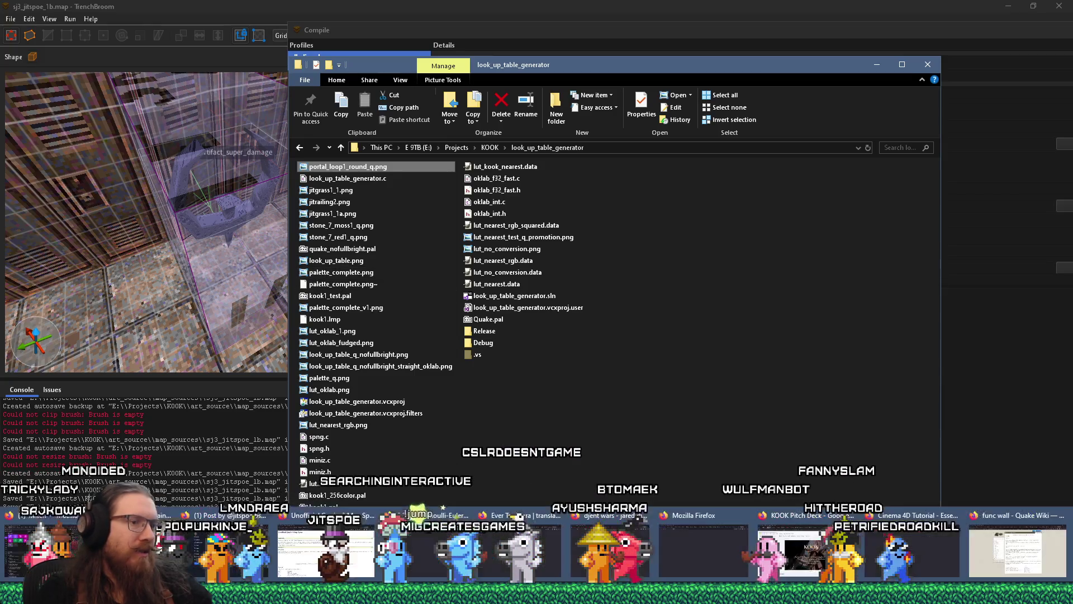
{"action": "left_click", "coordinate": [1017, 553]}
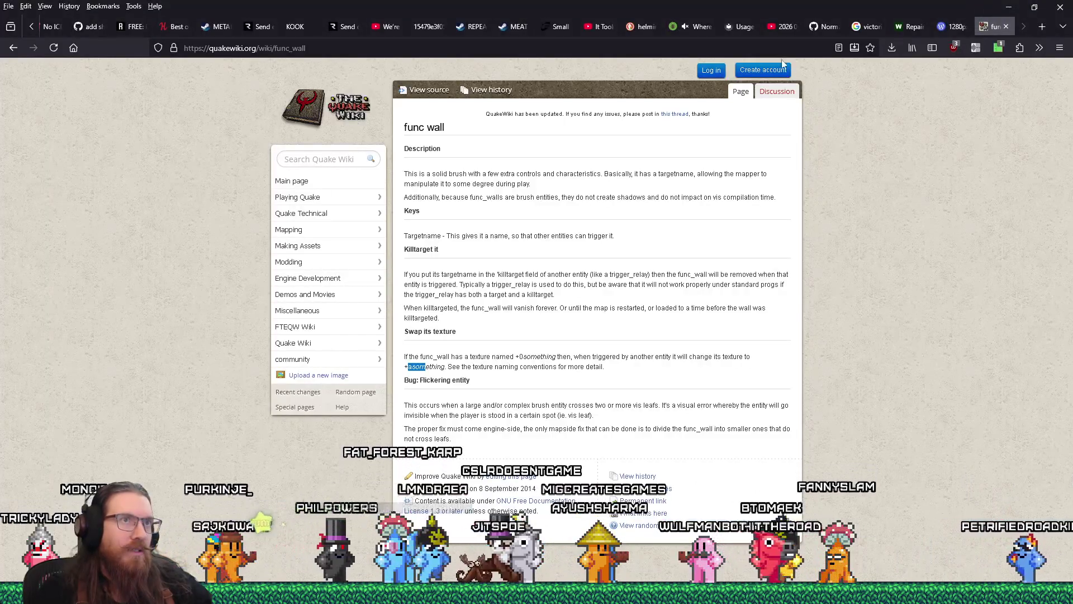
{"action": "left_click", "coordinate": [767, 44]}
{"action": "type", "text": "split"}
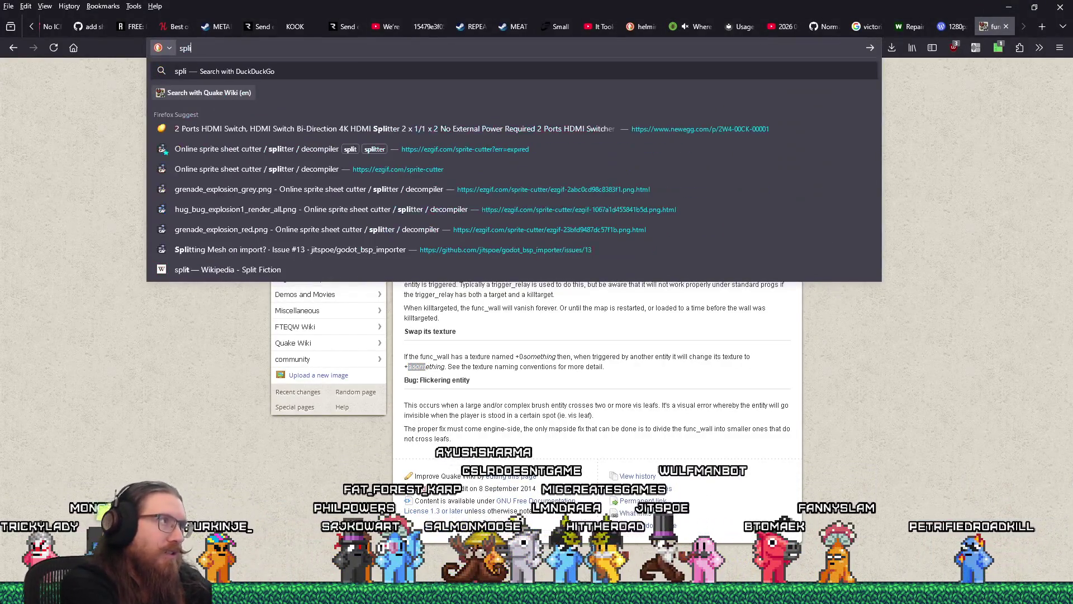
{"action": "key", "text": "BackSpace"}
{"action": "key", "text": "BackSpace"}
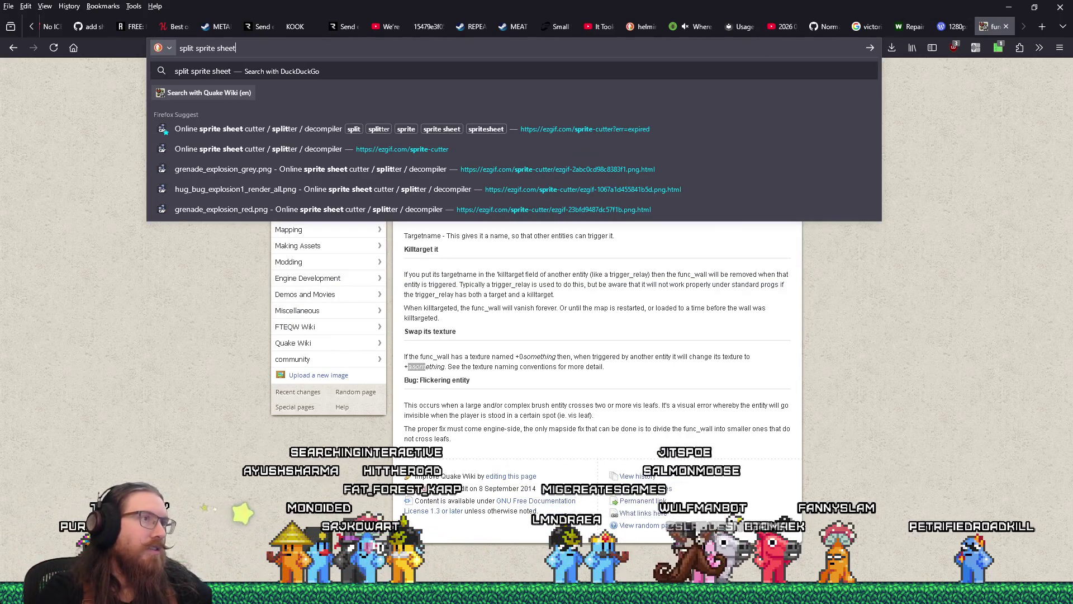
{"action": "left_click", "coordinate": [258, 128]}
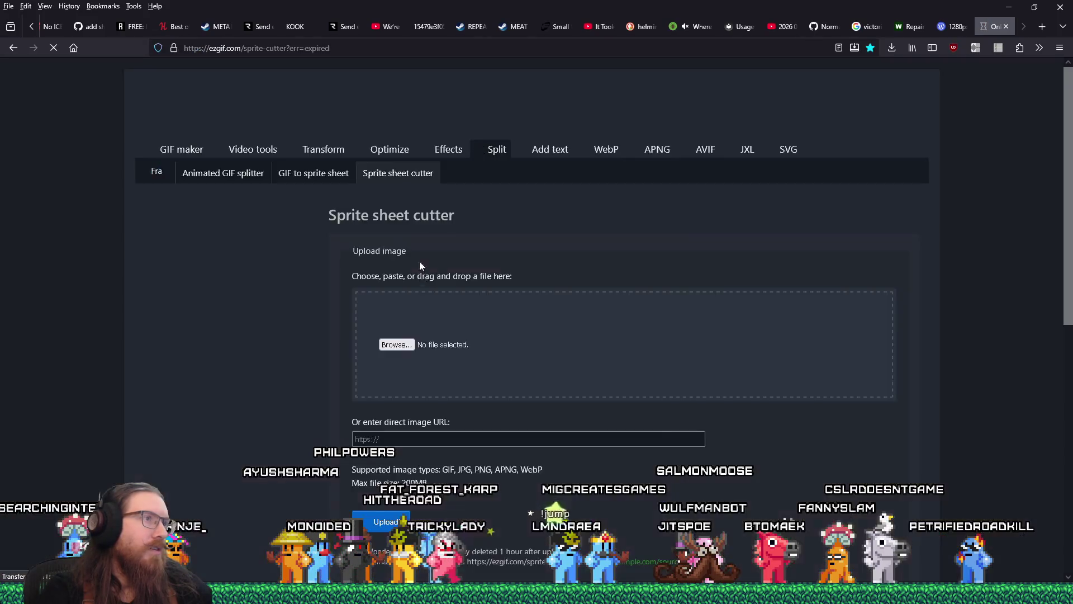
Drop portal_loop1_round_q.png from Explorer onto the ezgif upload area.
{"action": "key", "text": "alt+Tab"}
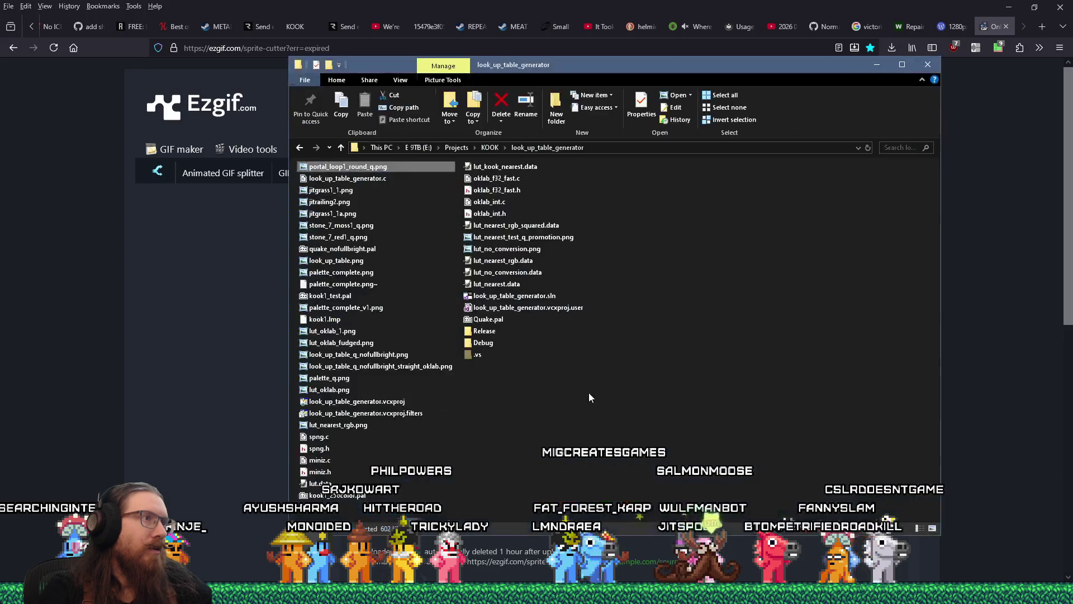
{"action": "left_click_drag", "start_coordinate": [387, 63], "coordinate": [727, 141]}
{"action": "mouse_move", "coordinate": [677, 244]}
{"action": "left_mouse_down"}
{"action": "mouse_move", "coordinate": [598, 266]}
{"action": "mouse_move", "coordinate": [452, 344]}
{"action": "left_mouse_up"}
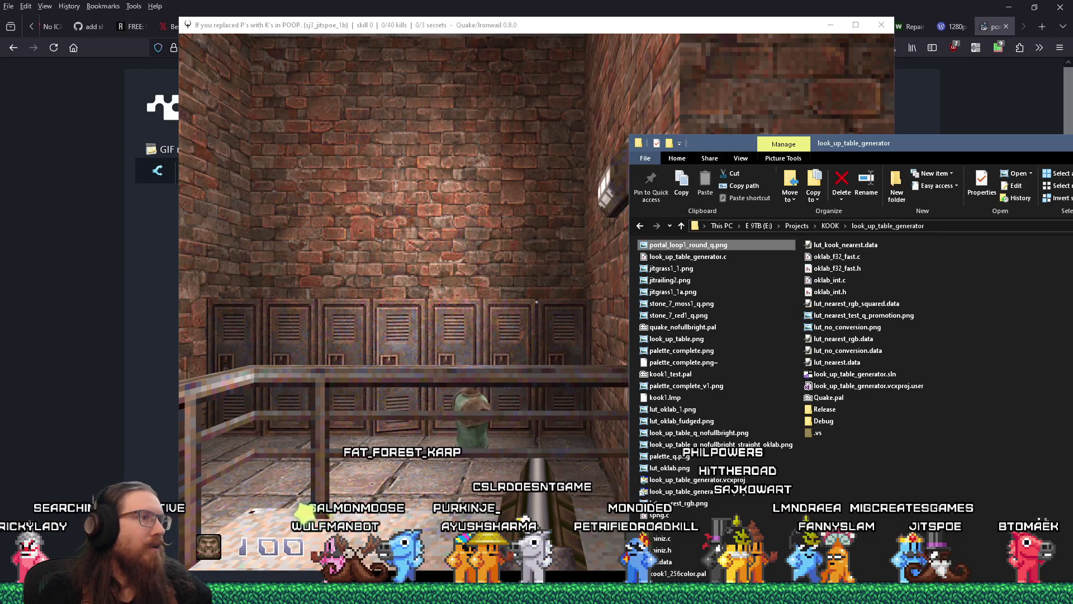
Pause the Ironwail playtest with the console, then switch to Discord.
{"action": "key", "text": "alt+Tab"}
{"action": "key", "text": "grave"}
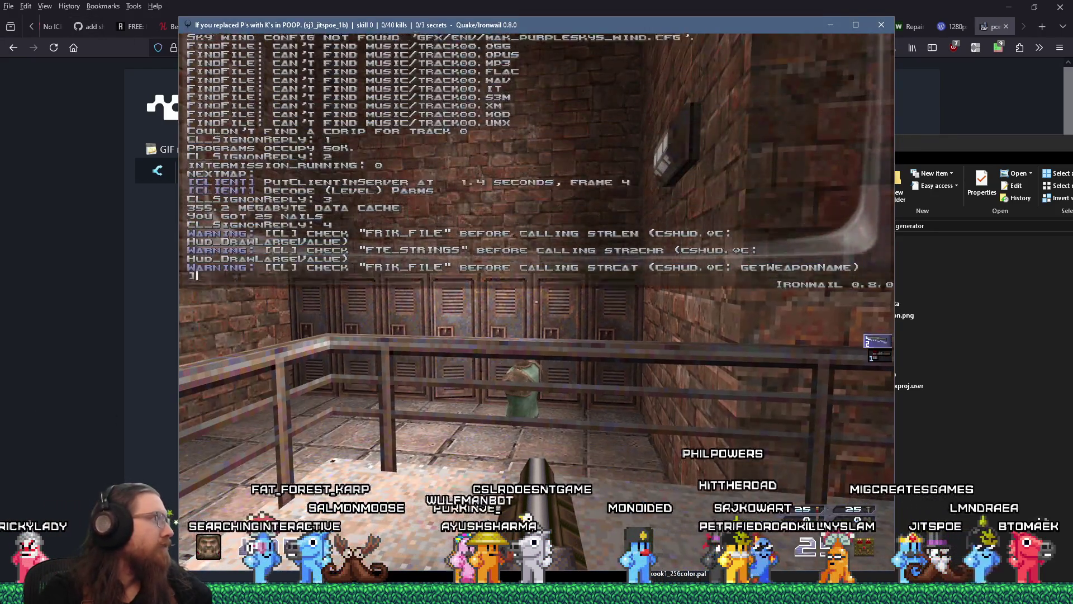
{"action": "key", "text": "alt+Tab"}
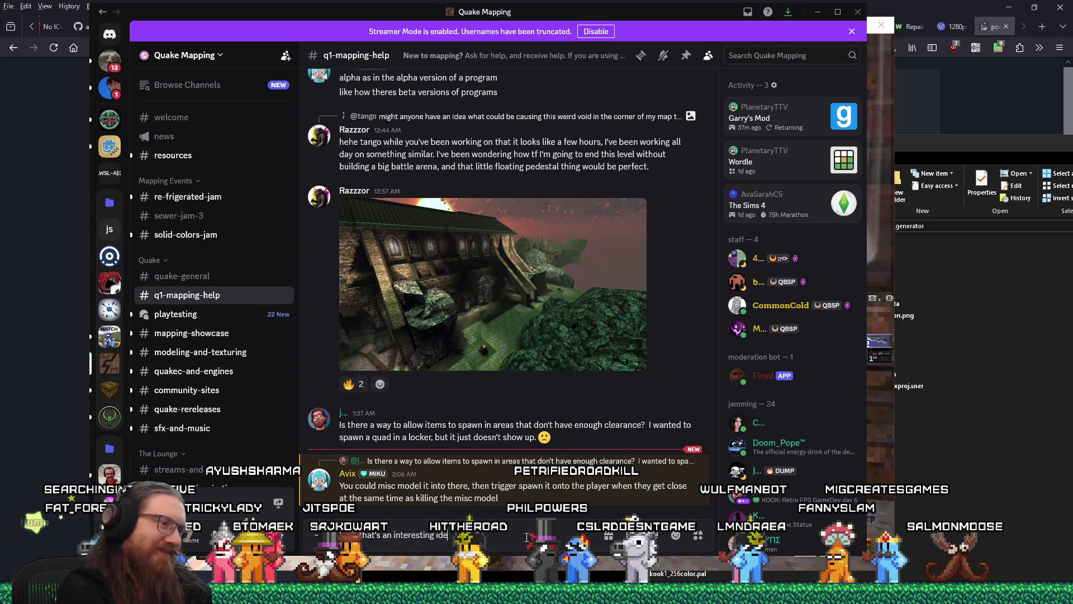
Post the reply 'Hah, that's an interesting idea.' and return to Ironwail.
{"action": "type", "text": "a."}
{"action": "key", "text": "Return"}
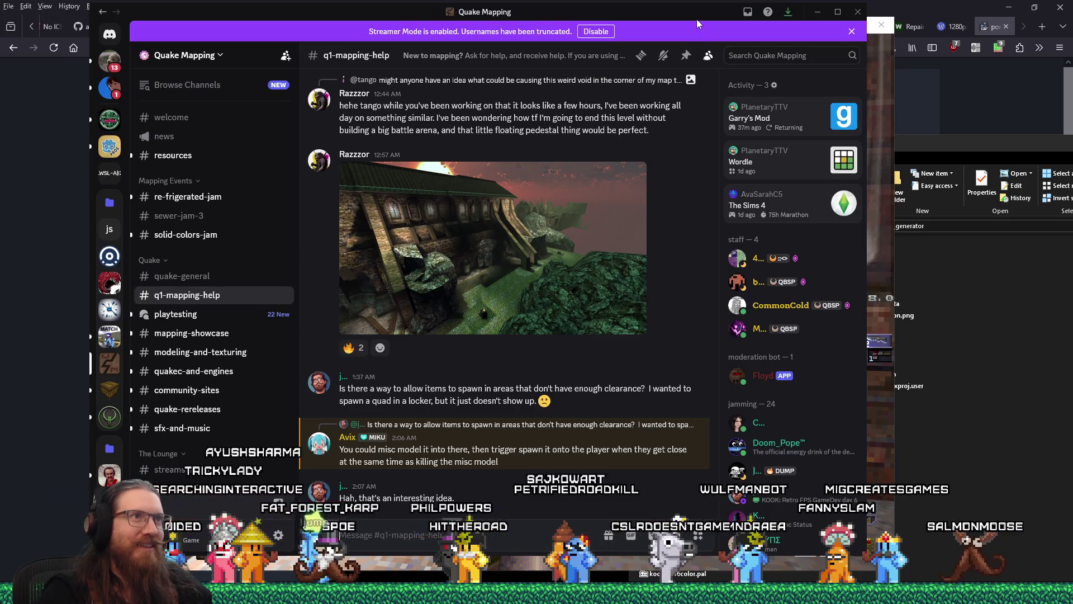
{"action": "key", "text": "alt+Tab"}
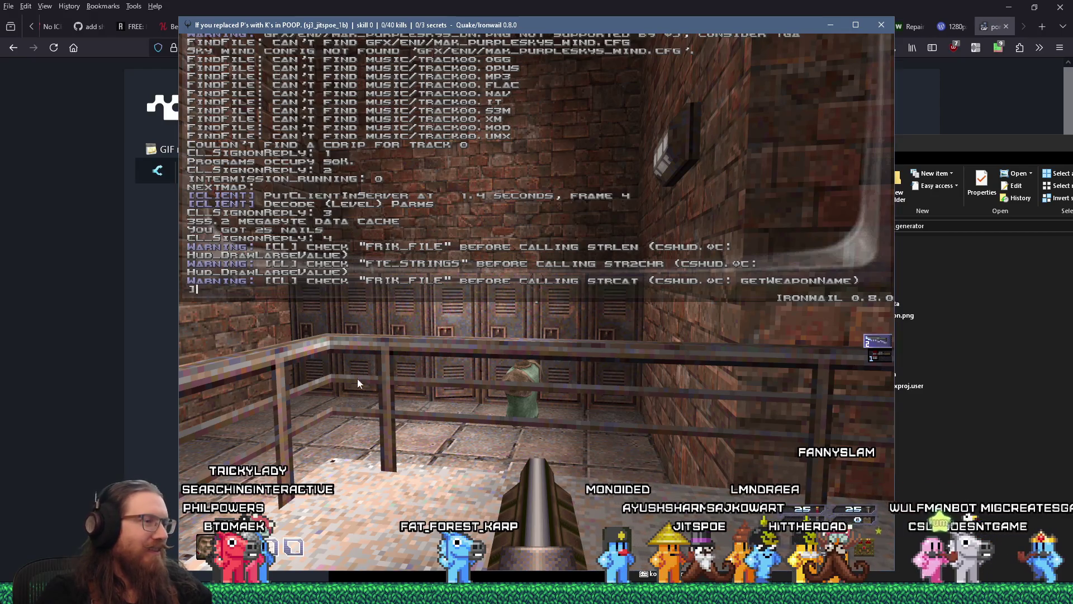
Resume play, walk into the open locker to trigger the secret, then inspect the wall.
{"action": "key", "text": "grave"}
{"action": "key", "text": "w"}
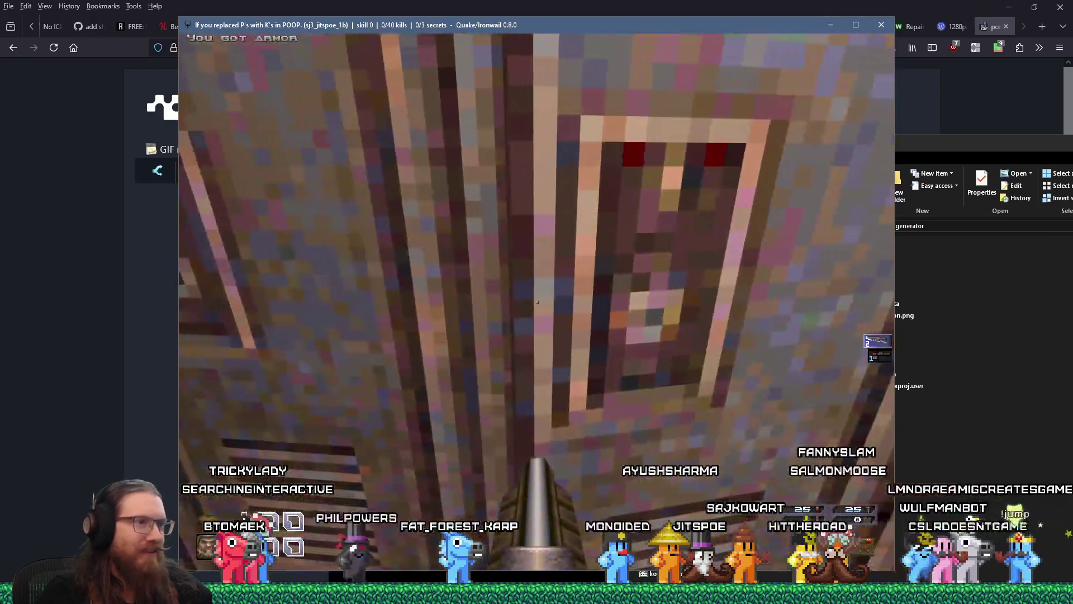
{"action": "key", "text": "s"}
{"action": "key", "text": "w"}
{"action": "key", "text": "s"}
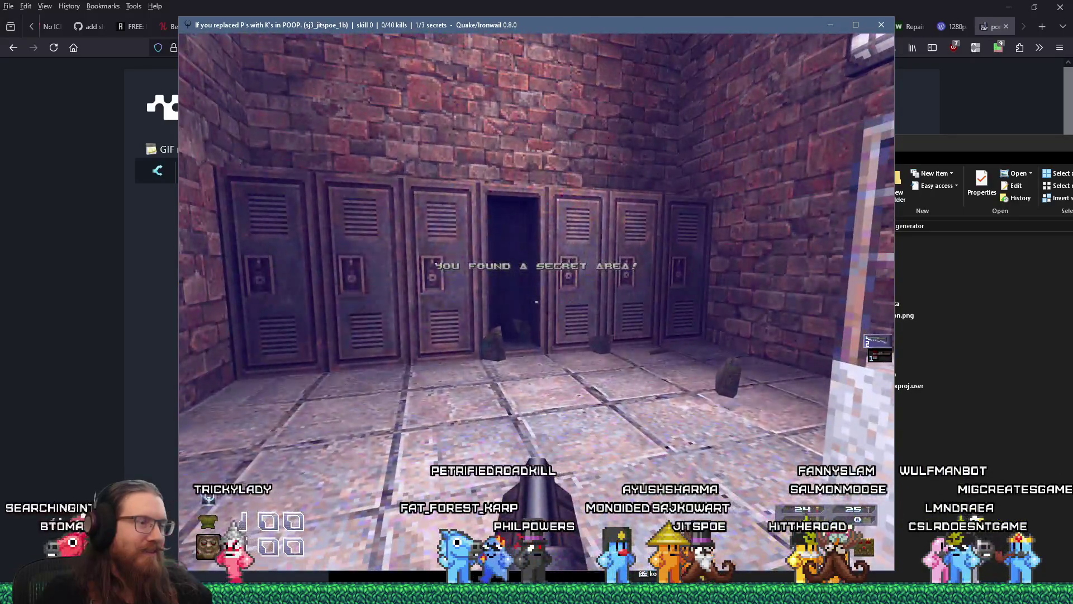
{"action": "key", "text": "w"}
{"action": "key", "text": "w"}
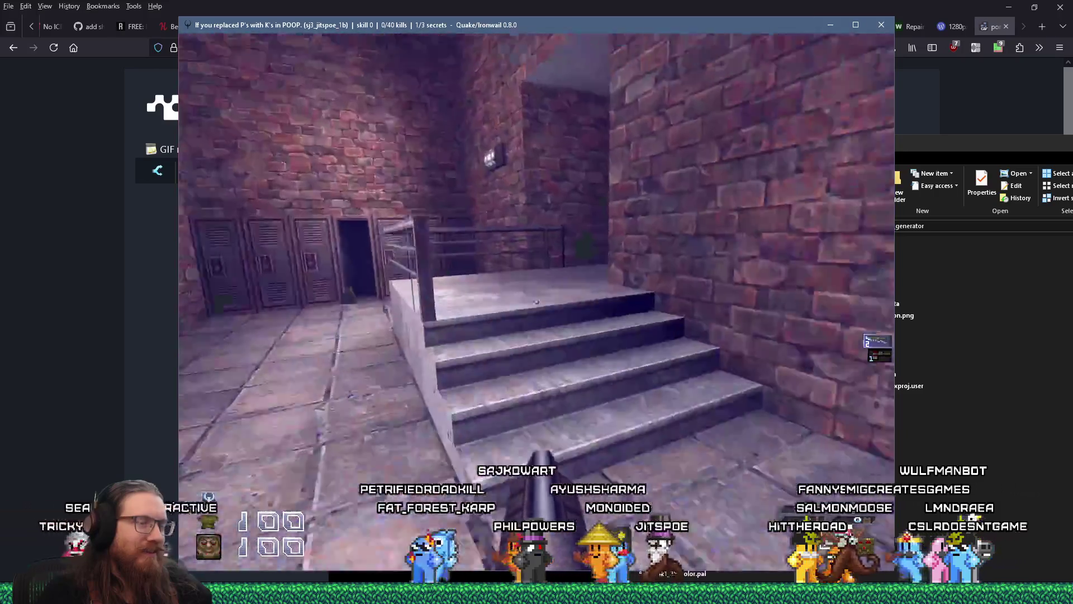
{"action": "key", "text": "w"}
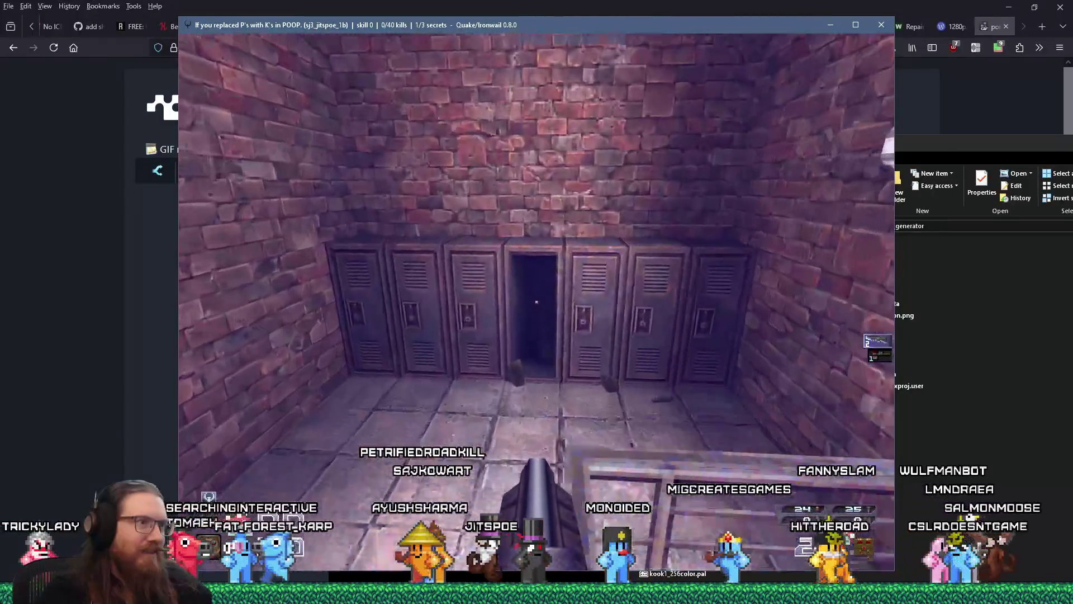
{"action": "key", "text": "w"}
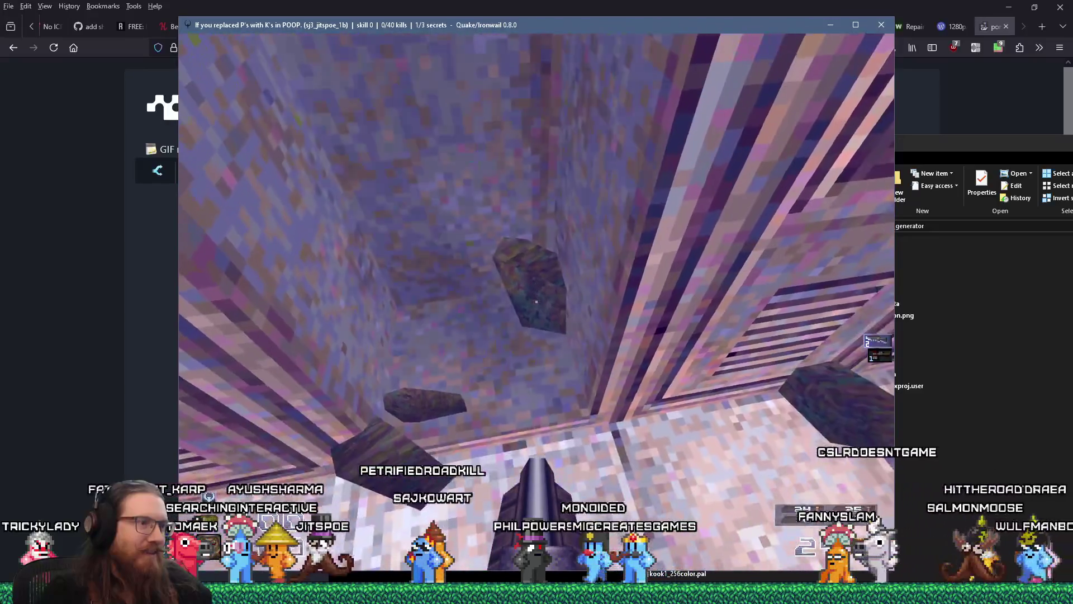
{"action": "key", "text": "w"}
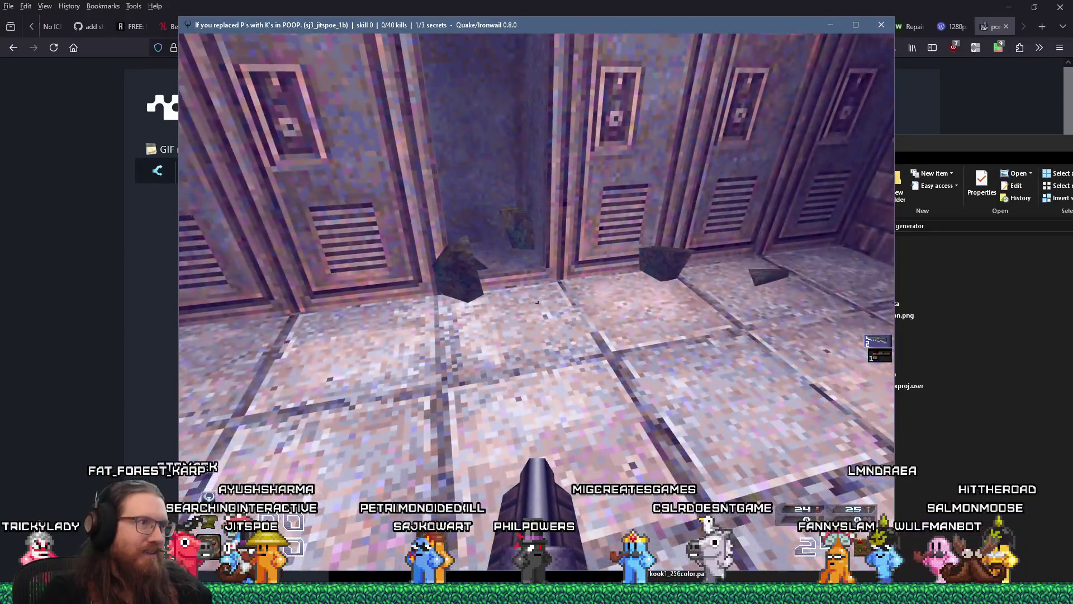
{"action": "key", "text": "w"}
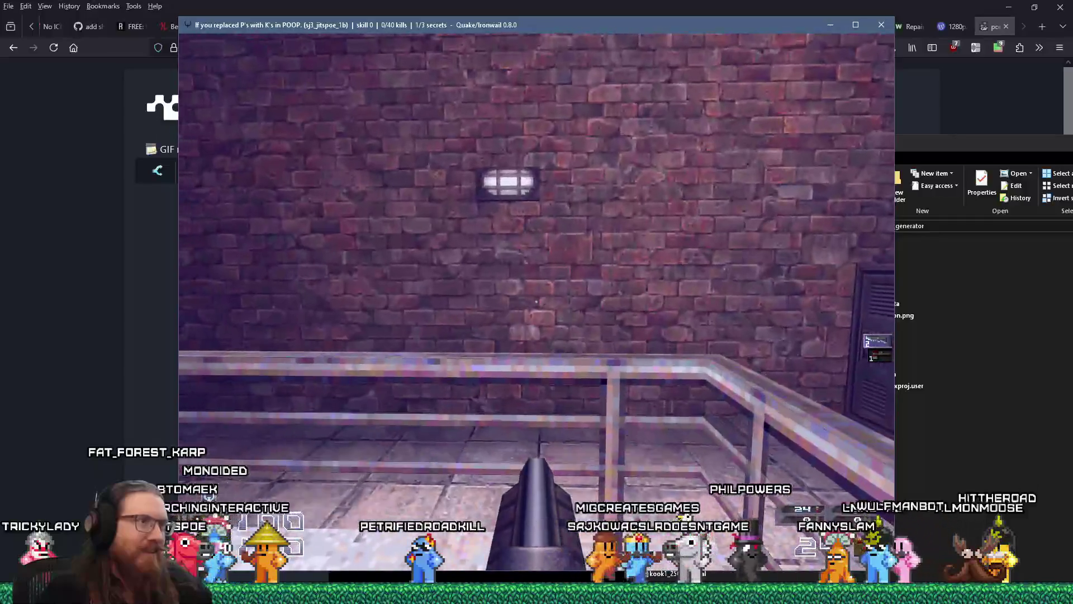
{"action": "key", "text": "w"}
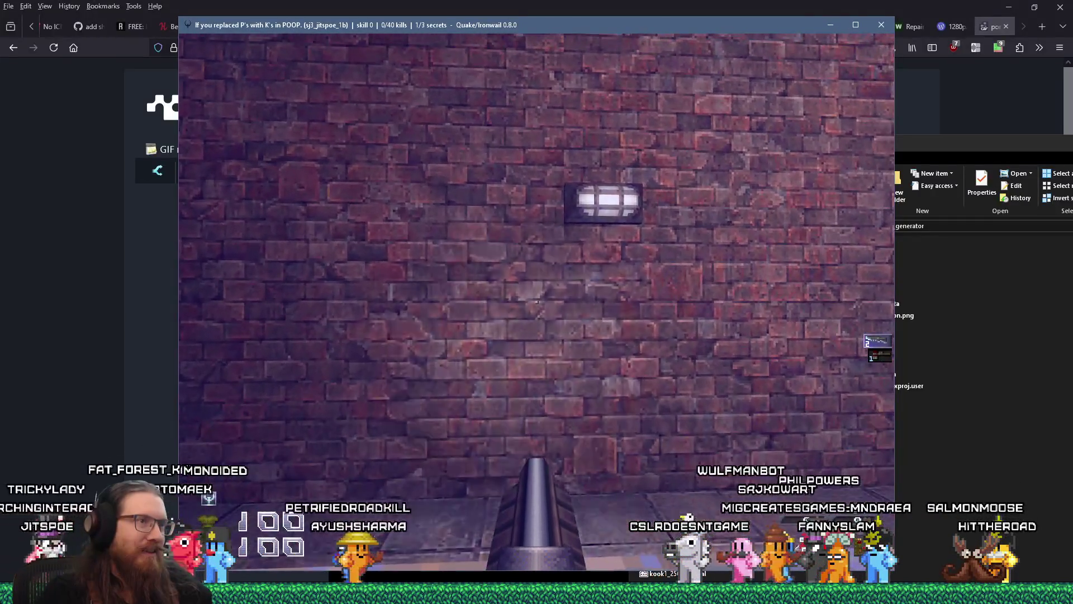
{"action": "key", "text": "w"}
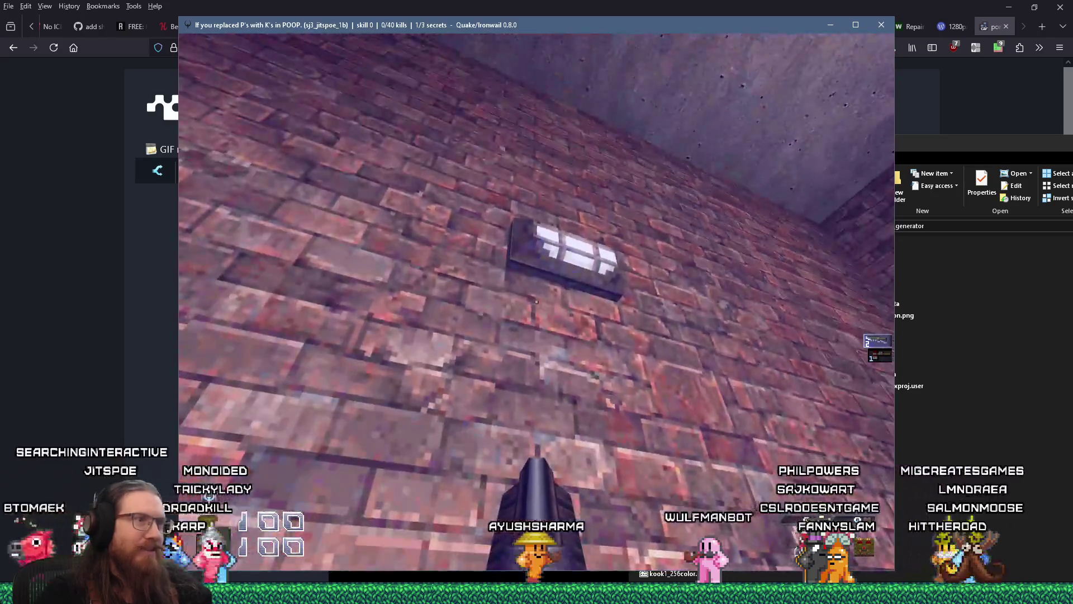
{"action": "key", "text": "s"}
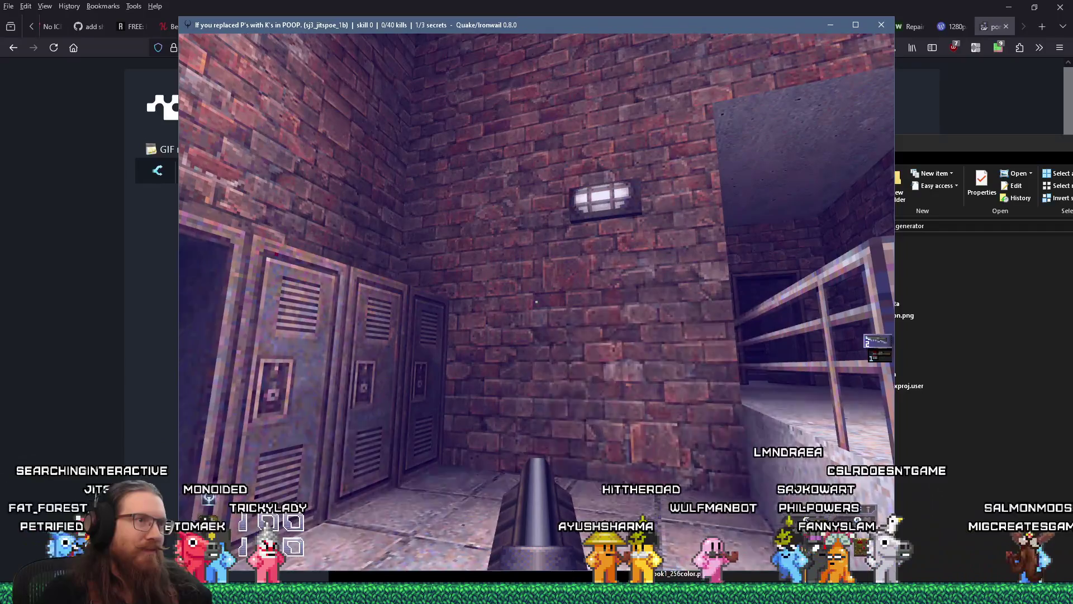
Walk down the corridor and through the doorway into the courtyard.
{"action": "mouse_move", "coordinate": [537, 302]}
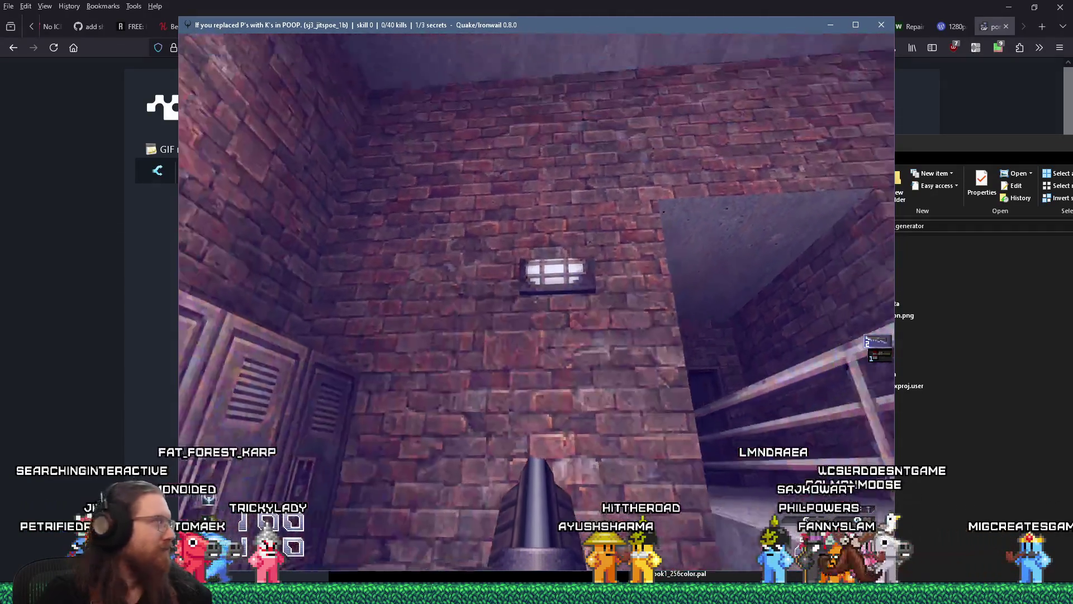
{"action": "key", "text": "w"}
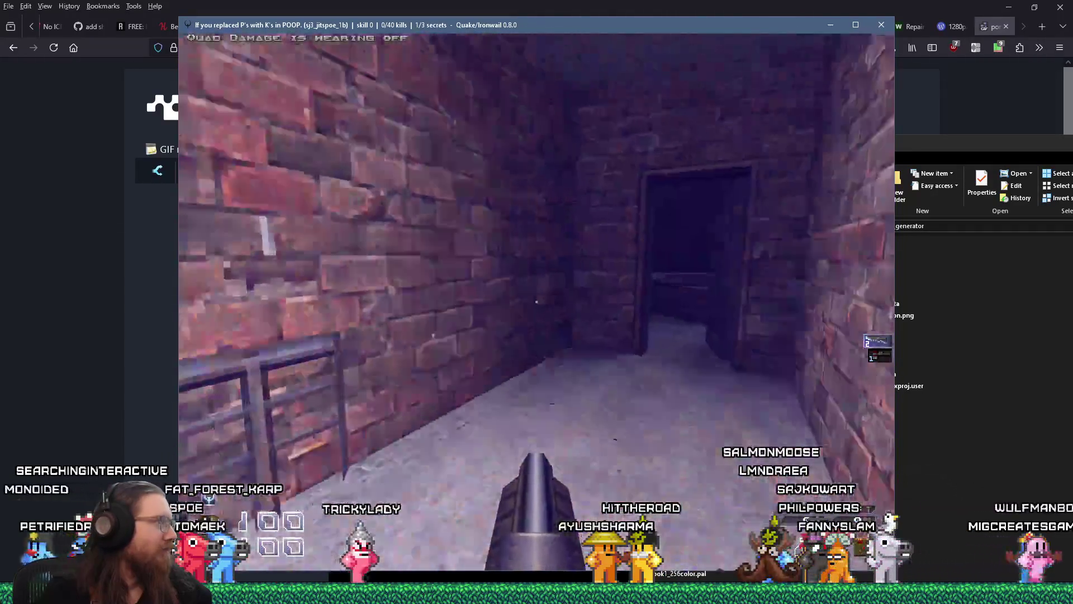
{"action": "key", "text": "w"}
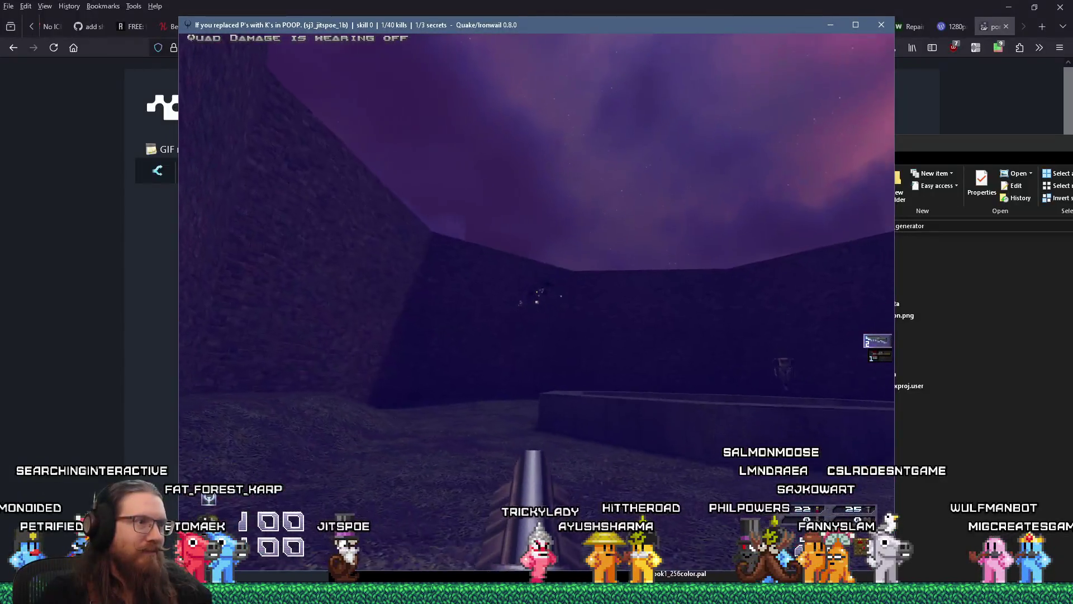
{"action": "key", "text": "grave"}
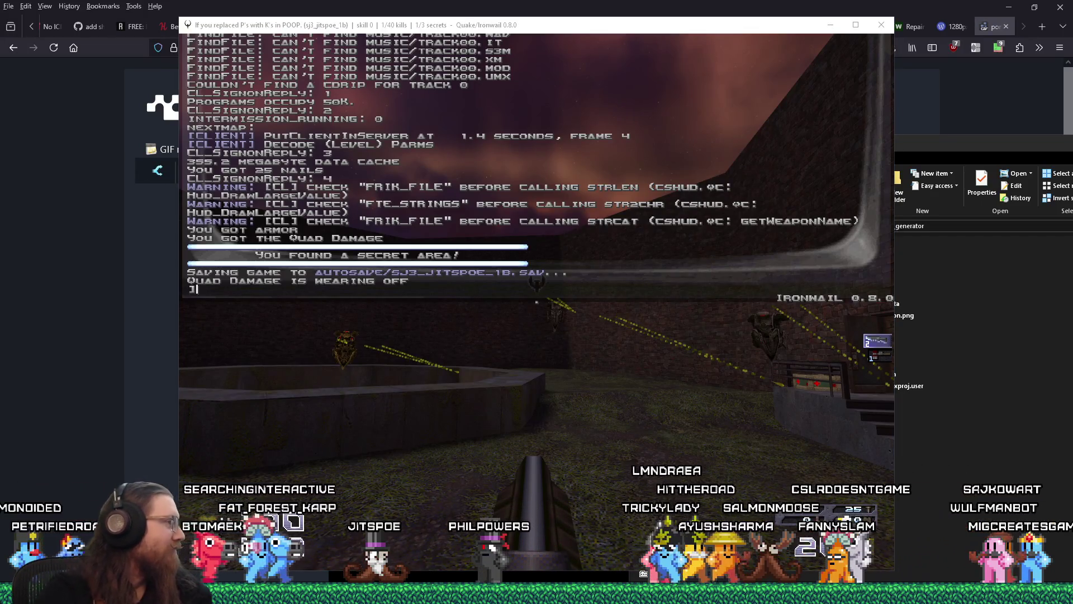
{"action": "key", "text": "grave"}
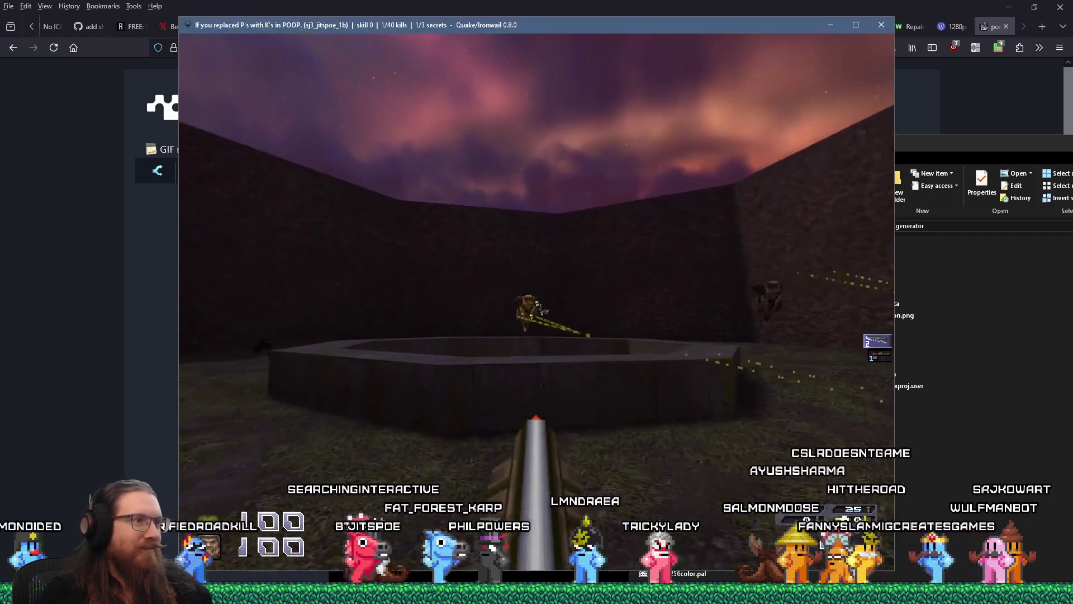
Fight courtyard enemies with the lightning gun to 4/40 kills, then open the console.
{"action": "key", "text": "w"}
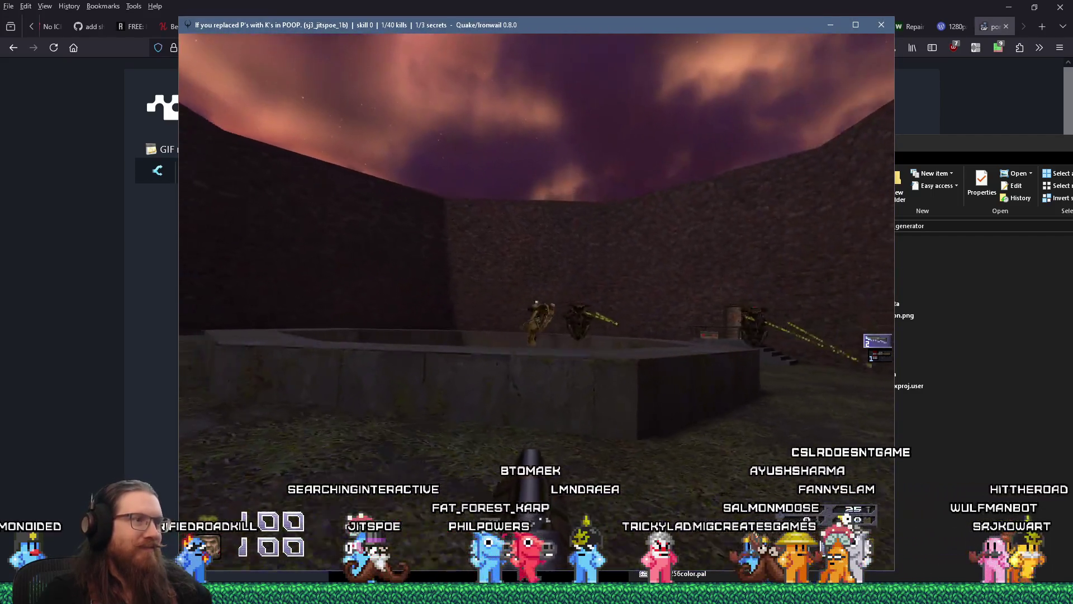
{"action": "key", "text": "w"}
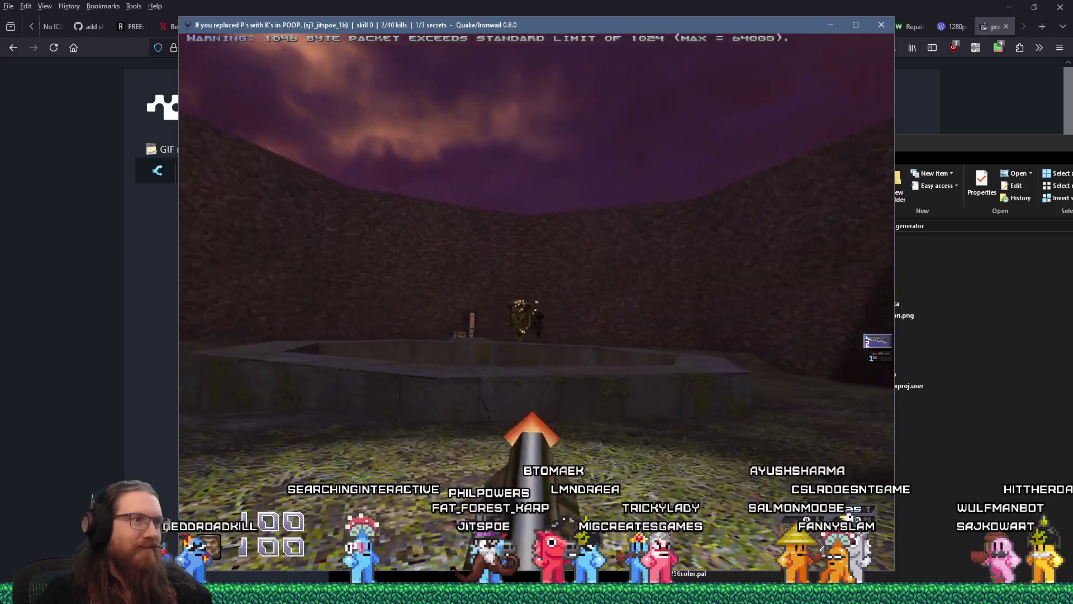
{"action": "key", "text": "w"}
{"action": "key", "text": "ctrl"}
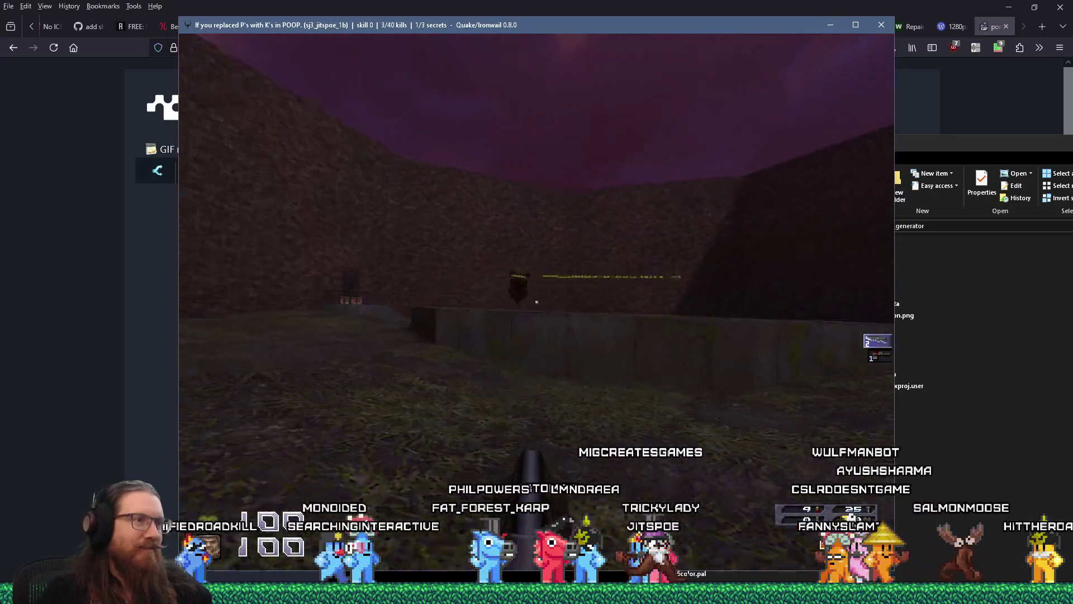
{"action": "key", "text": "w"}
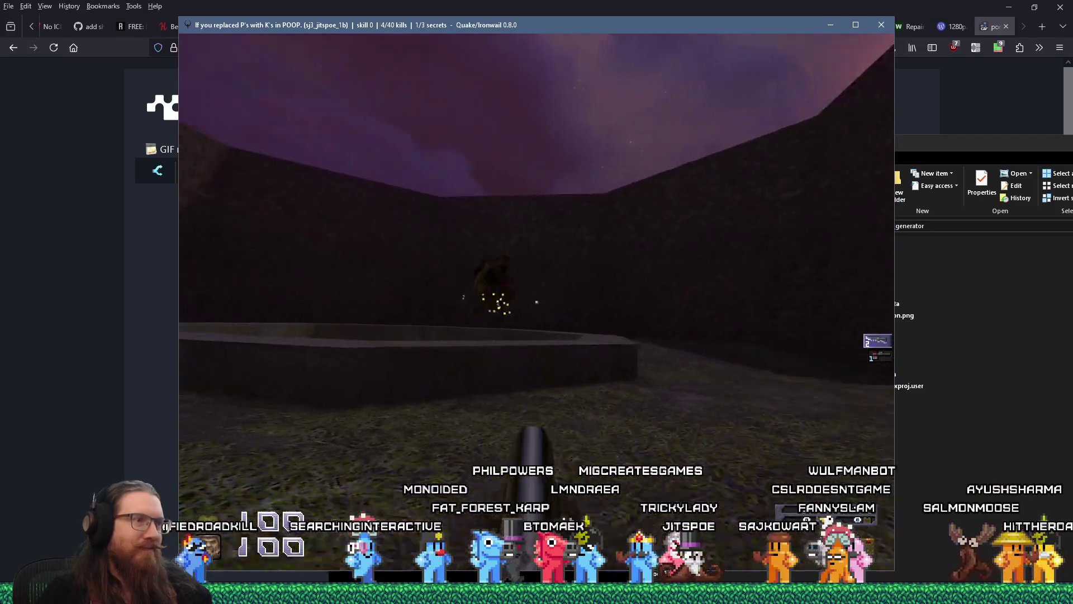
{"action": "key", "text": "w"}
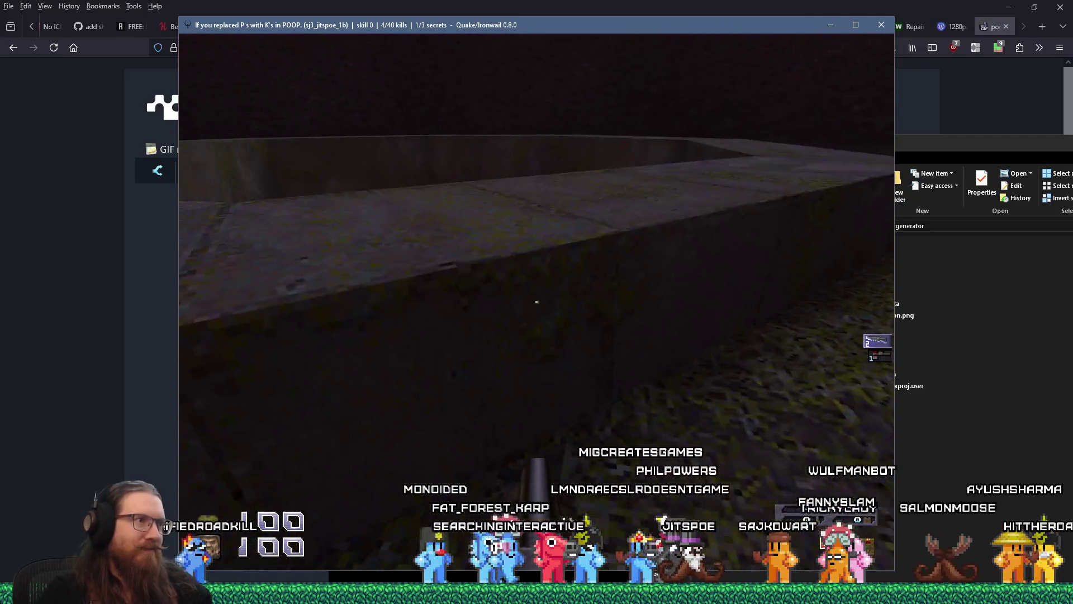
{"action": "key", "text": "w"}
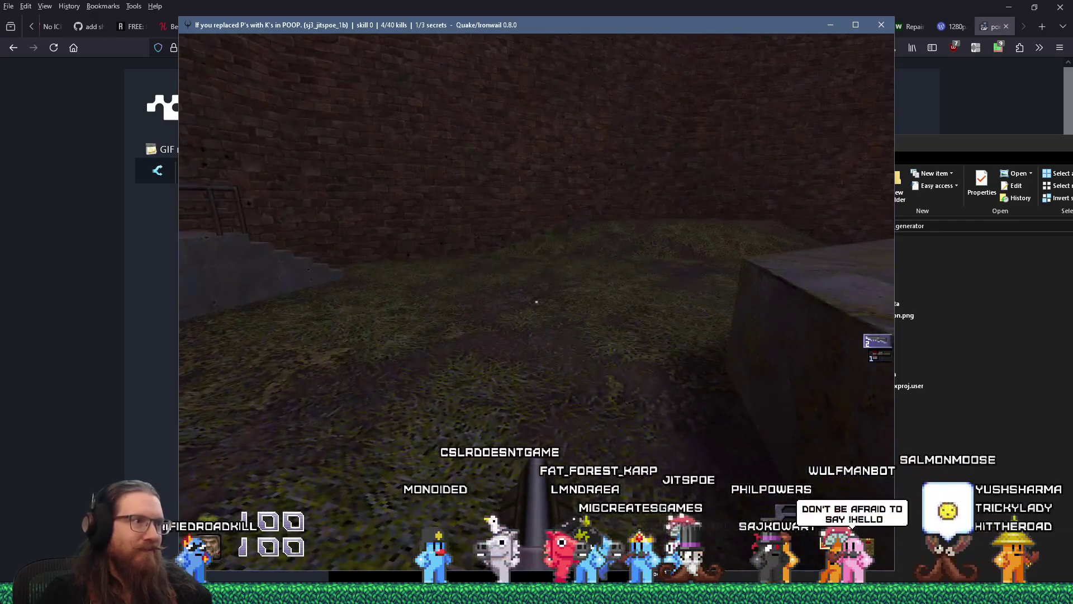
{"action": "key", "text": "w"}
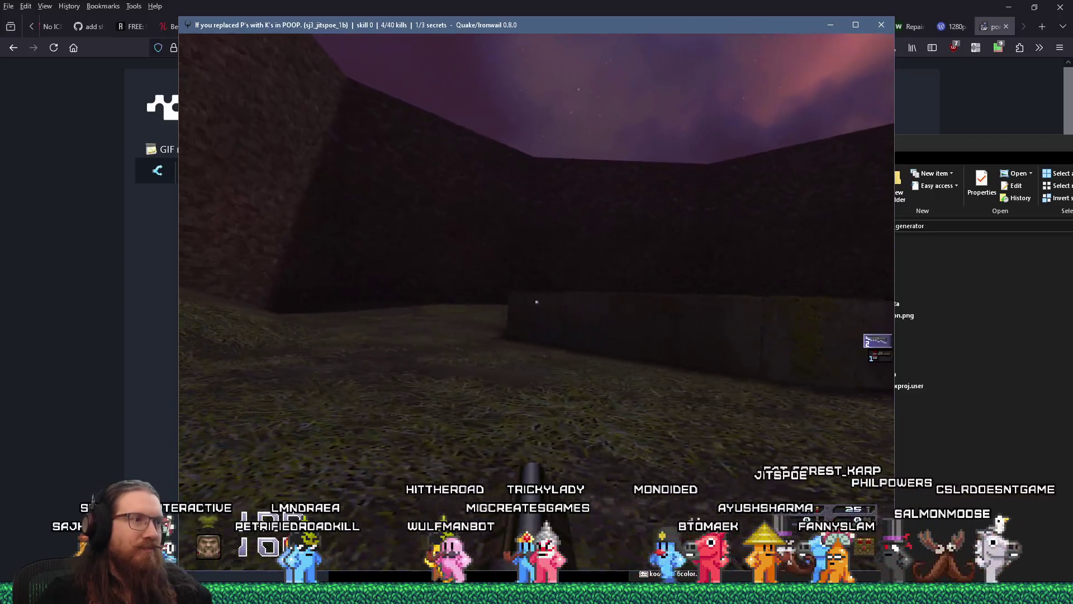
{"action": "key", "text": "s"}
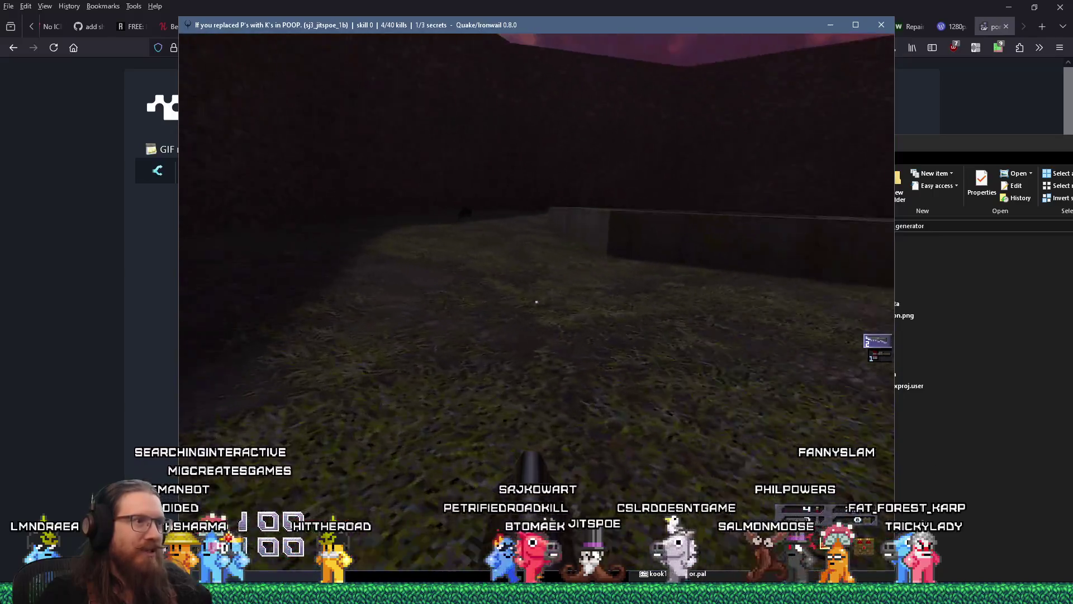
{"action": "mouse_move", "coordinate": [537, 302]}
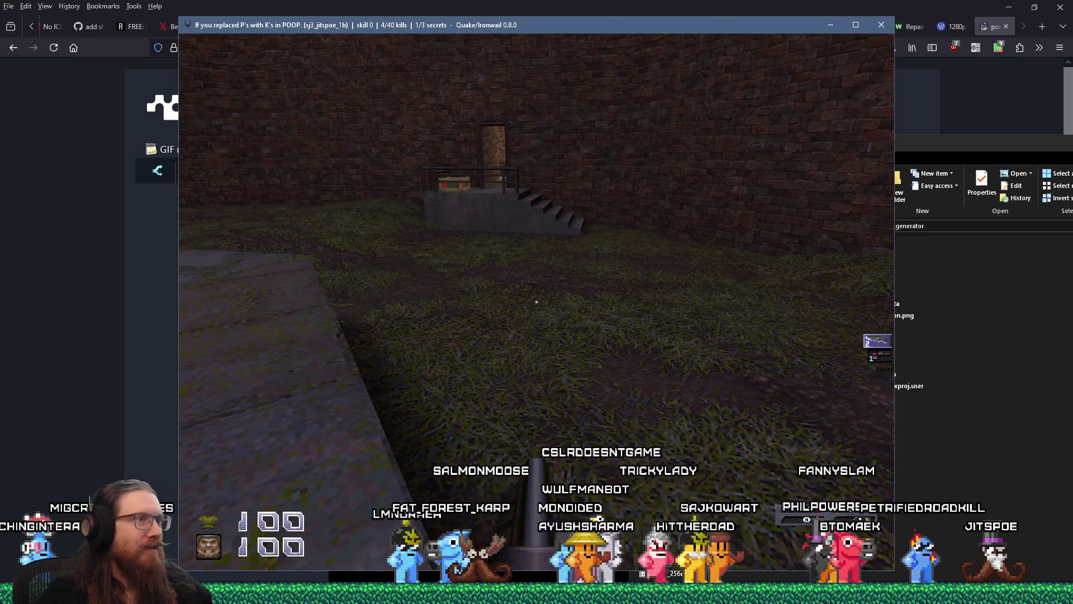
{"action": "key", "text": "grave"}
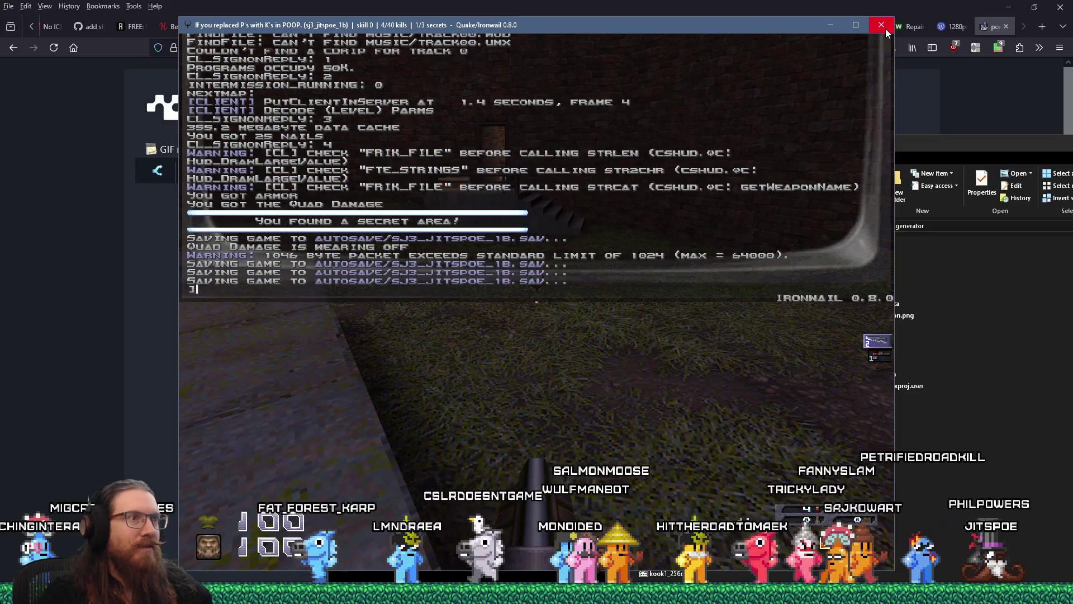
Close Ironwail, return to TrenchBroom, and dismiss the Compile dialog to show the locker_quad Quad Damage.
{"action": "left_click", "coordinate": [881, 25]}
{"action": "key", "text": "alt+Tab"}
{"action": "key", "text": "Tab"}
{"action": "key", "text": "Tab"}
{"action": "mouse_move", "coordinate": [158, 243]}
{"action": "left_mouse_down"}
{"action": "mouse_move", "coordinate": [172, 204]}
{"action": "mouse_move", "coordinate": [143, 156]}
{"action": "mouse_move", "coordinate": [112, 162]}
{"action": "mouse_move", "coordinate": [99, 119]}
{"action": "left_mouse_up"}
{"action": "mouse_move", "coordinate": [200, 341]}
{"action": "left_mouse_down"}
{"action": "mouse_move", "coordinate": [235, 300]}
{"action": "mouse_move", "coordinate": [177, 249]}
{"action": "mouse_move", "coordinate": [184, 274]}
{"action": "left_mouse_up"}
{"action": "left_click", "coordinate": [163, 252]}
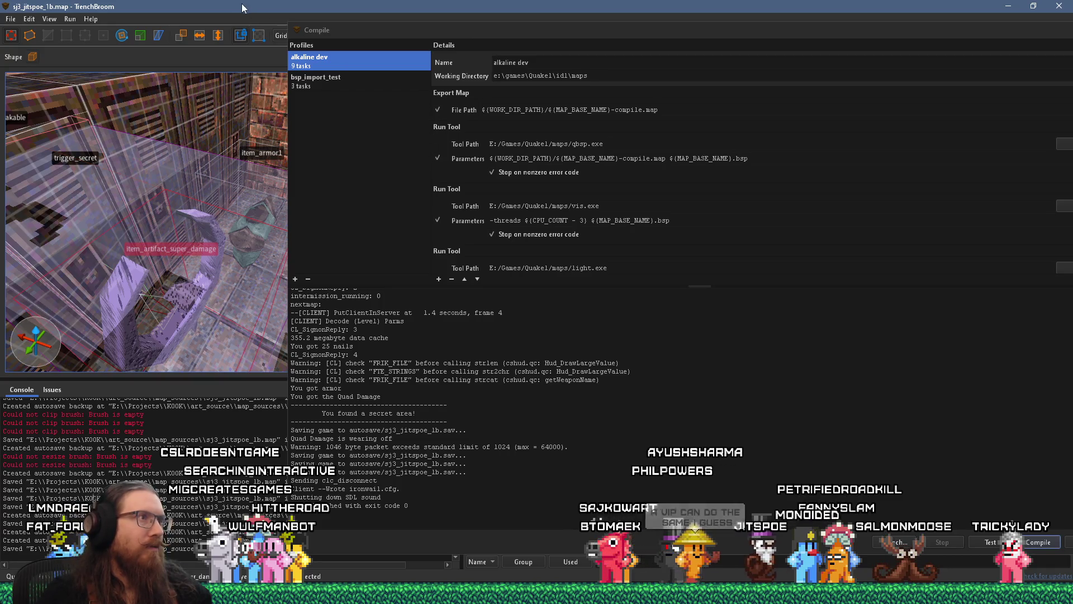
{"action": "key", "text": "Escape"}
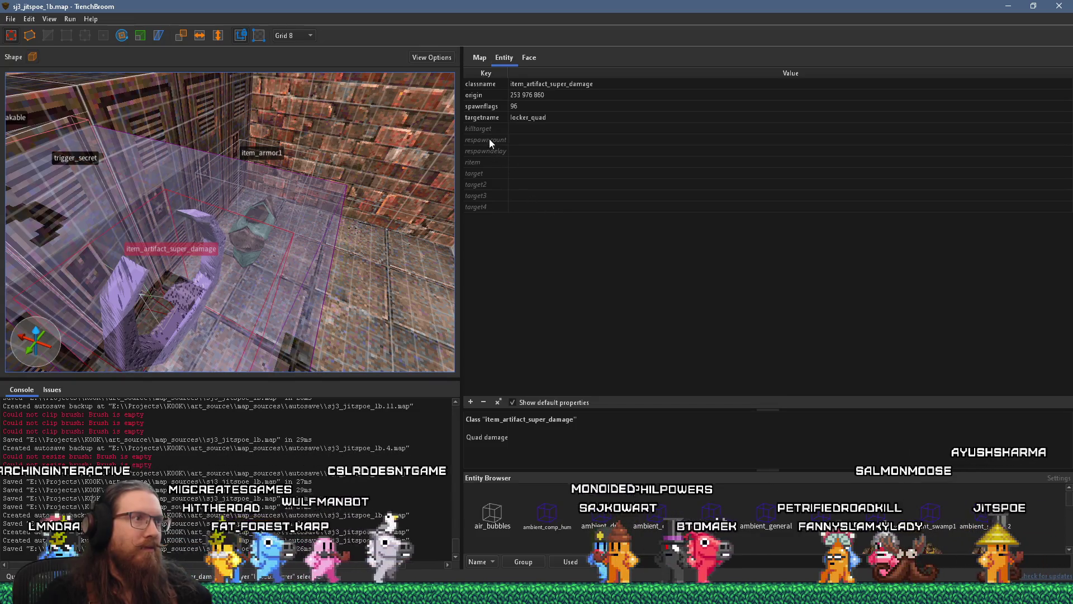
Set the Quad Damage's spawnflags to Suspended in air (224) and move it to origin 301 976 860.
{"action": "left_click", "coordinate": [490, 107]}
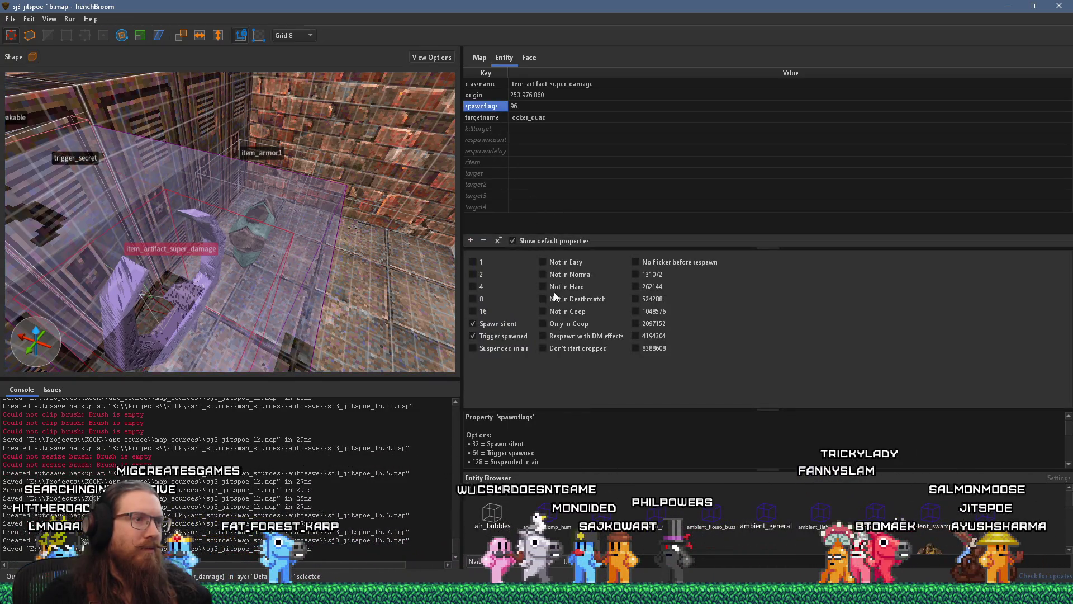
{"action": "left_click", "coordinate": [515, 349]}
{"action": "scroll", "coordinate": [561, 445], "scroll_direction": "down", "scroll_amount": 3}
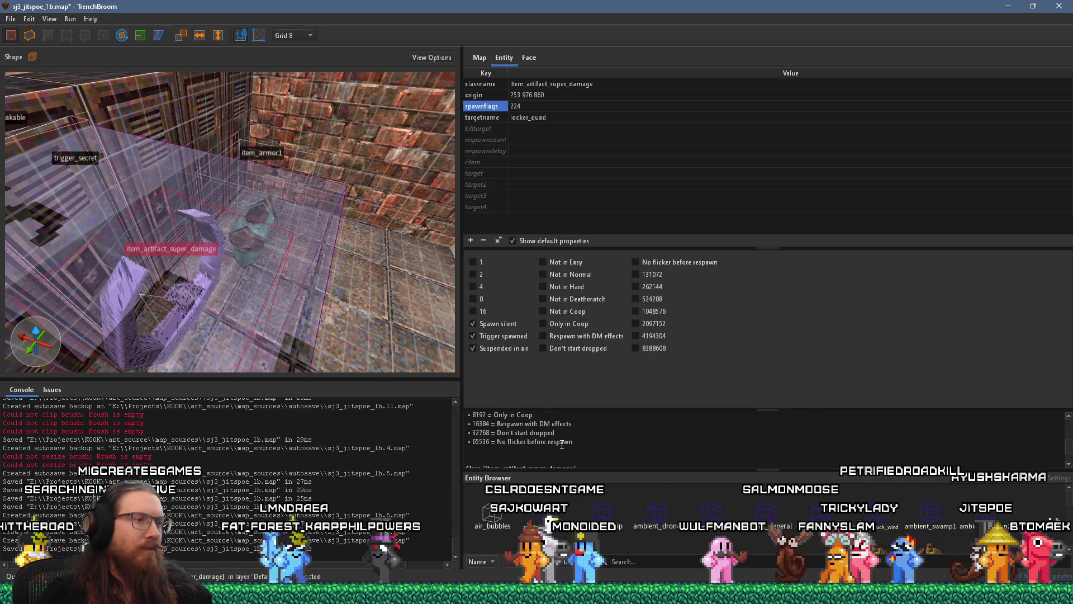
{"action": "mouse_move", "coordinate": [240, 246]}
{"action": "left_mouse_down"}
{"action": "mouse_move", "coordinate": [213, 320]}
{"action": "mouse_move", "coordinate": [219, 300]}
{"action": "mouse_move", "coordinate": [253, 327]}
{"action": "left_mouse_up"}
{"action": "mouse_move", "coordinate": [254, 289]}
{"action": "left_mouse_down"}
{"action": "mouse_move", "coordinate": [203, 142]}
{"action": "mouse_move", "coordinate": [232, 178]}
{"action": "left_mouse_up"}
{"action": "scroll", "coordinate": [232, 178], "scroll_direction": "up", "scroll_amount": 8}
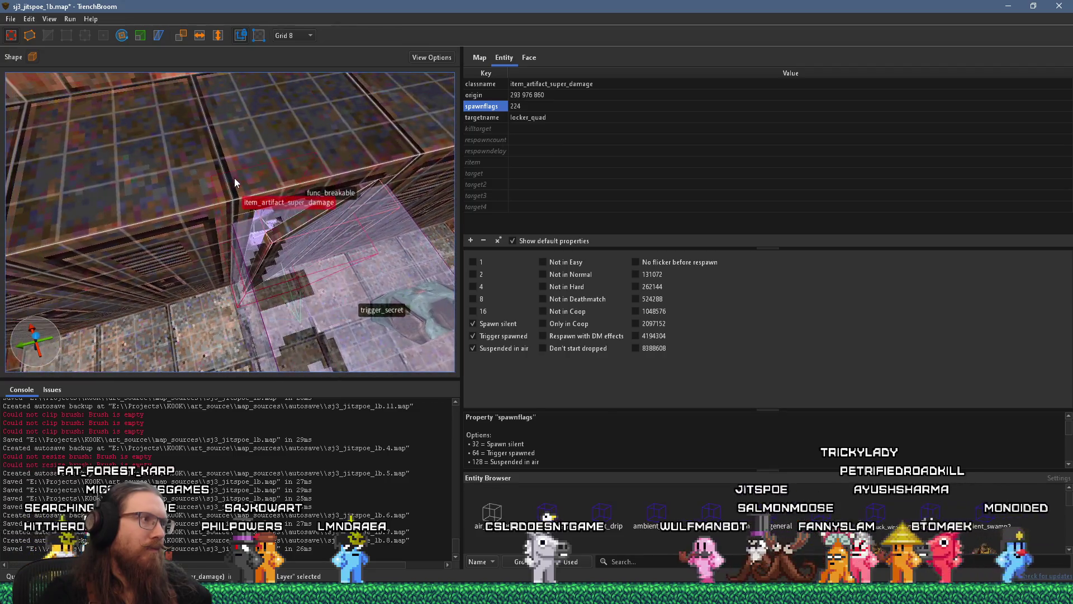
{"action": "scroll", "coordinate": [238, 207], "scroll_direction": "down", "scroll_amount": 10}
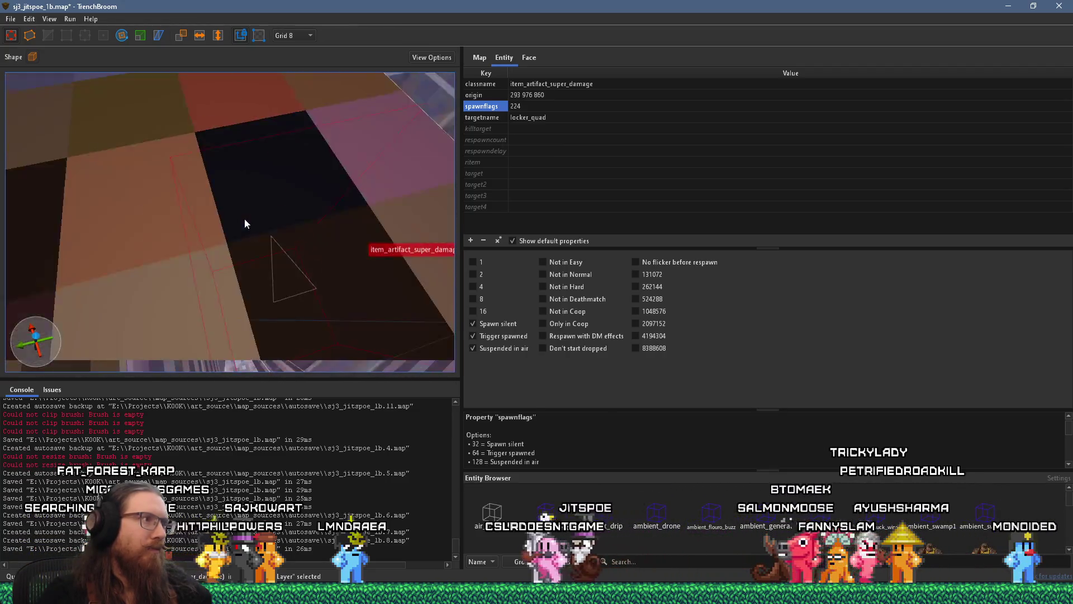
{"action": "mouse_move", "coordinate": [257, 247]}
{"action": "left_mouse_down"}
{"action": "mouse_move", "coordinate": [230, 197]}
{"action": "mouse_move", "coordinate": [245, 179]}
{"action": "left_mouse_up"}
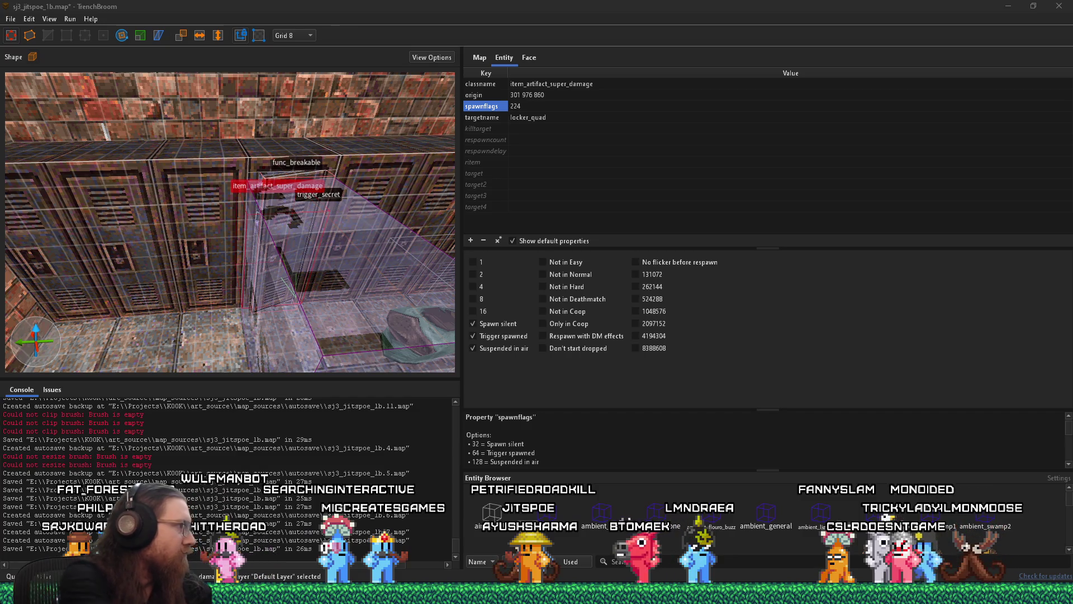
Save the map, then compile it with the alkaline dev profile and launch it in Ironwail.
{"action": "left_click", "coordinate": [11, 18]}
{"action": "left_click", "coordinate": [32, 75]}
{"action": "left_click", "coordinate": [70, 20]}
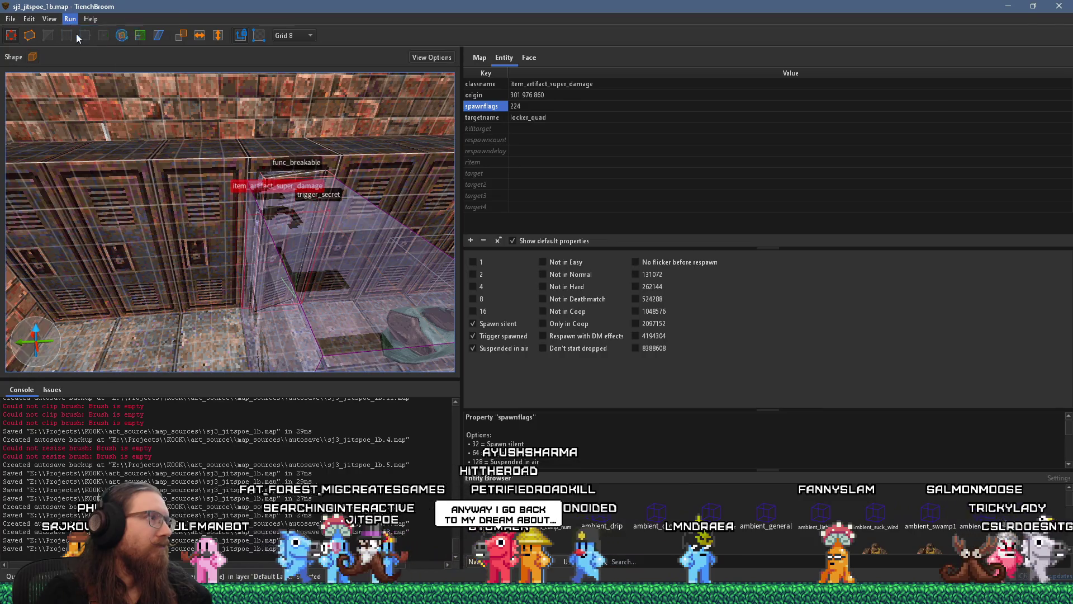
{"action": "left_click", "coordinate": [76, 34]}
{"action": "left_click", "coordinate": [864, 538]}
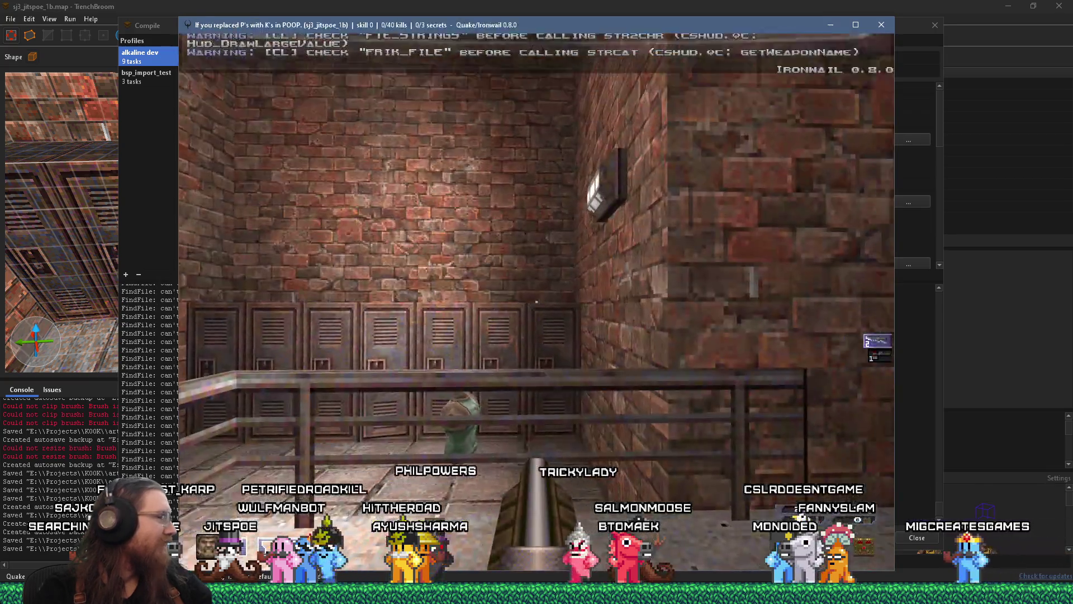
Walk into the open locker to grab the armor and floating Quad Damage, then open the console.
{"action": "key", "text": "w"}
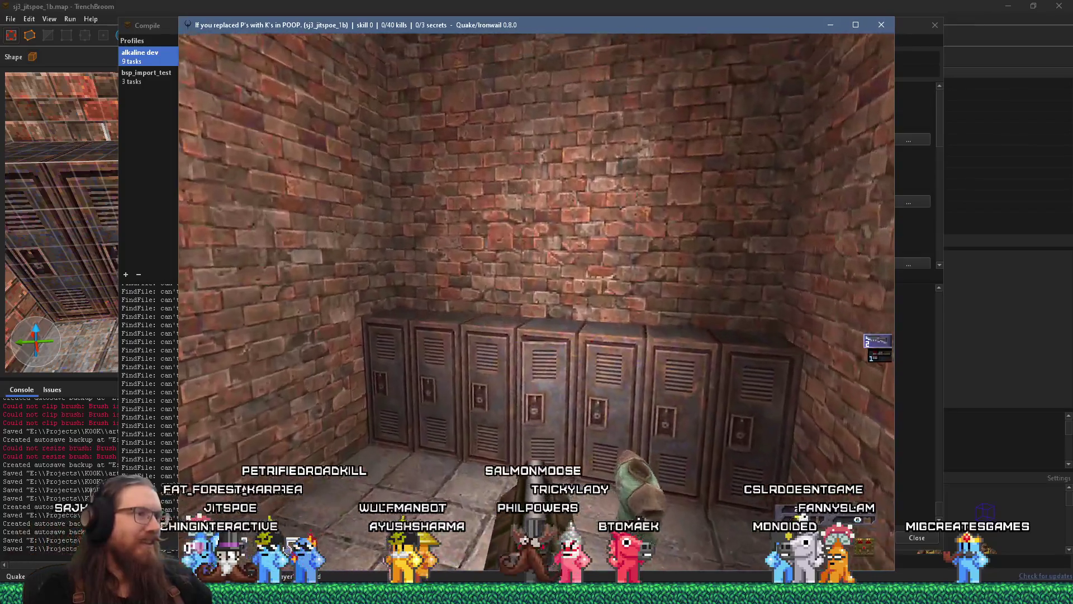
{"action": "key", "text": "w"}
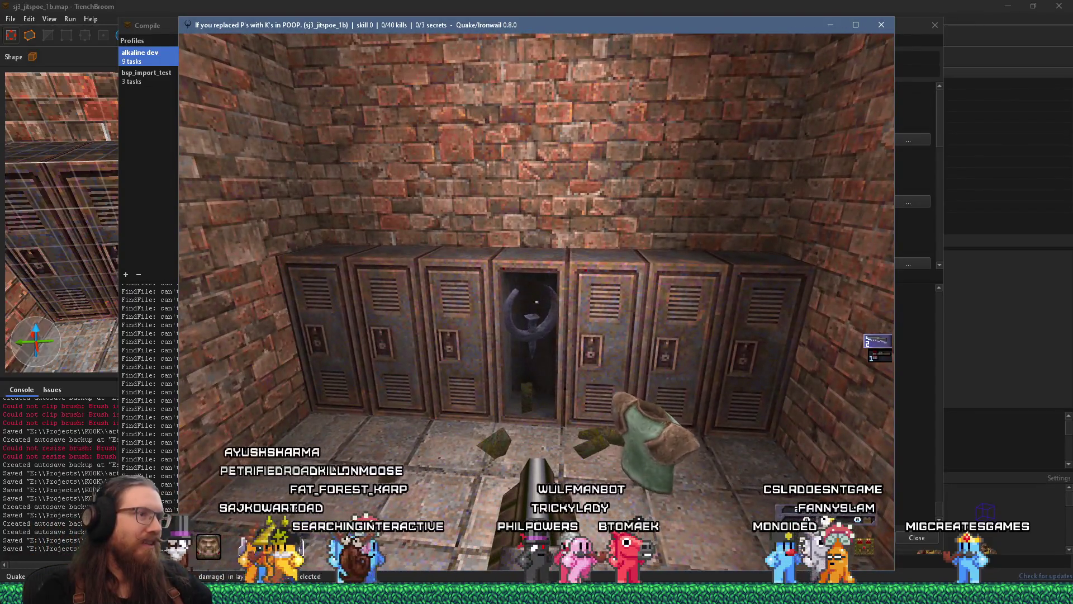
{"action": "key", "text": "s"}
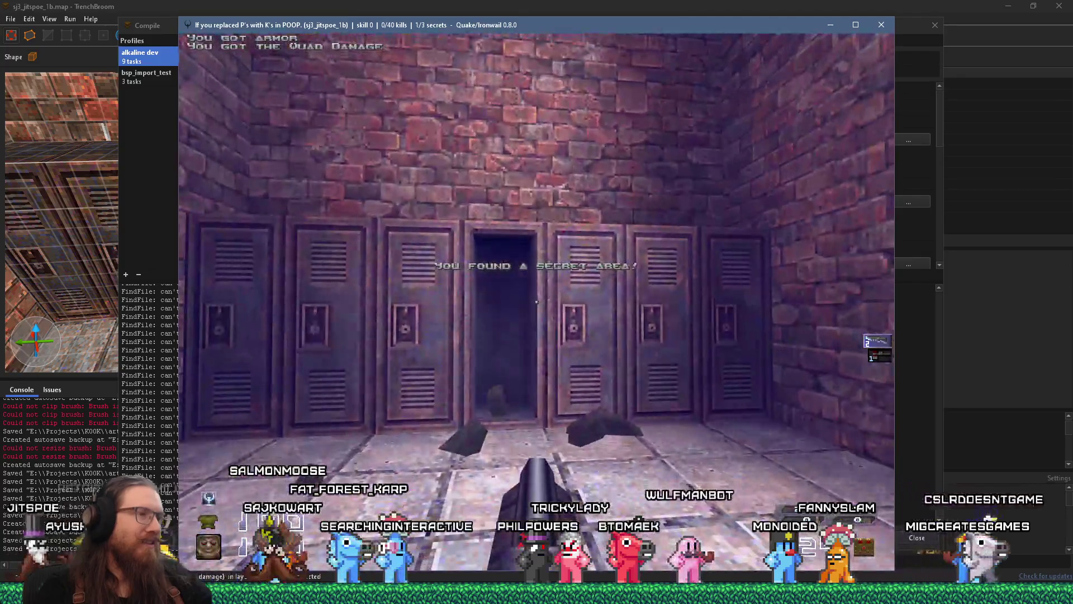
{"action": "key", "text": "grave"}
{"action": "key", "text": "alt+Tab"}
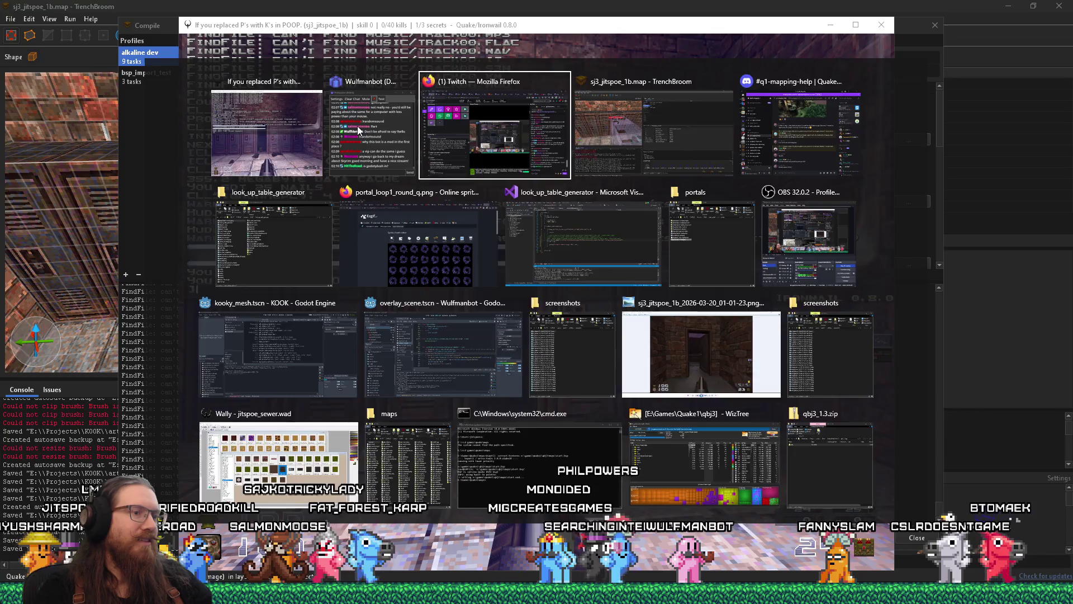
{"action": "key", "text": "Escape"}
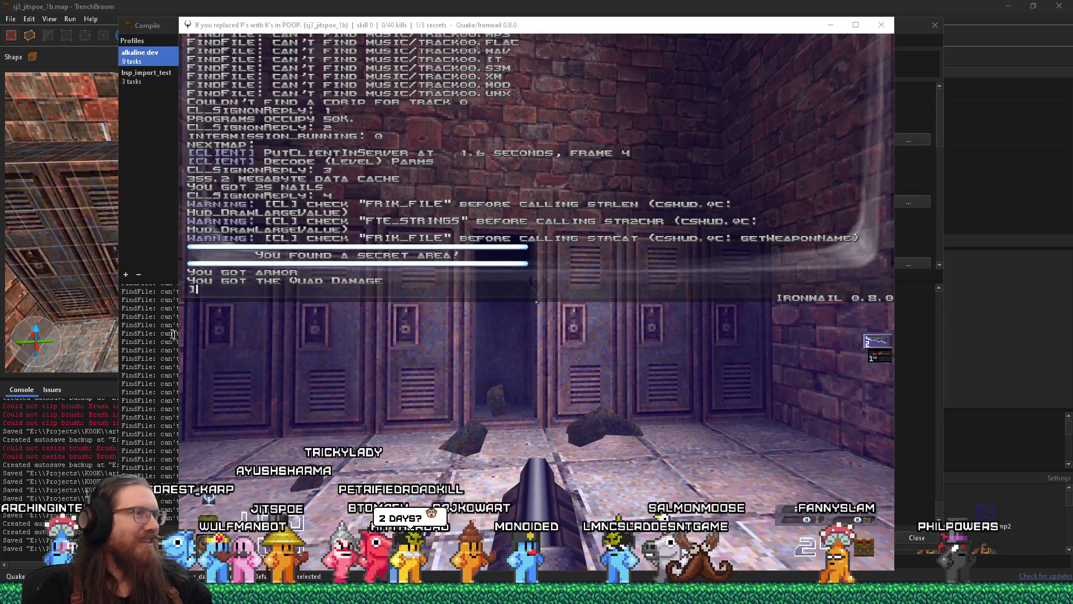
{"action": "key", "text": "grave"}
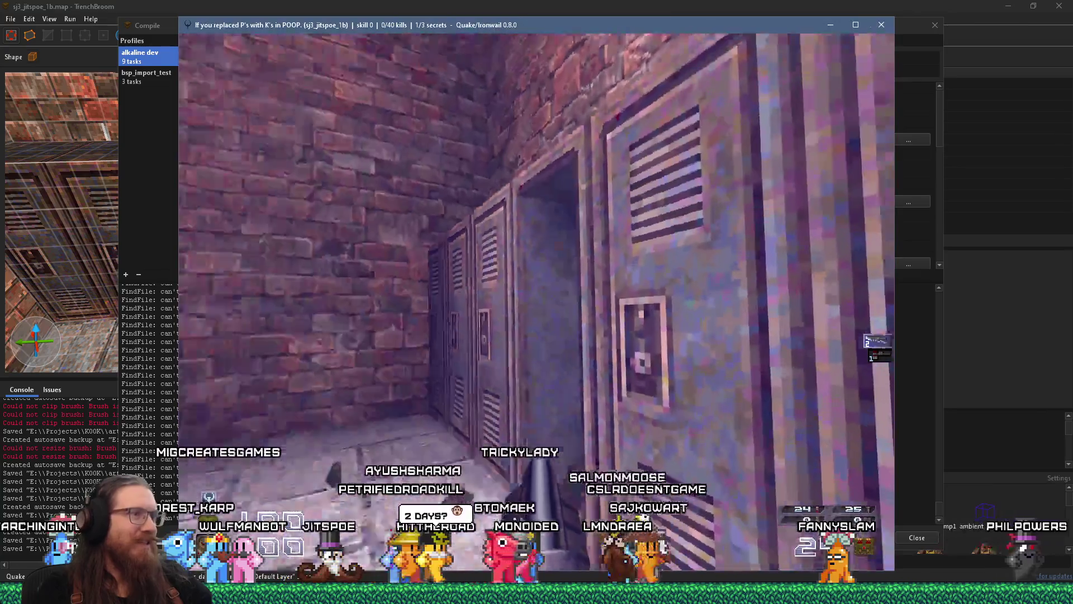
{"action": "mouse_move", "coordinate": [537, 302]}
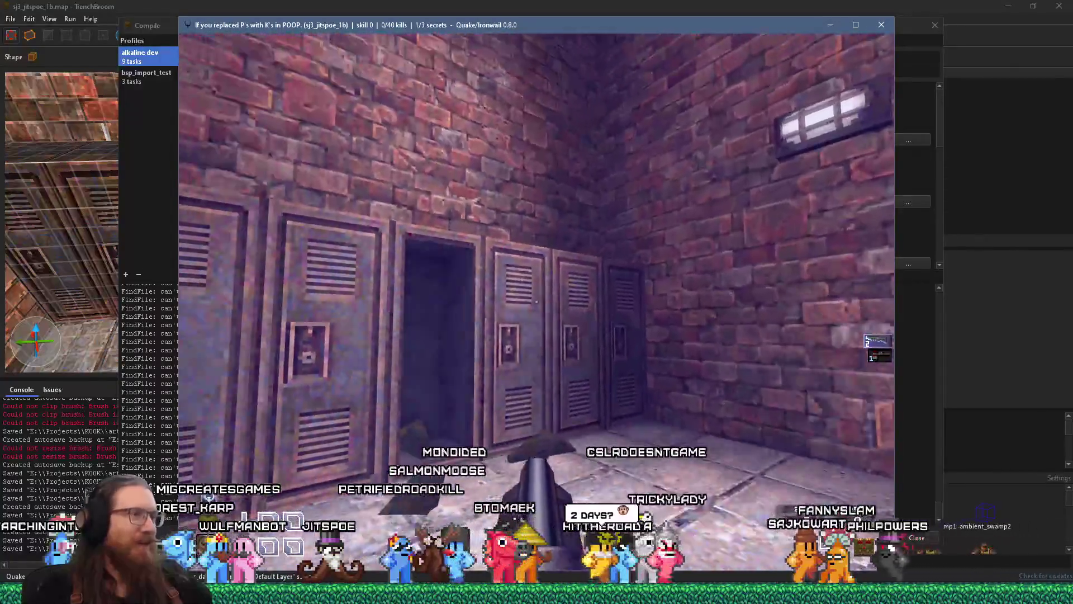
{"action": "key", "text": "w"}
{"action": "key", "text": "s"}
{"action": "key", "text": "s"}
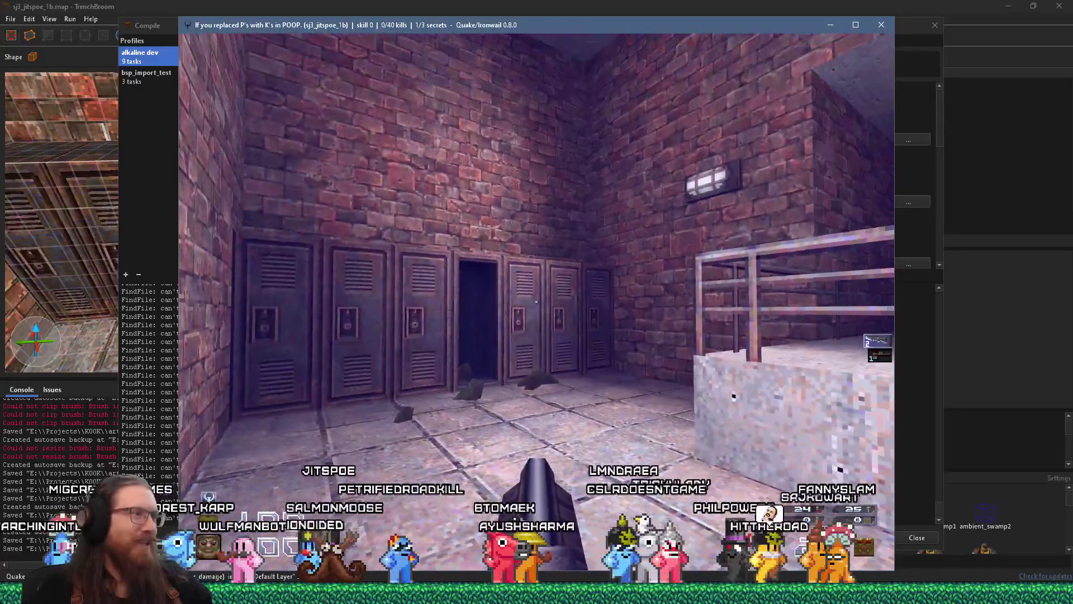
{"action": "key", "text": "grave"}
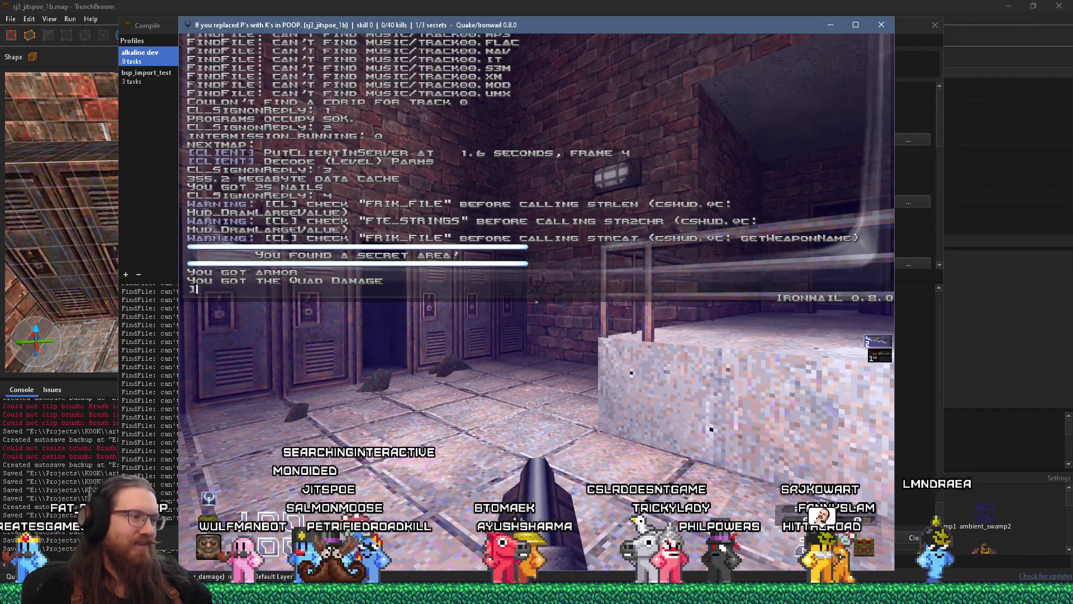
{"action": "key", "text": "alt+Tab"}
{"action": "key", "text": "alt+Tab"}
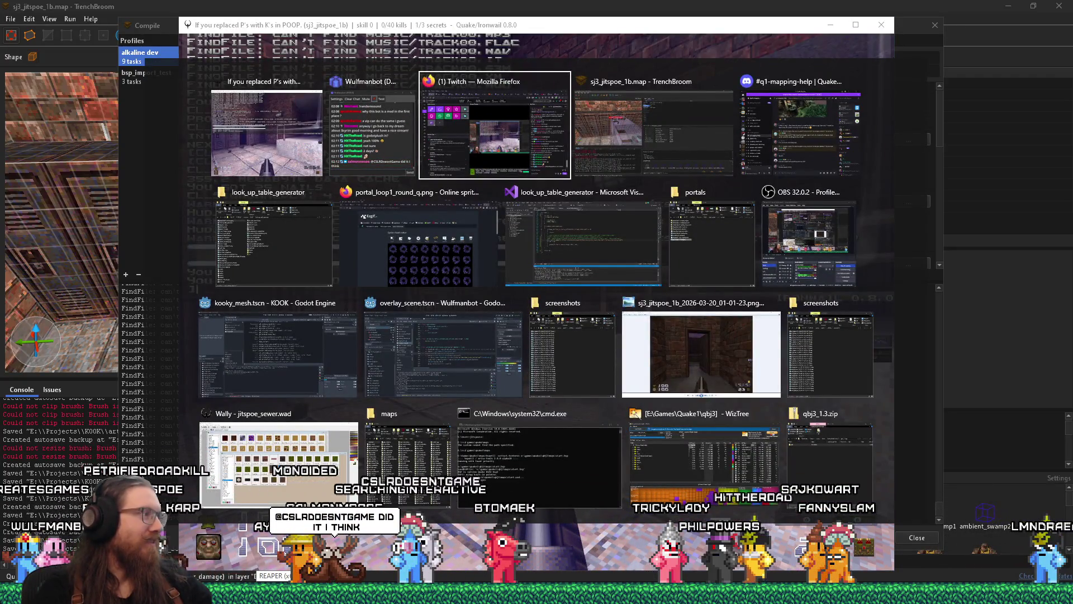
{"action": "key", "text": "alt+Tab"}
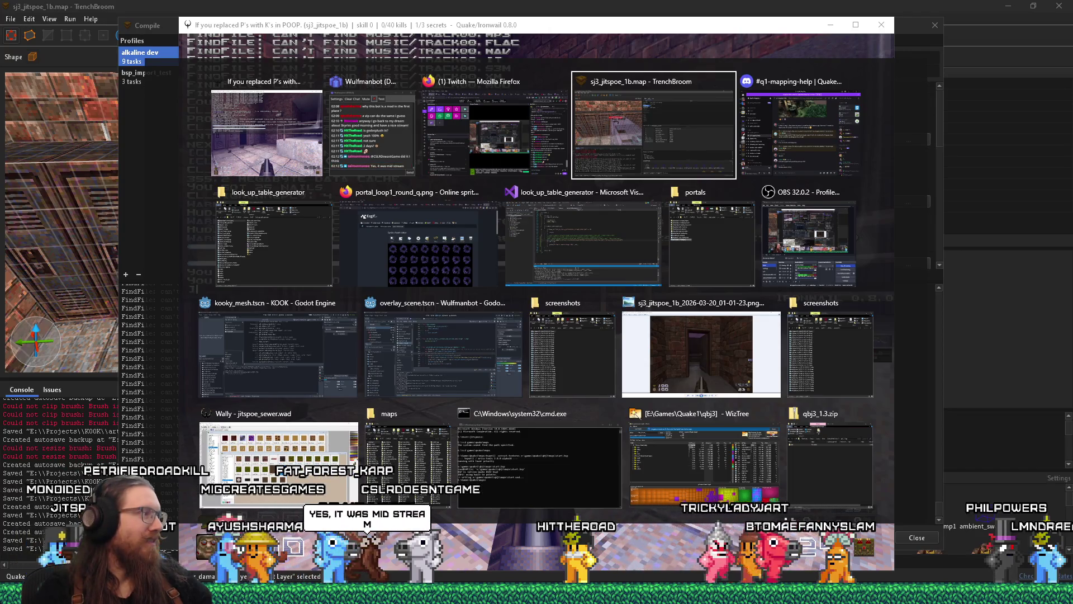
{"action": "key", "text": "alt+Tab"}
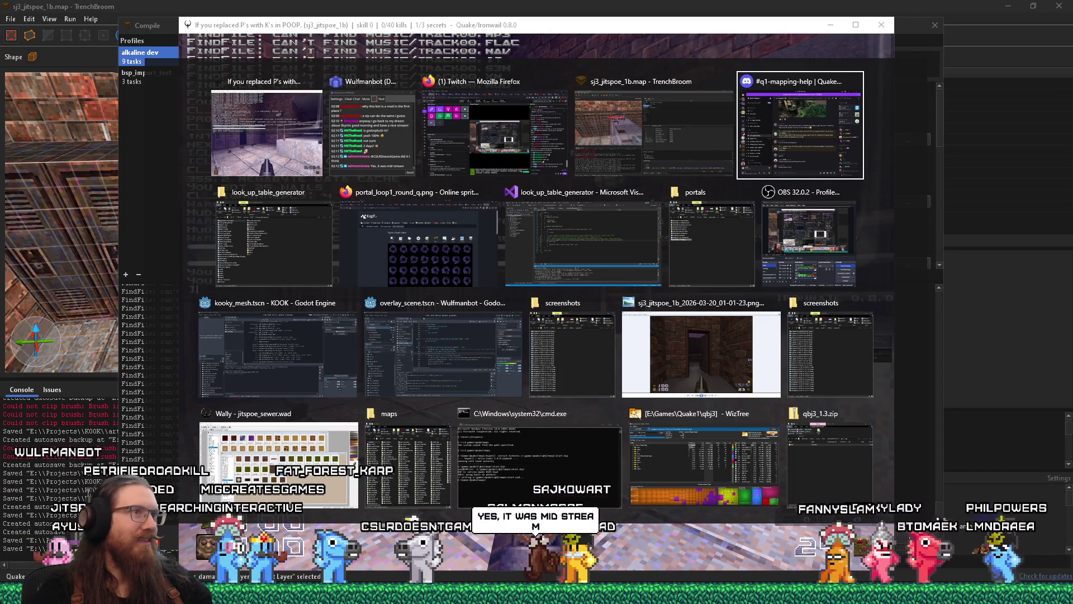
{"action": "key", "text": "shift+Tab"}
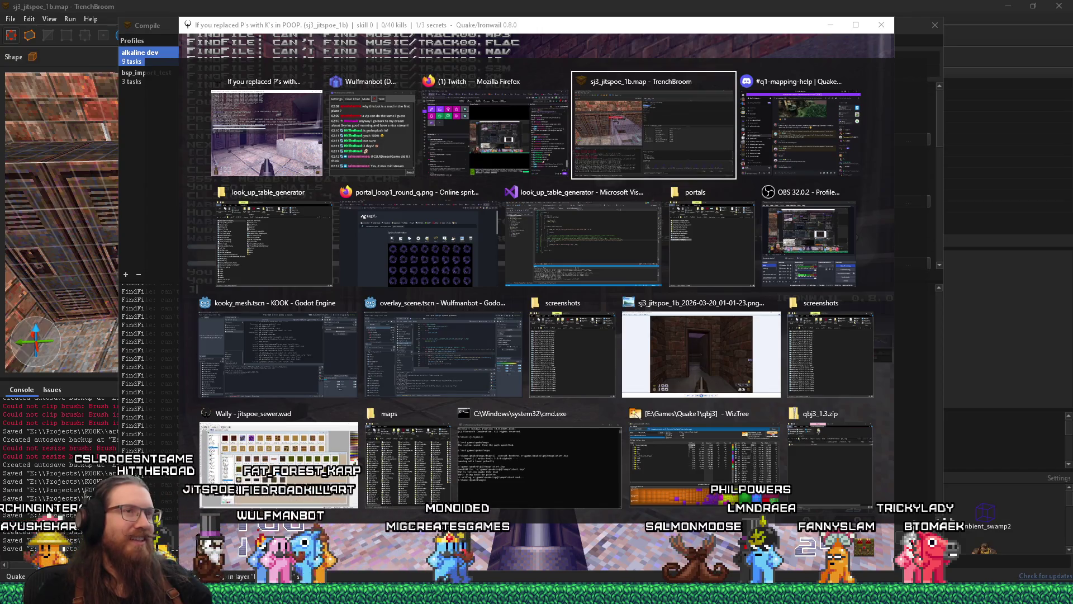
{"action": "key", "text": "Escape"}
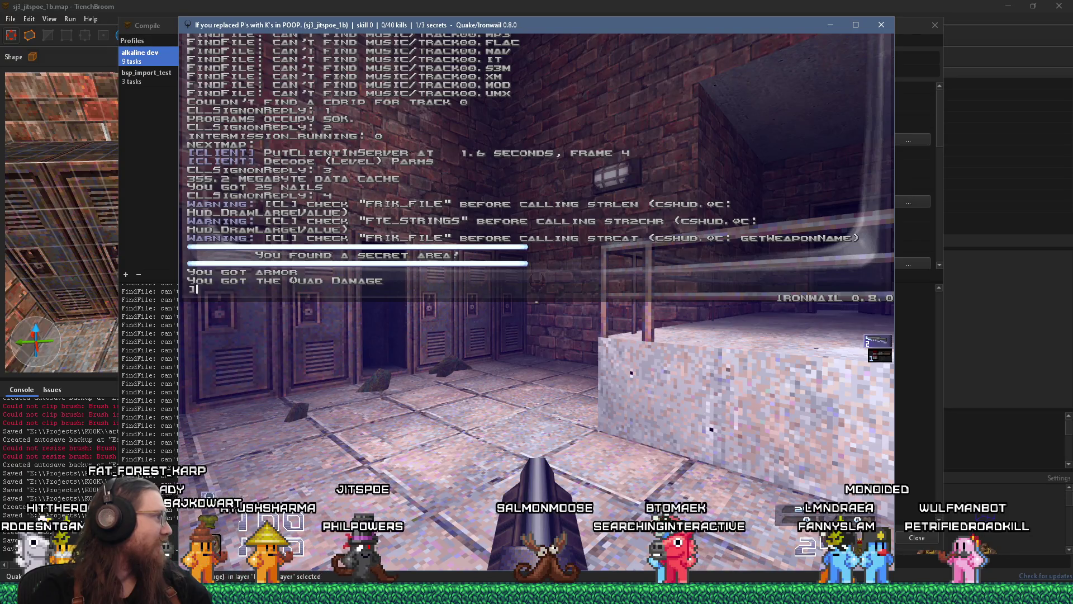
Resume play, walk through the purple tunnel to grab the gold keycard, and shoot the wall monster.
{"action": "key", "text": "grave"}
{"action": "key", "text": "w"}
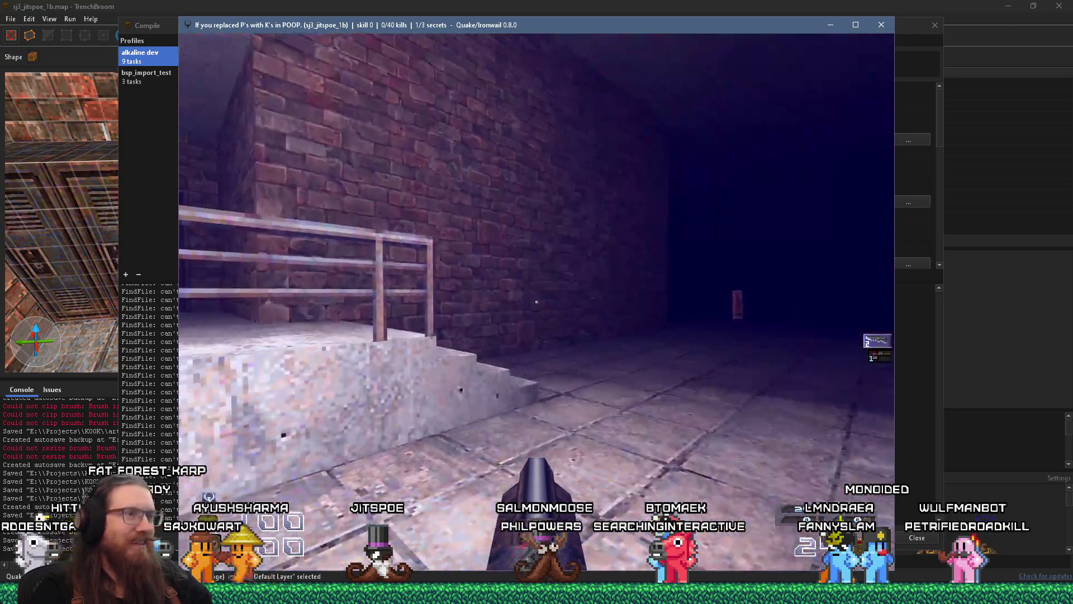
{"action": "key", "text": "w"}
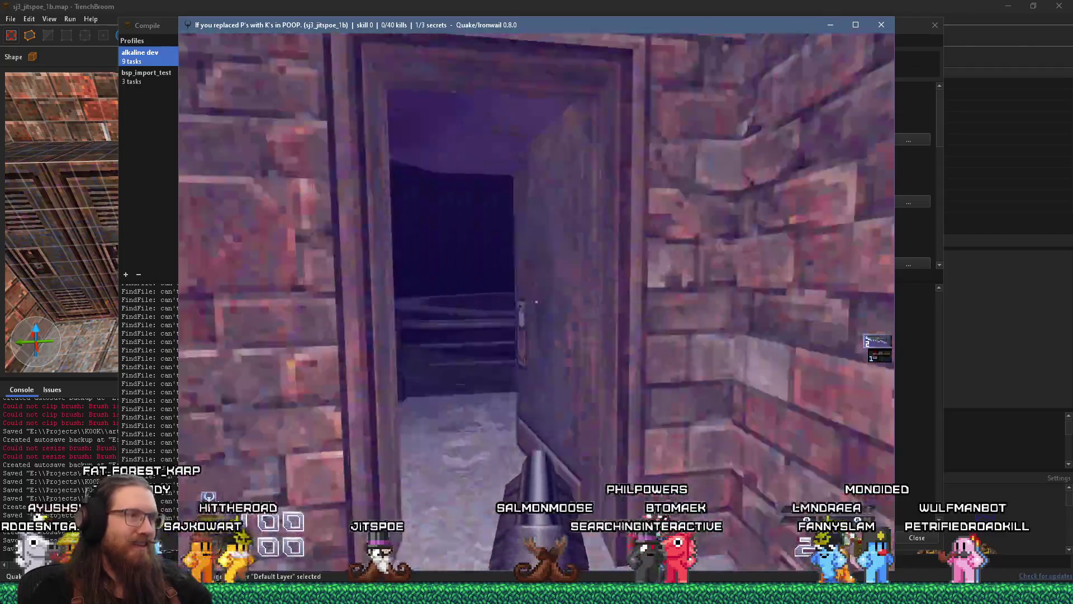
{"action": "key", "text": "w"}
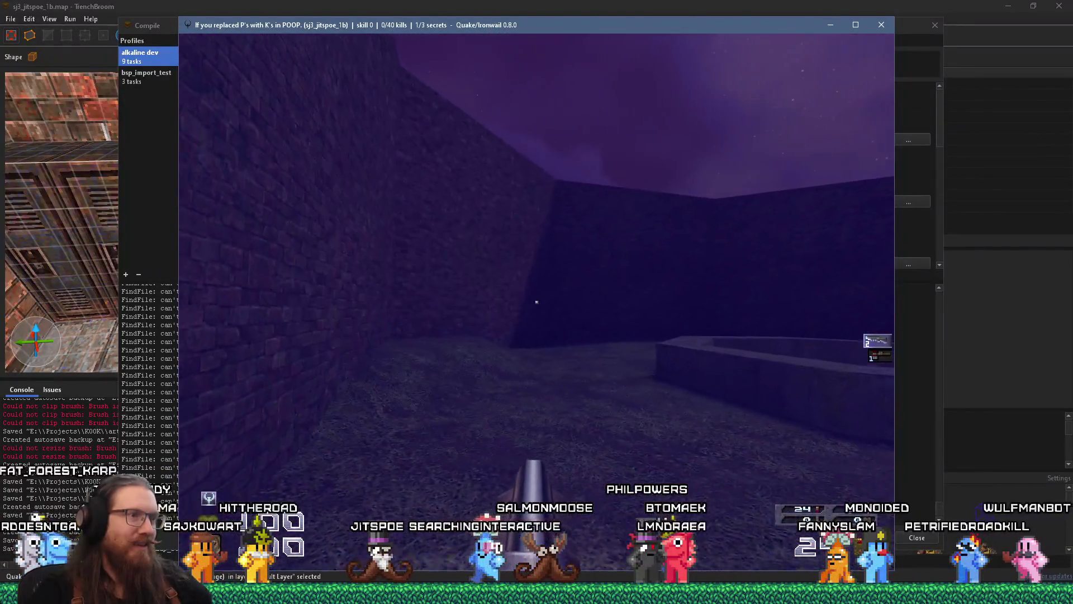
{"action": "key", "text": "w"}
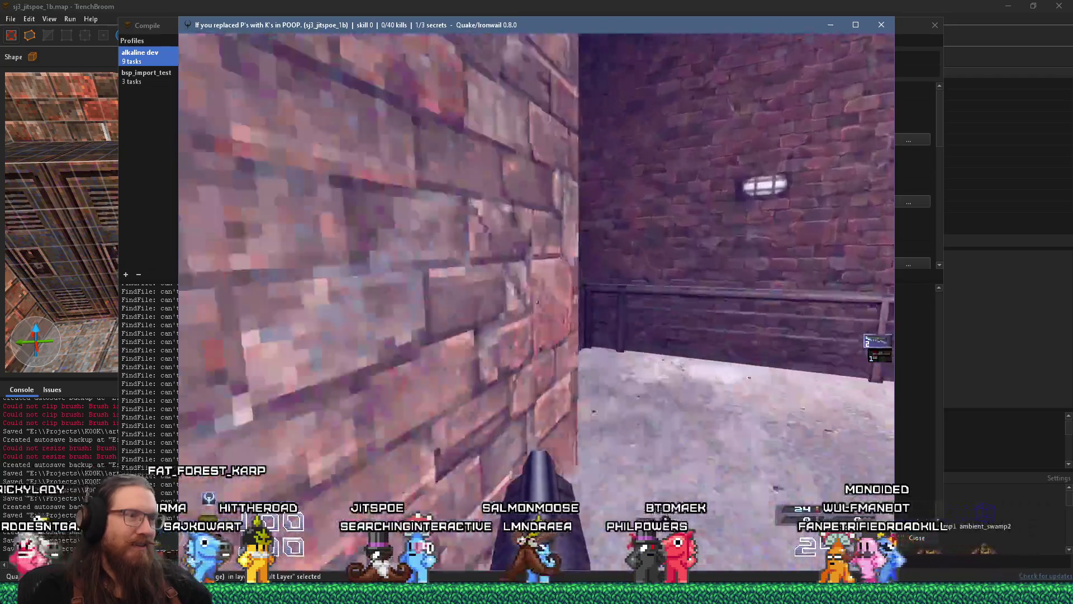
{"action": "key", "text": "w"}
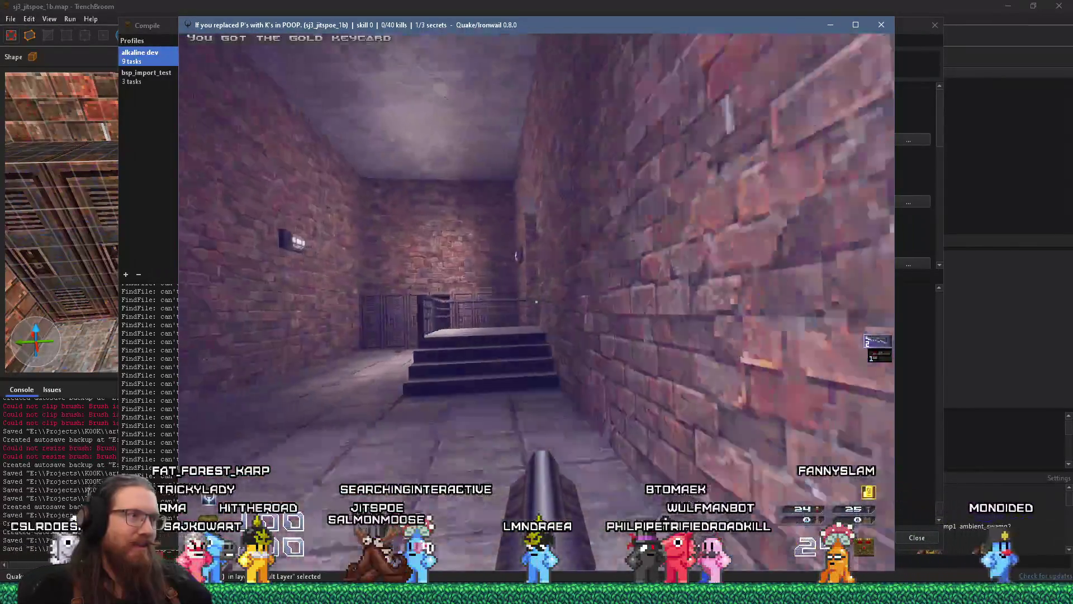
{"action": "key", "text": "w"}
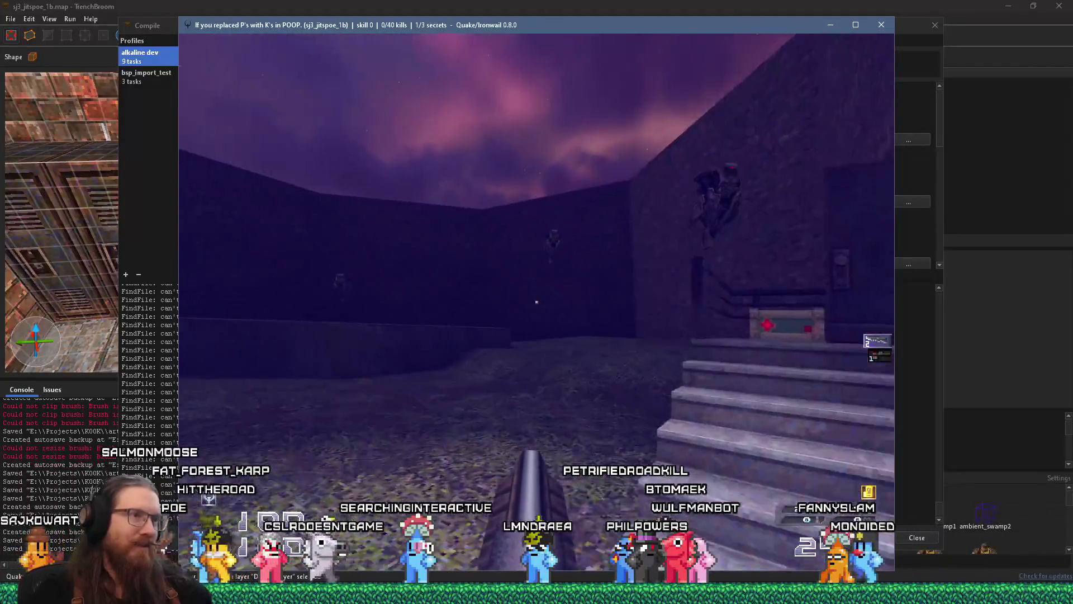
{"action": "left_click", "coordinate": [537, 301]}
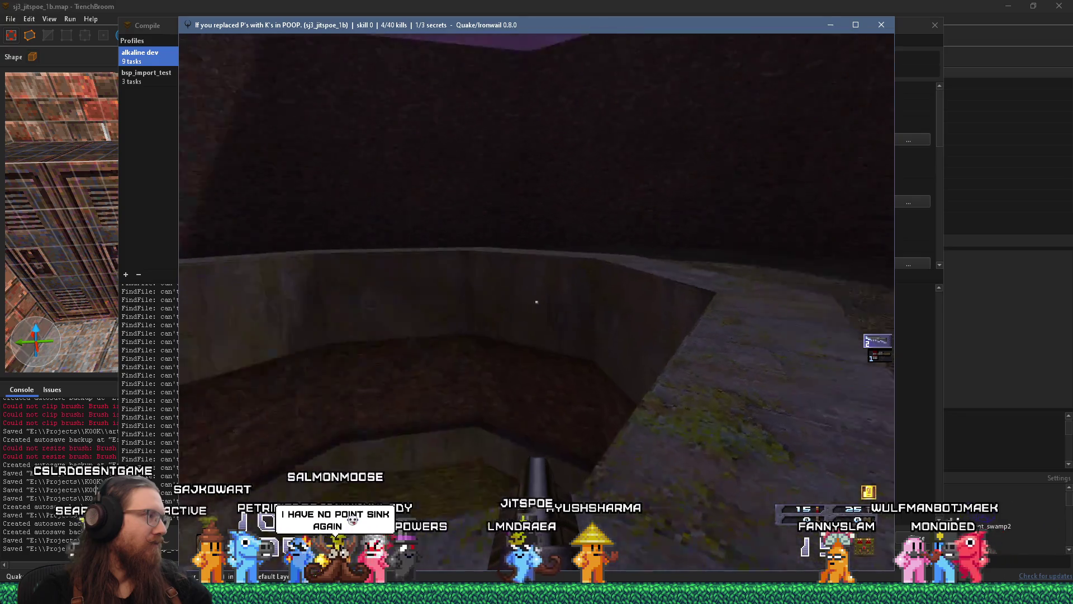
{"action": "mouse_move", "coordinate": [537, 302]}
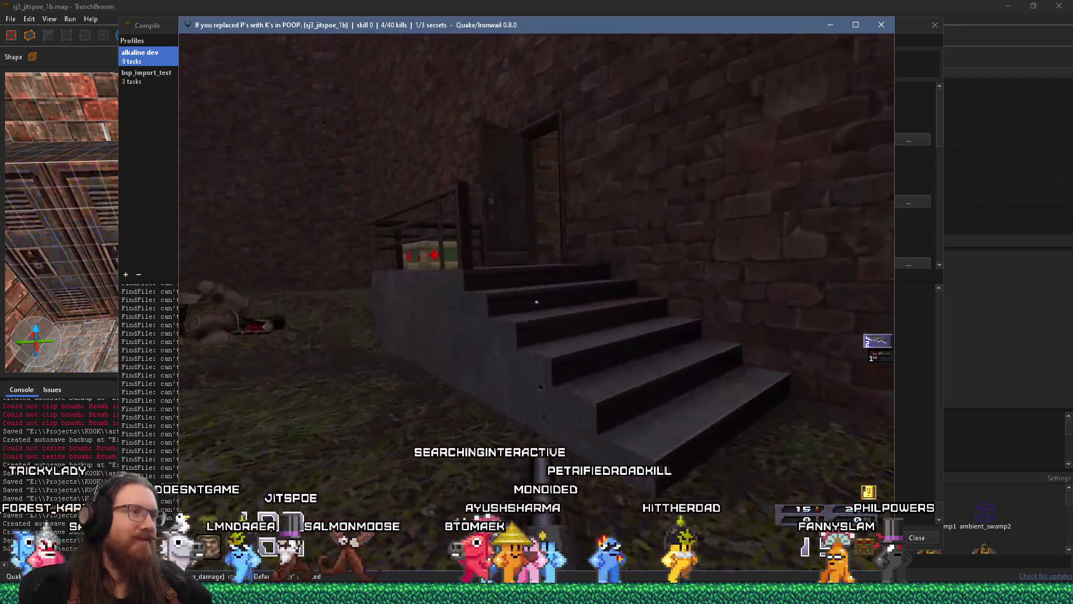
Walk the player along the balcony and corridor toward the far stairs.
{"action": "key", "text": "w"}
{"action": "key", "text": "w"}
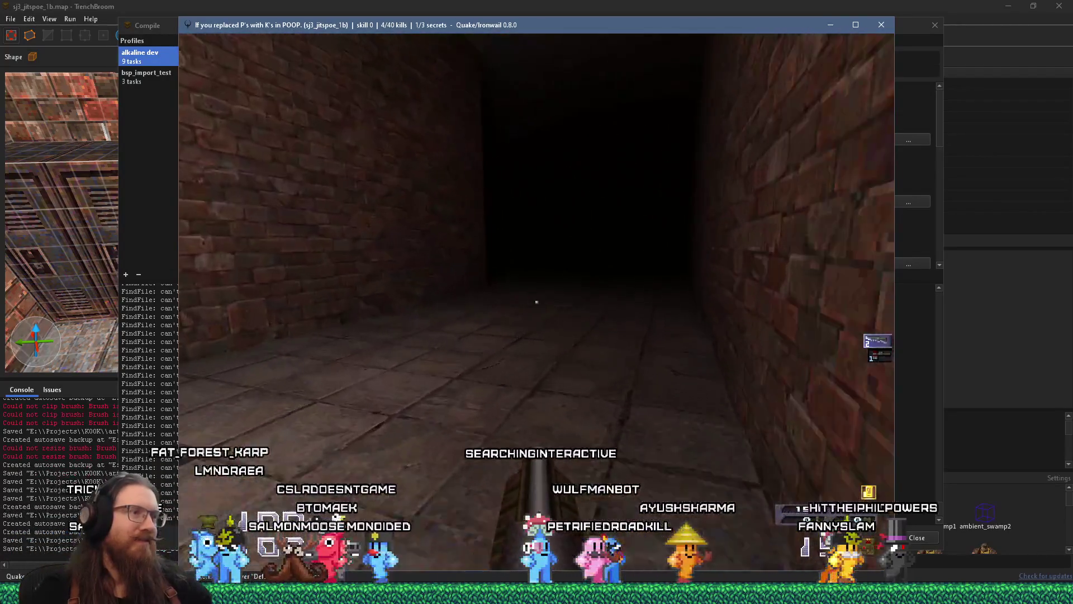
{"action": "key", "text": "s"}
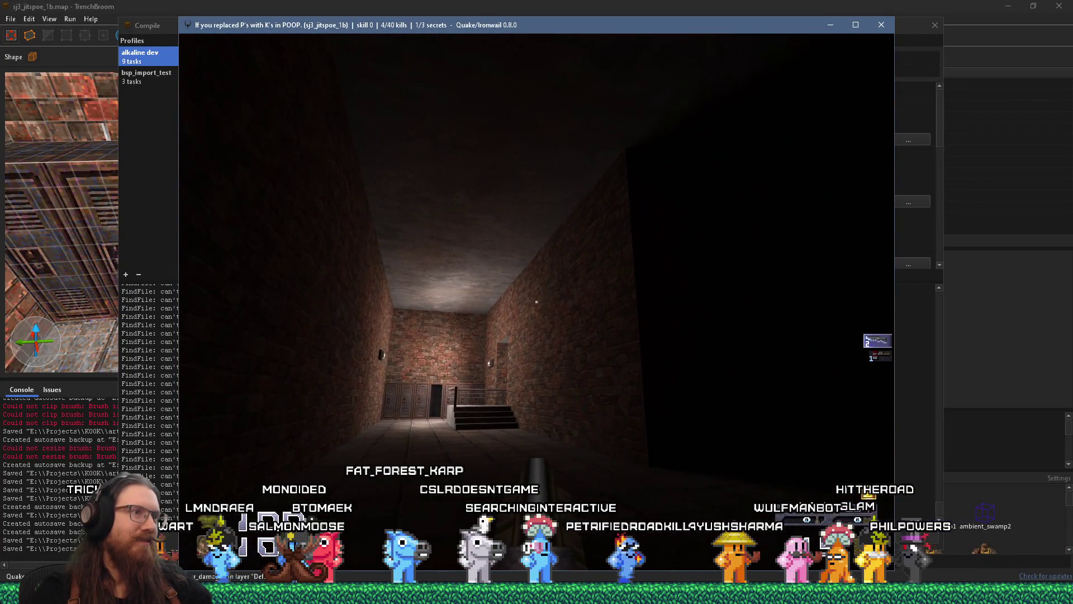
{"action": "key", "text": "w"}
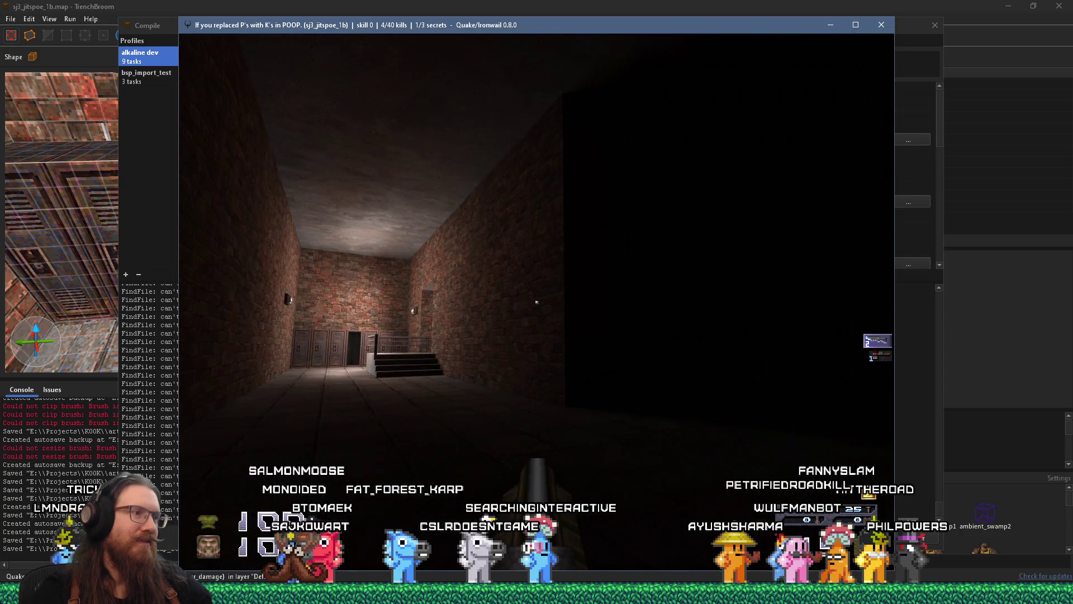
{"action": "key", "text": "w"}
{"action": "key", "text": "w"}
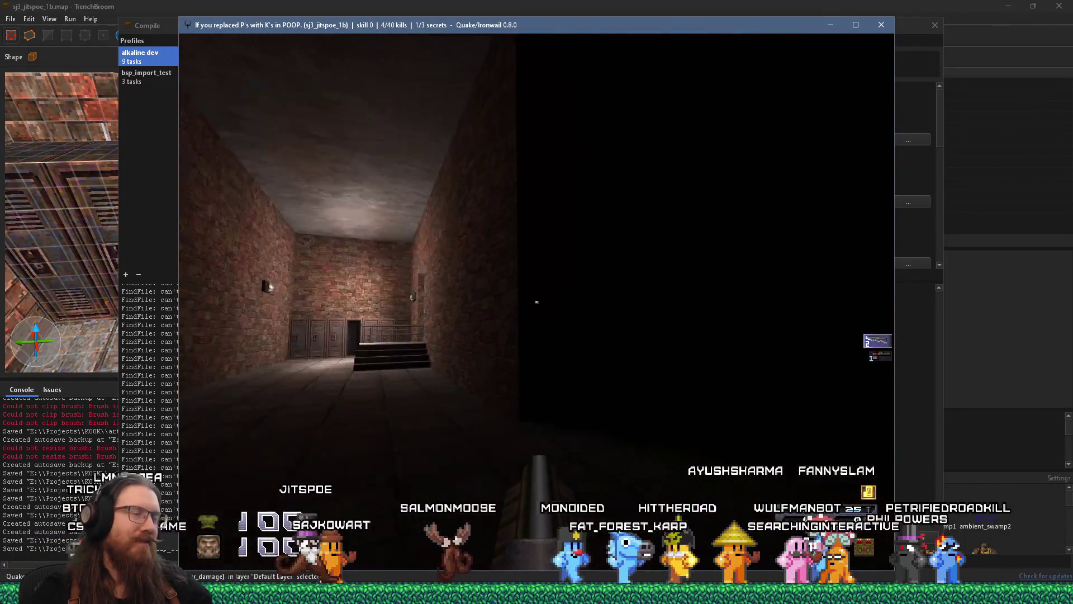
{"action": "key", "text": "w"}
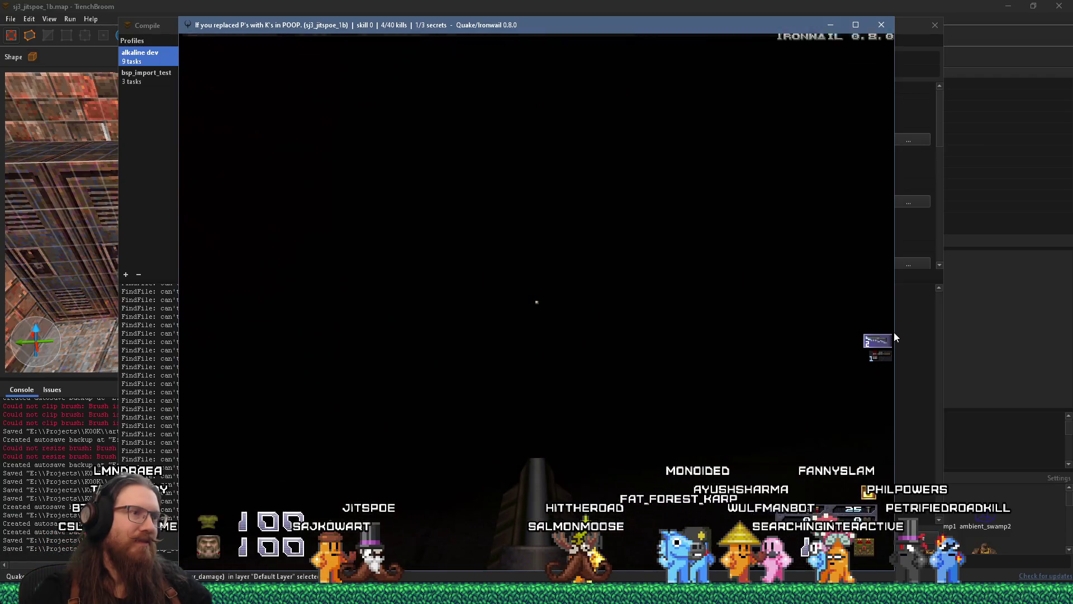
Quit Ironwail with the 'quit' console command and close TrenchBroom's Compile window.
{"action": "key", "text": "grave"}
{"action": "type", "text": "quit"}
{"action": "key", "text": "Return"}
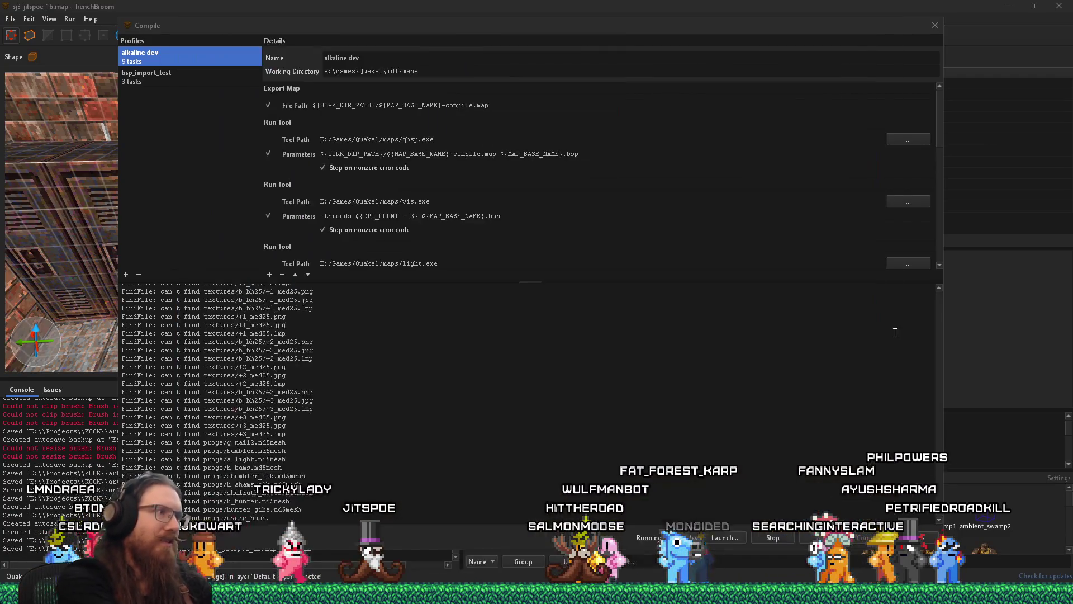
{"action": "left_click", "coordinate": [930, 25]}
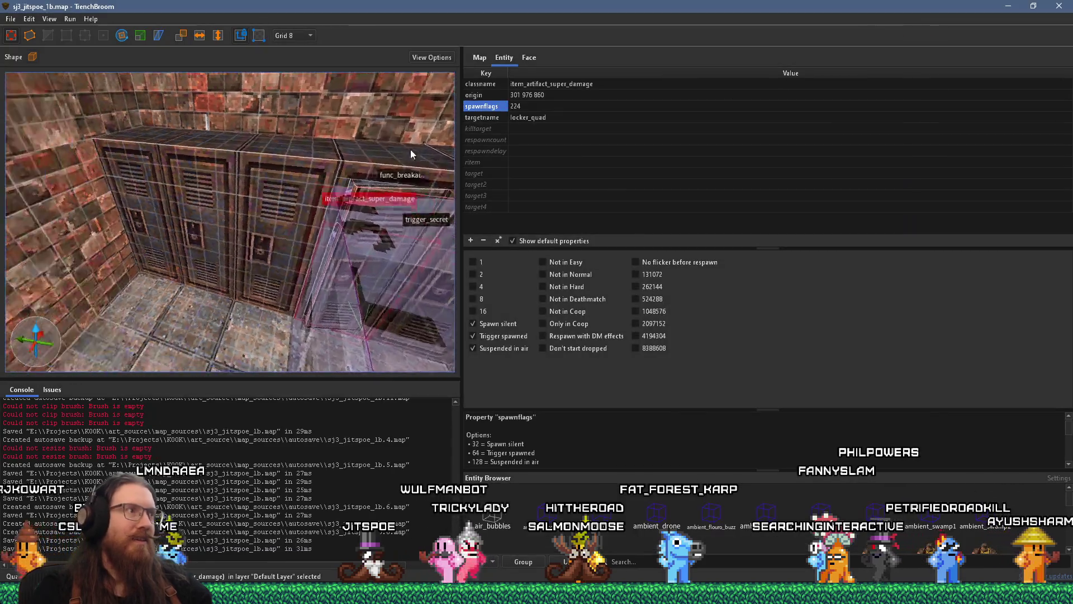
{"action": "key", "text": "w"}
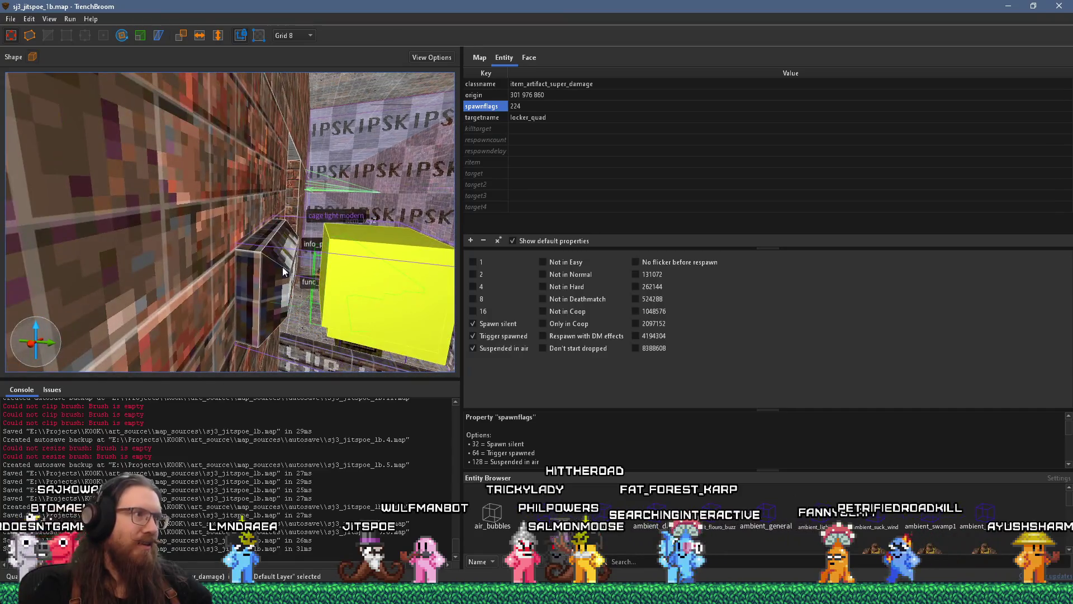
Select the cage light and move the camera along the wall beside it.
{"action": "left_click", "coordinate": [282, 266]}
{"action": "left_click", "coordinate": [252, 271]}
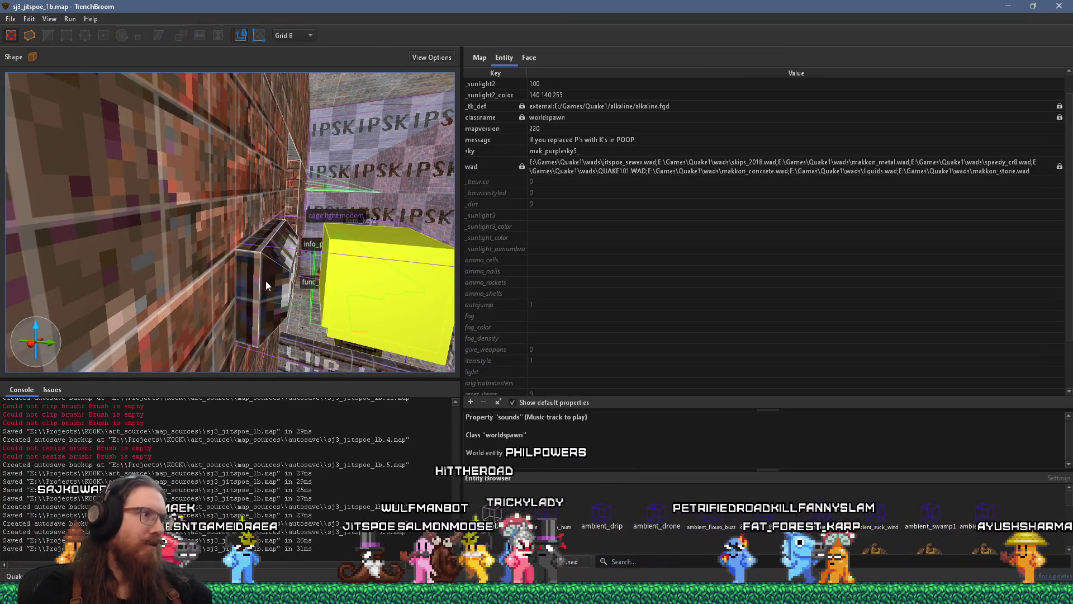
{"action": "key", "text": "ctrl+z"}
{"action": "key", "text": "d"}
{"action": "key", "text": "a"}
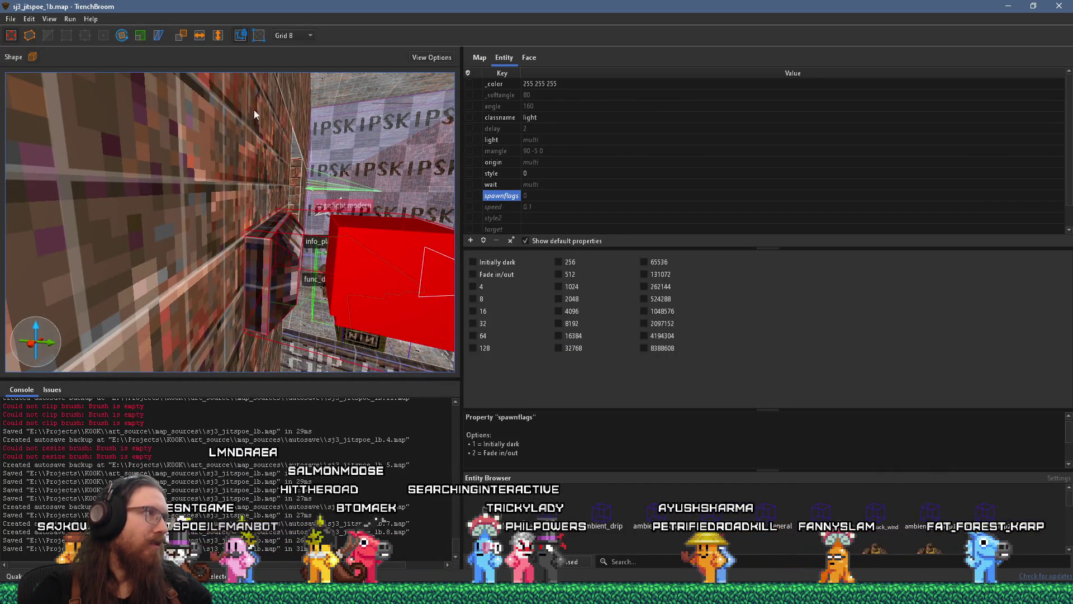
Set the grid to 4 and select the cage light's brush casing, facing it head-on.
{"action": "left_click", "coordinate": [288, 35]}
{"action": "left_click", "coordinate": [301, 76]}
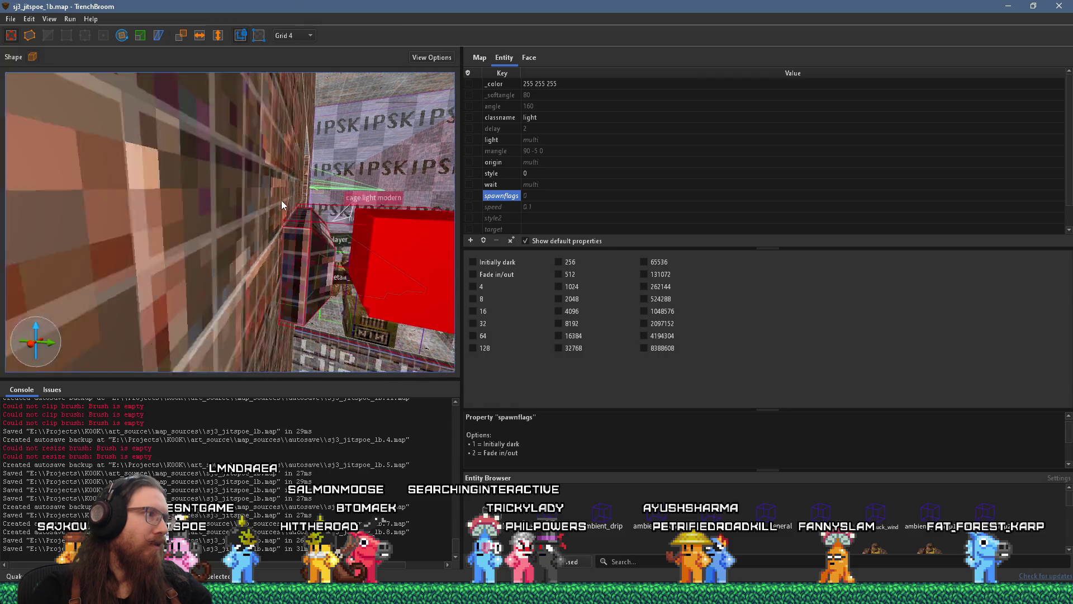
{"action": "key", "text": "Escape"}
{"action": "left_click", "coordinate": [317, 256]}
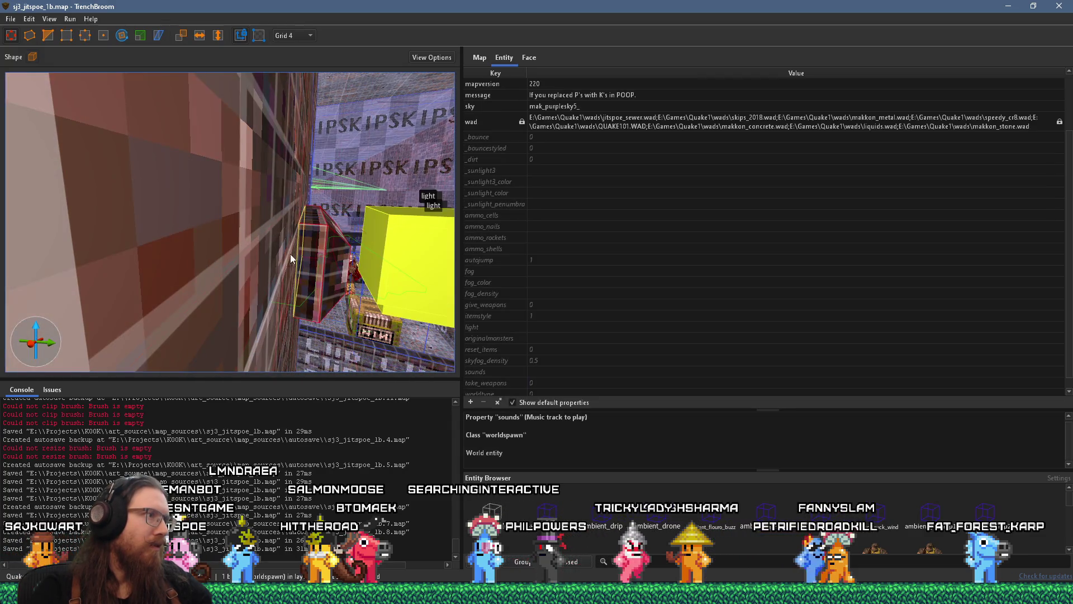
{"action": "left_click_drag", "start_coordinate": [283, 262], "coordinate": [212, 247]}
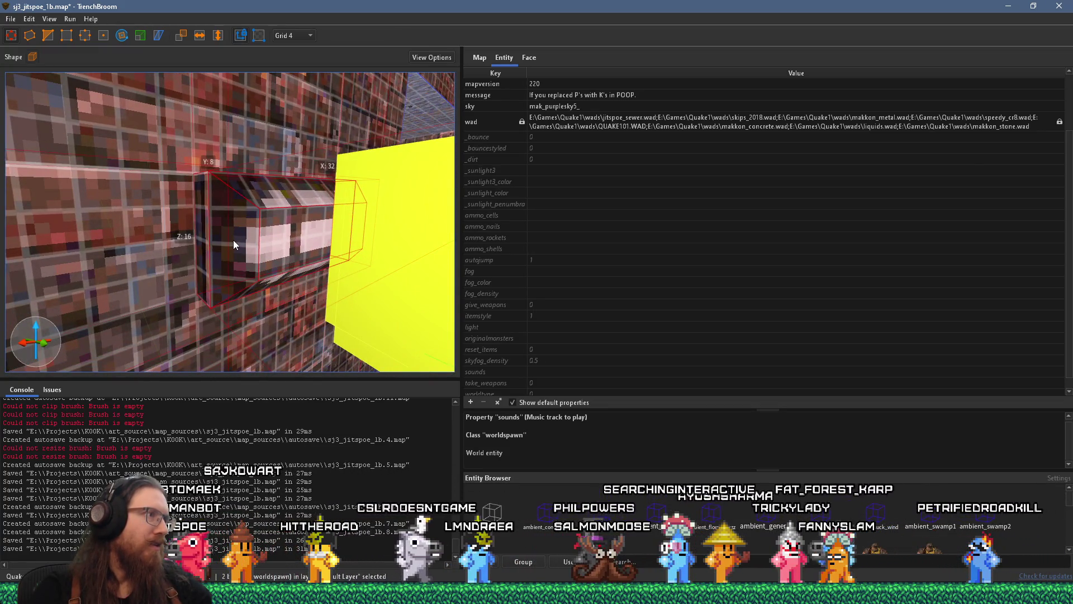
{"action": "left_click", "coordinate": [55, 35]}
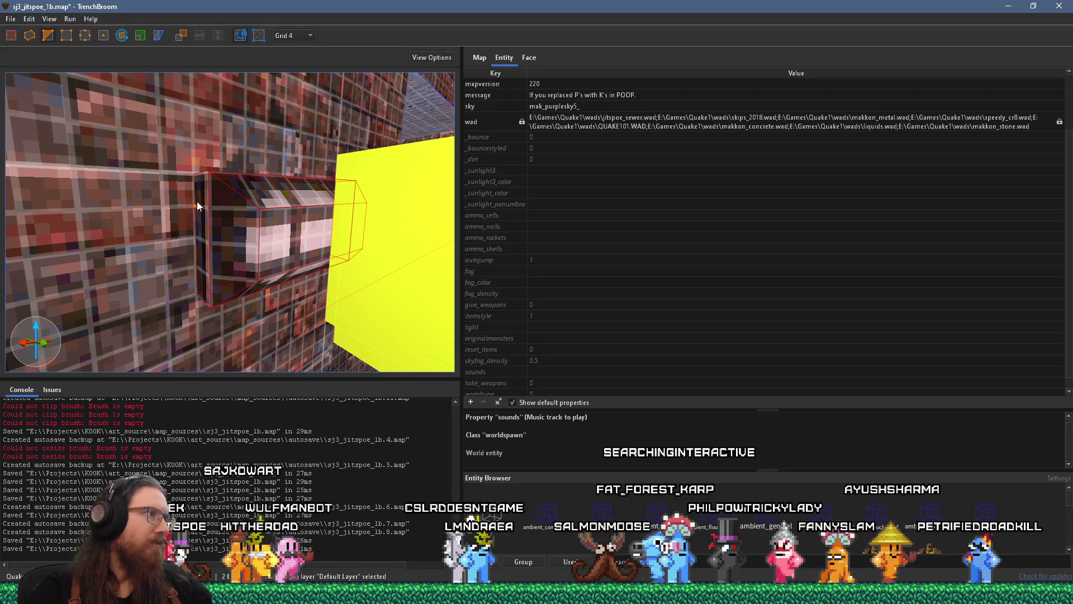
{"action": "left_click", "coordinate": [283, 232]}
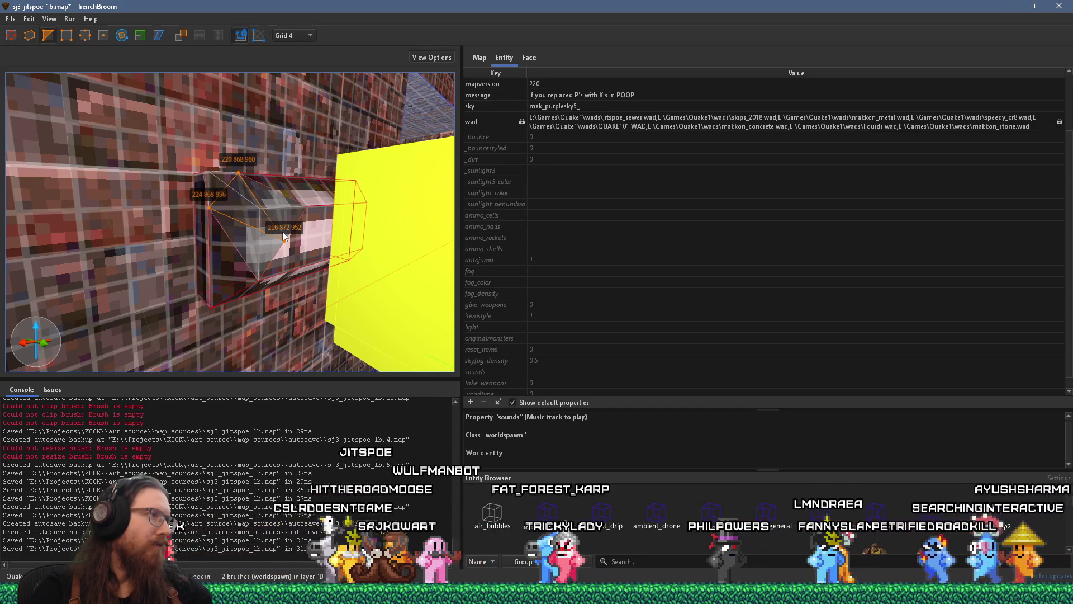
{"action": "left_click", "coordinate": [291, 36]}
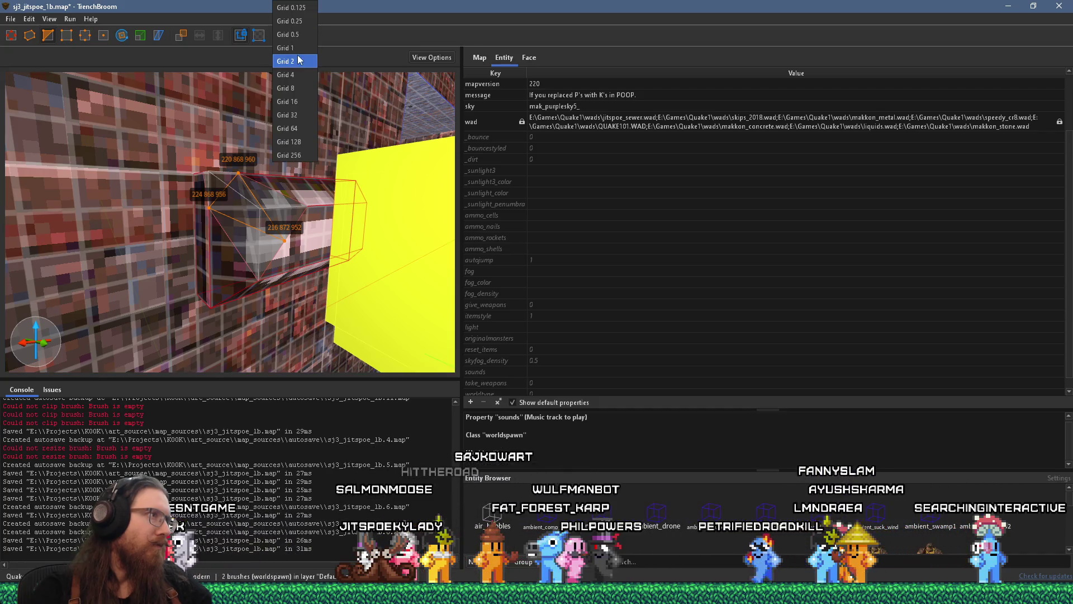
{"action": "left_click", "coordinate": [298, 61]}
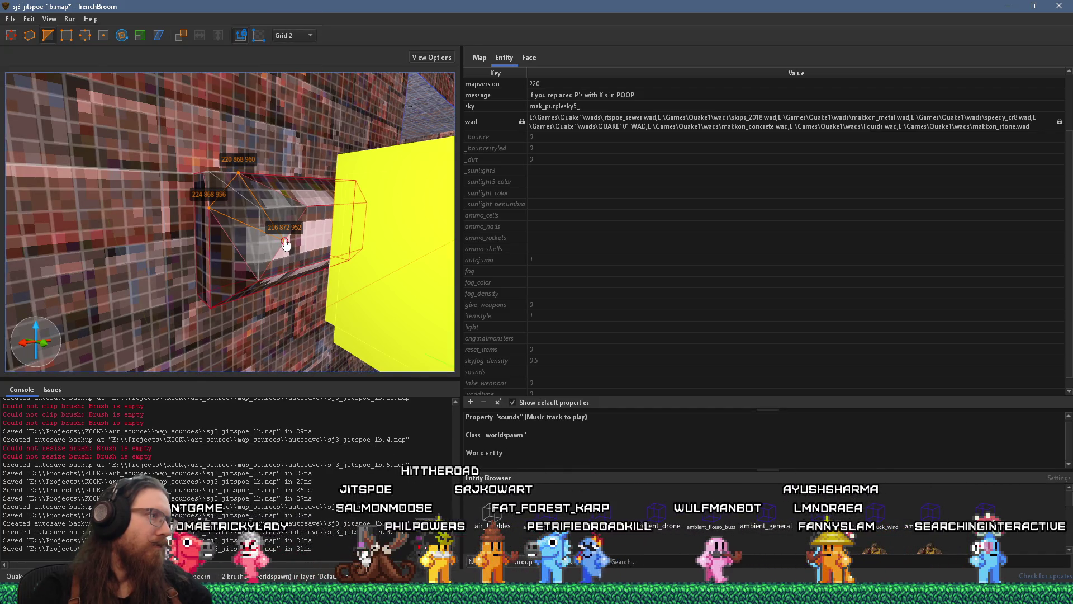
{"action": "left_click_drag", "start_coordinate": [285, 244], "coordinate": [278, 227]}
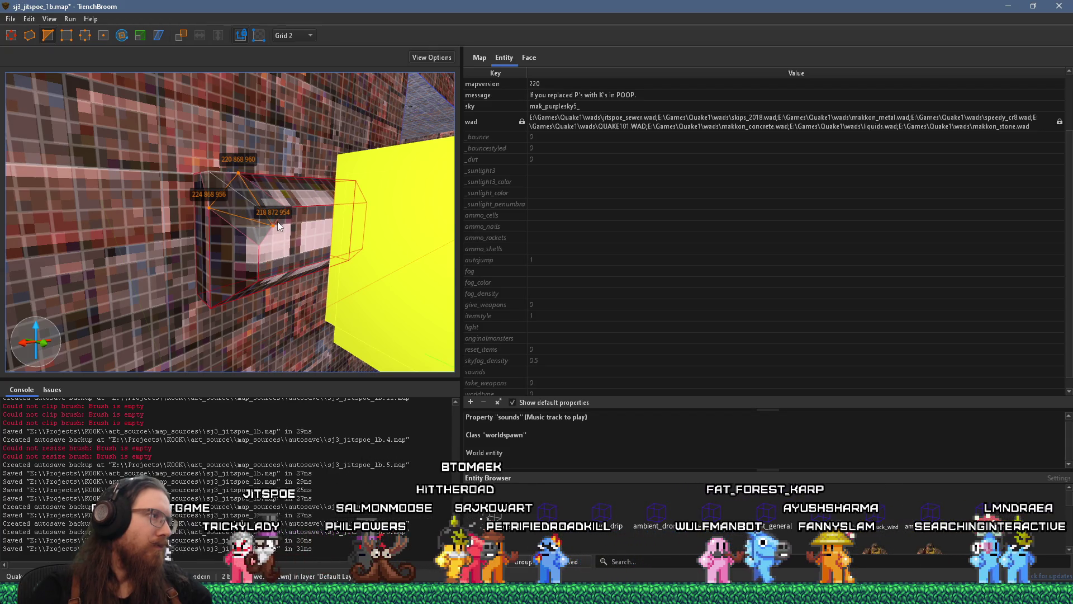
{"action": "key", "text": "Return"}
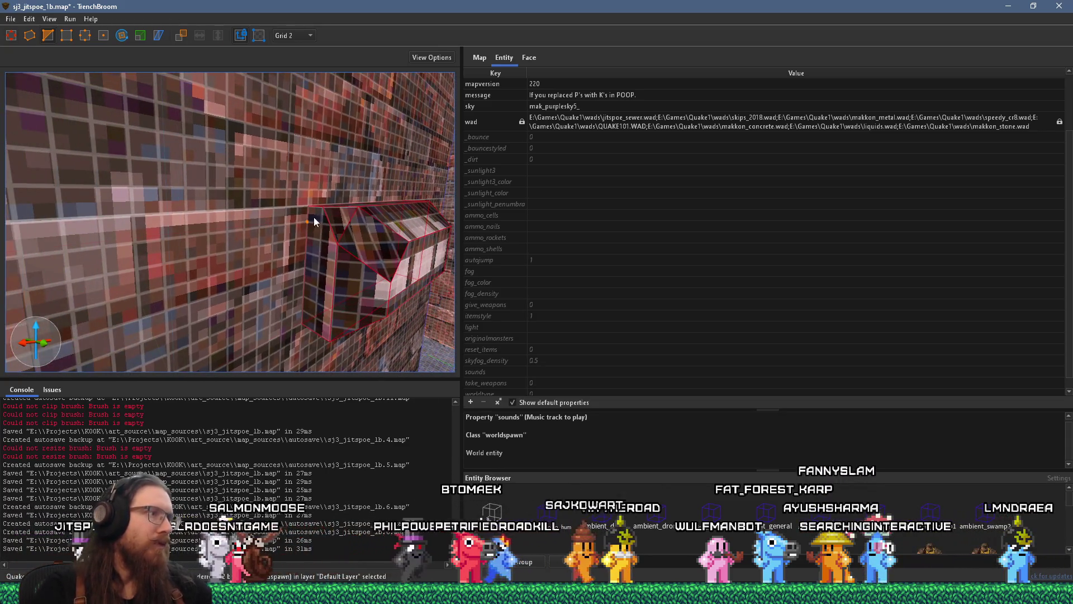
{"action": "key", "text": "Escape"}
{"action": "left_click", "coordinate": [335, 211]}
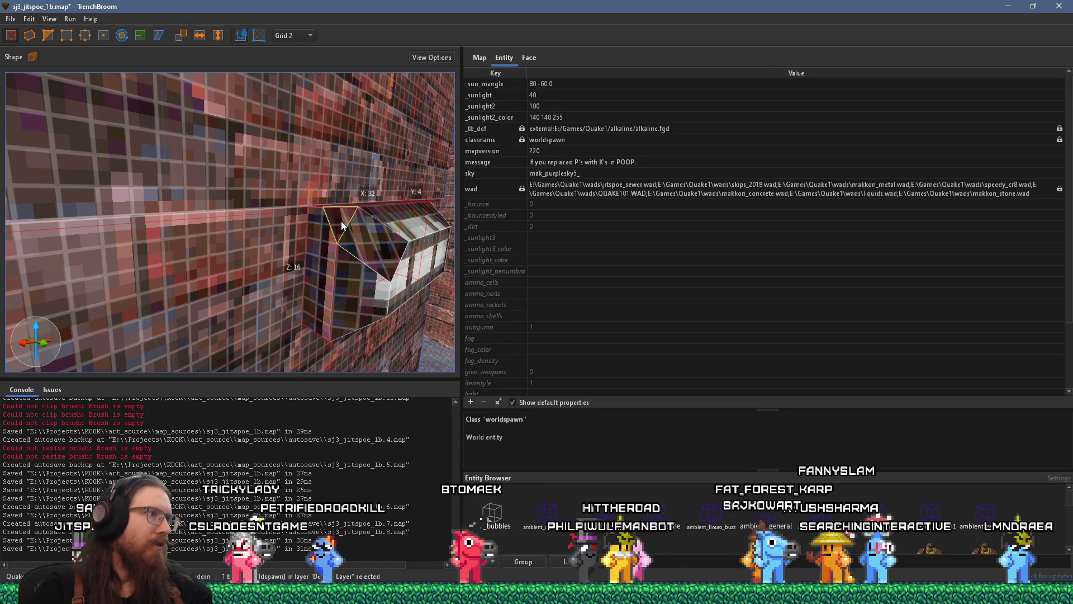
{"action": "mouse_move", "coordinate": [345, 212]}
{"action": "left_mouse_down"}
{"action": "mouse_move", "coordinate": [321, 193]}
{"action": "mouse_move", "coordinate": [280, 190]}
{"action": "left_mouse_up"}
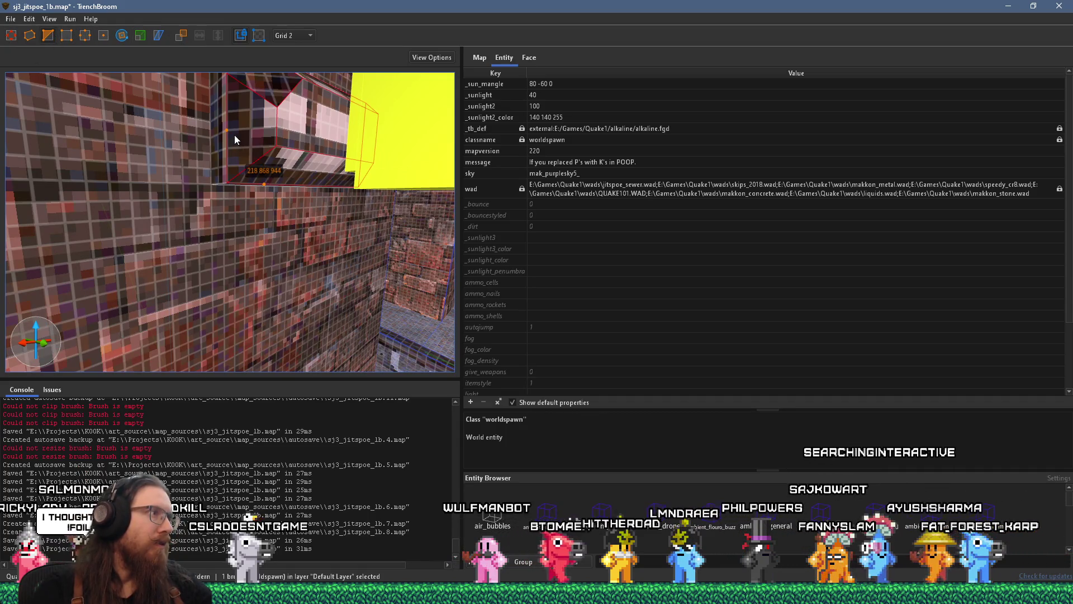
{"action": "mouse_move", "coordinate": [243, 150]}
{"action": "left_mouse_down"}
{"action": "mouse_move", "coordinate": [231, 142]}
{"action": "mouse_move", "coordinate": [237, 153]}
{"action": "left_mouse_up"}
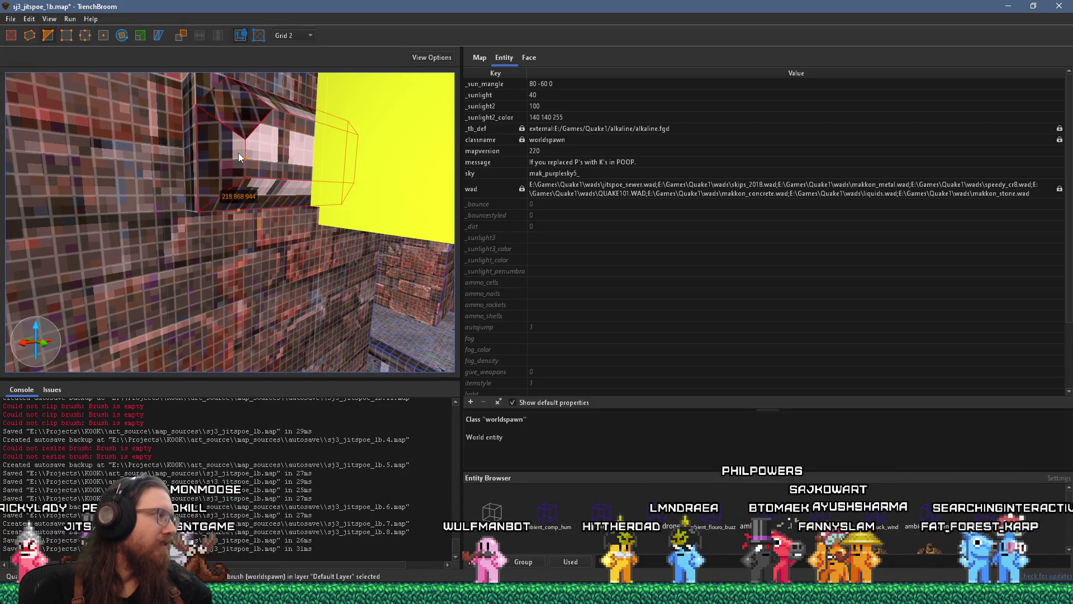
{"action": "left_click_drag", "start_coordinate": [239, 153], "coordinate": [245, 167]}
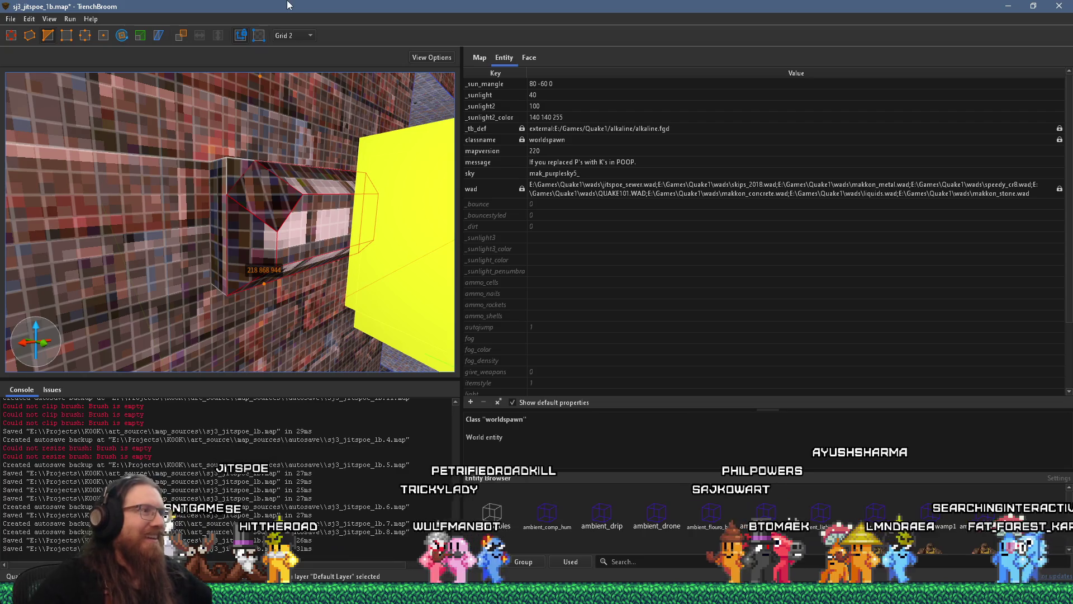
{"action": "left_click_drag", "start_coordinate": [349, 150], "coordinate": [333, 122]}
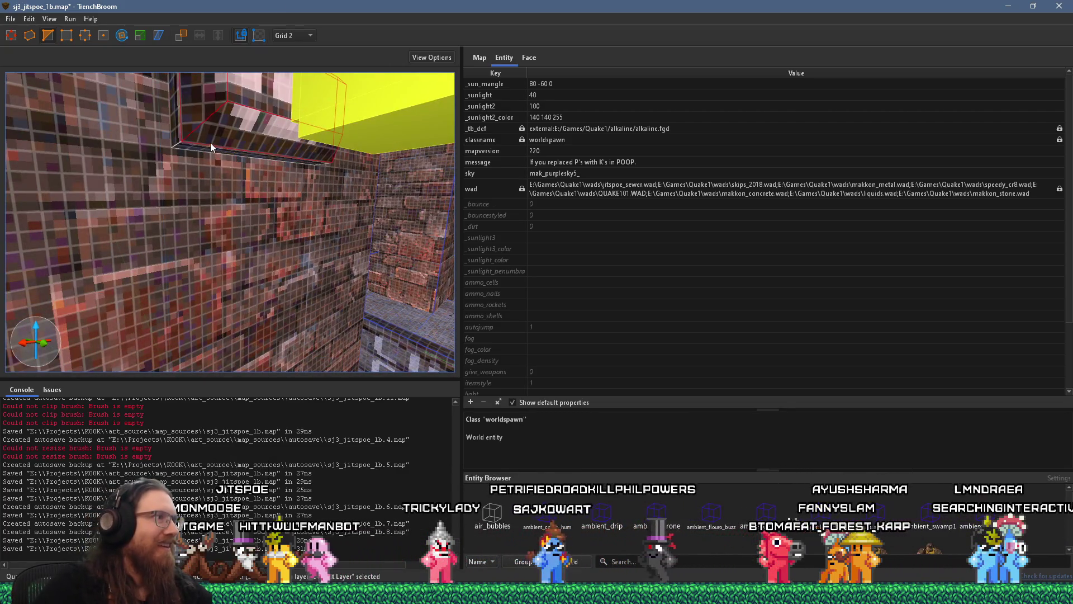
{"action": "scroll", "coordinate": [211, 147], "scroll_direction": "up", "scroll_amount": 2}
{"action": "left_click", "coordinate": [190, 175]}
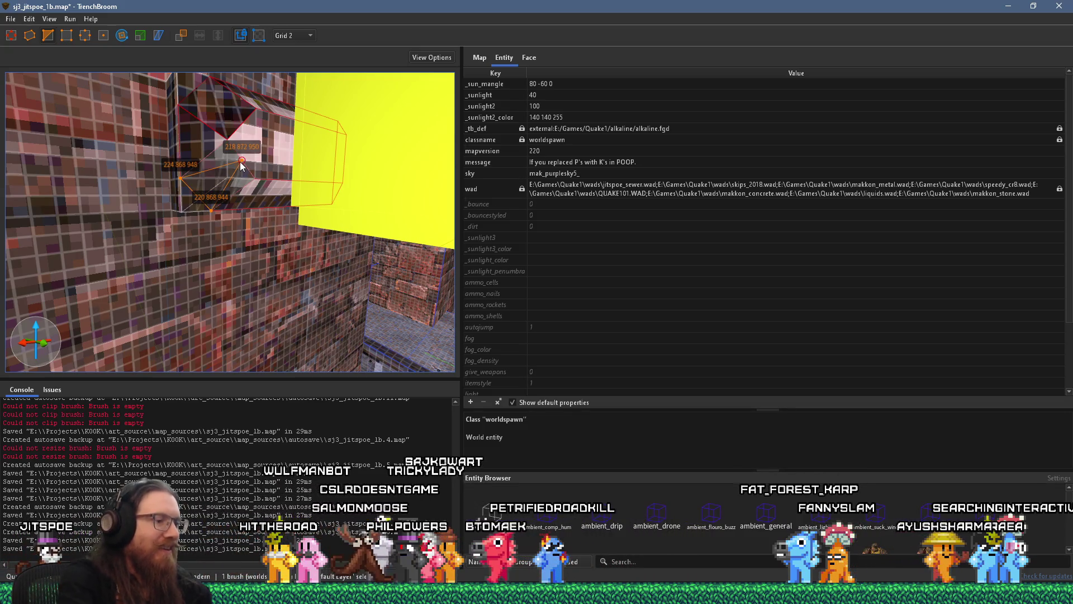
{"action": "scroll", "coordinate": [239, 162], "scroll_direction": "down", "scroll_amount": 5}
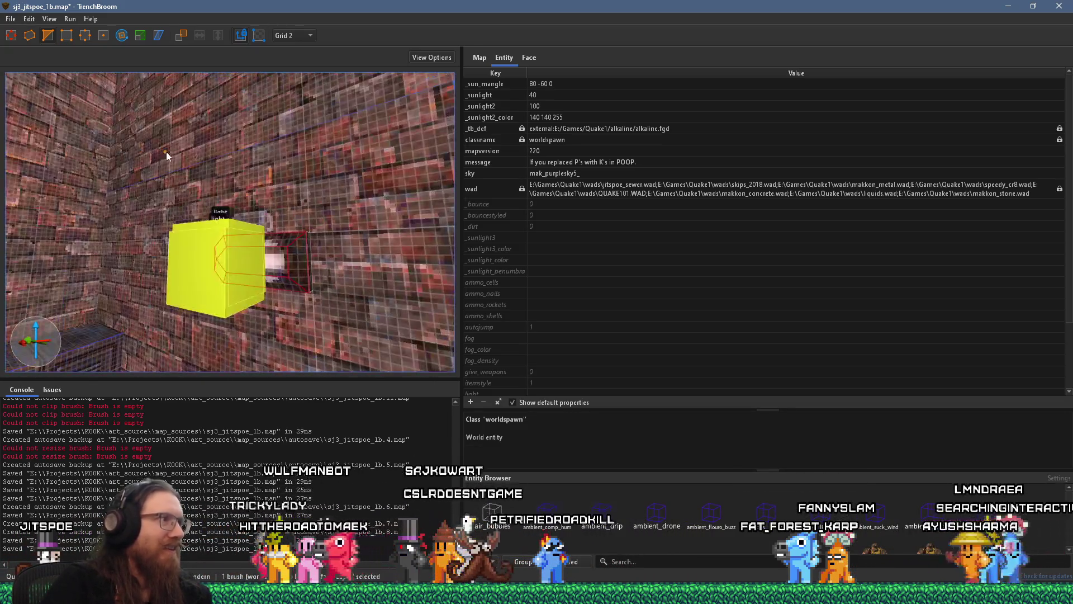
{"action": "scroll", "coordinate": [240, 146], "scroll_direction": "down", "scroll_amount": 5}
{"action": "scroll", "coordinate": [250, 154], "scroll_direction": "up", "scroll_amount": 10}
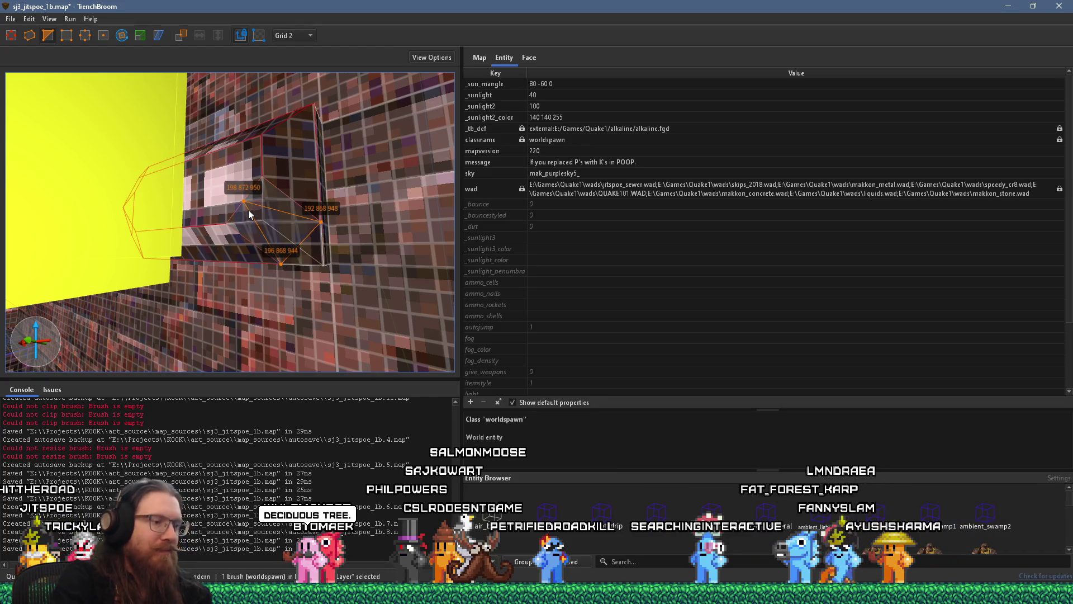
{"action": "mouse_move", "coordinate": [301, 173]}
{"action": "left_mouse_down"}
{"action": "mouse_move", "coordinate": [286, 176]}
{"action": "mouse_move", "coordinate": [330, 213]}
{"action": "left_mouse_up"}
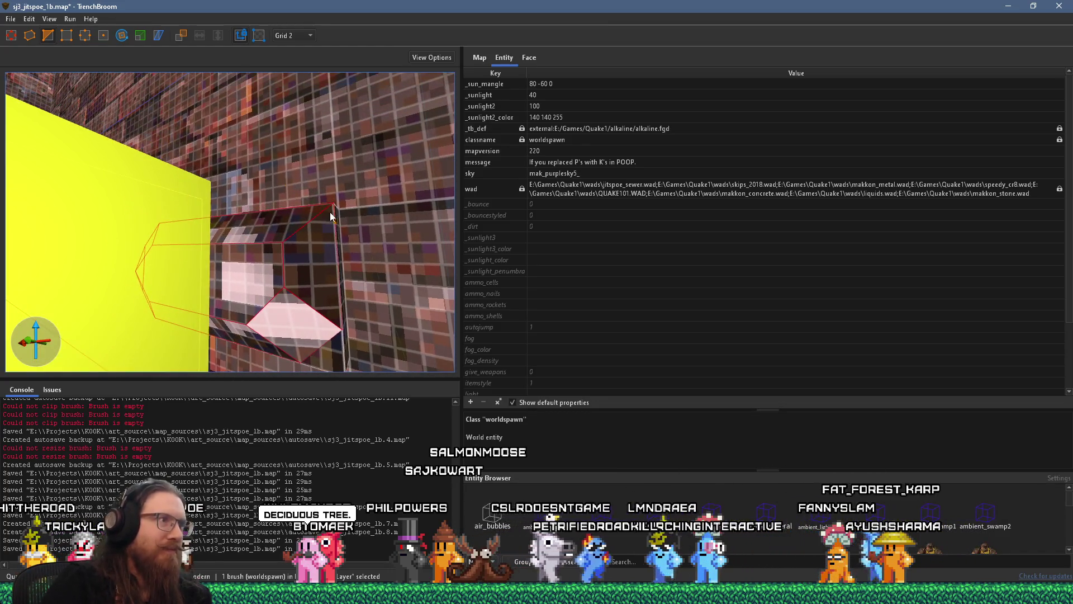
{"action": "left_click", "coordinate": [293, 208]}
{"action": "left_click", "coordinate": [335, 243]}
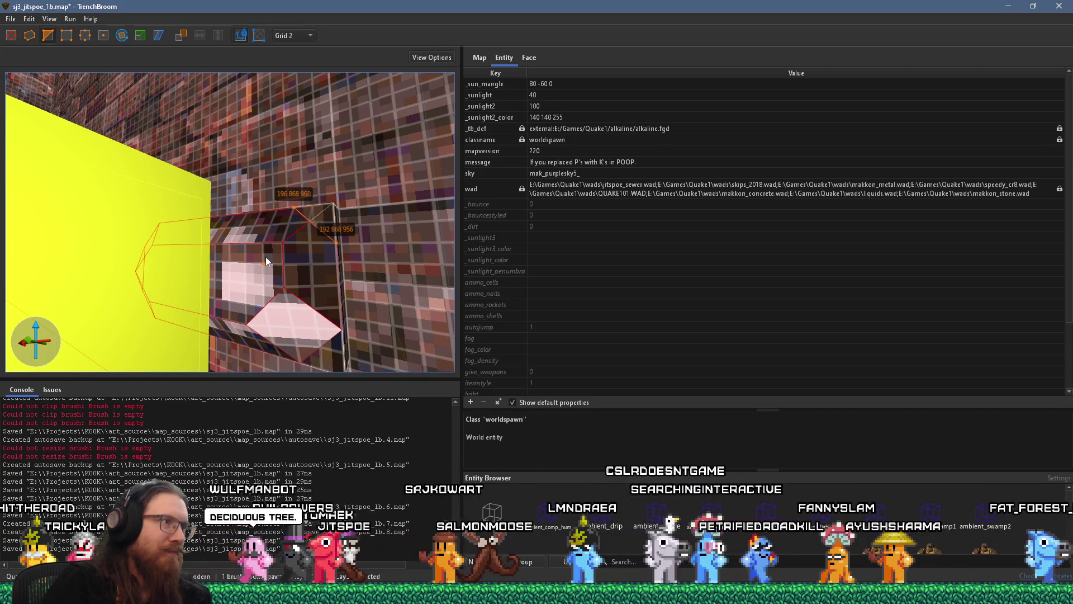
{"action": "left_click", "coordinate": [264, 260]}
{"action": "key", "text": "Return"}
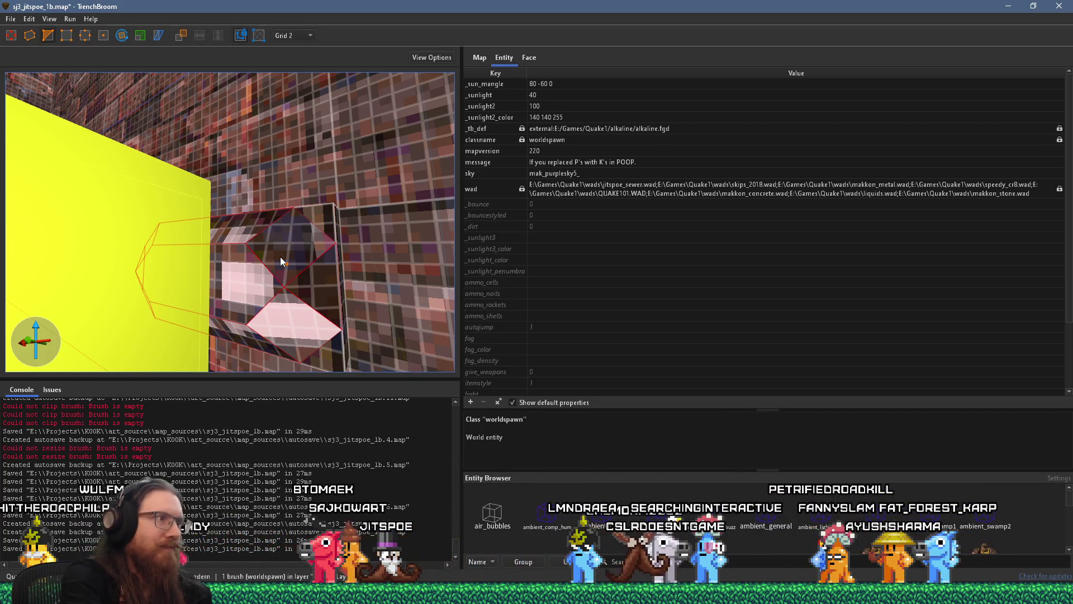
{"action": "left_click", "coordinate": [286, 313], "text": "shift"}
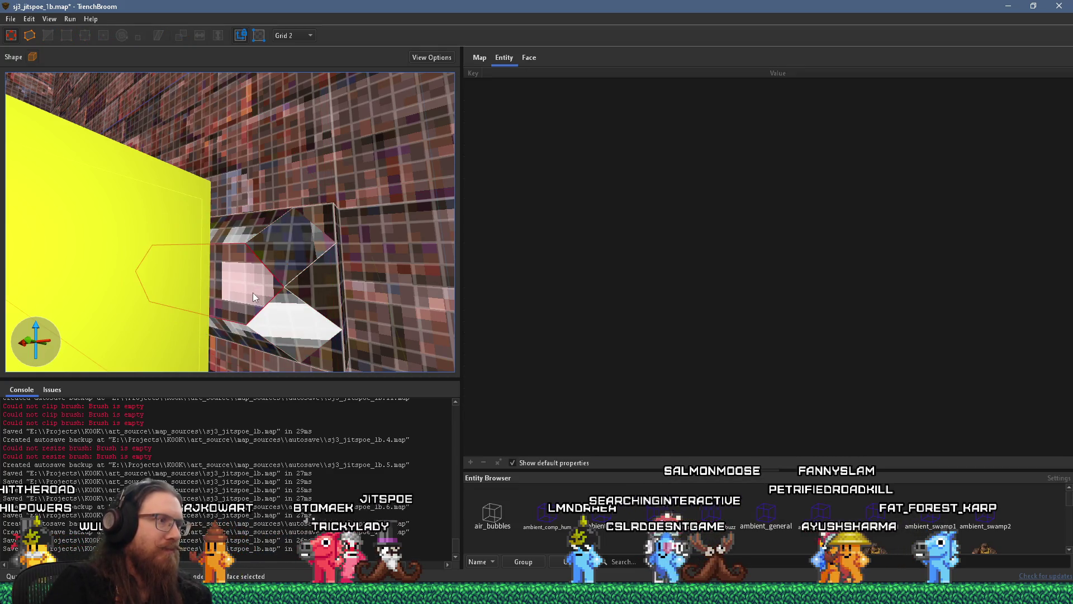
{"action": "key", "text": "Escape"}
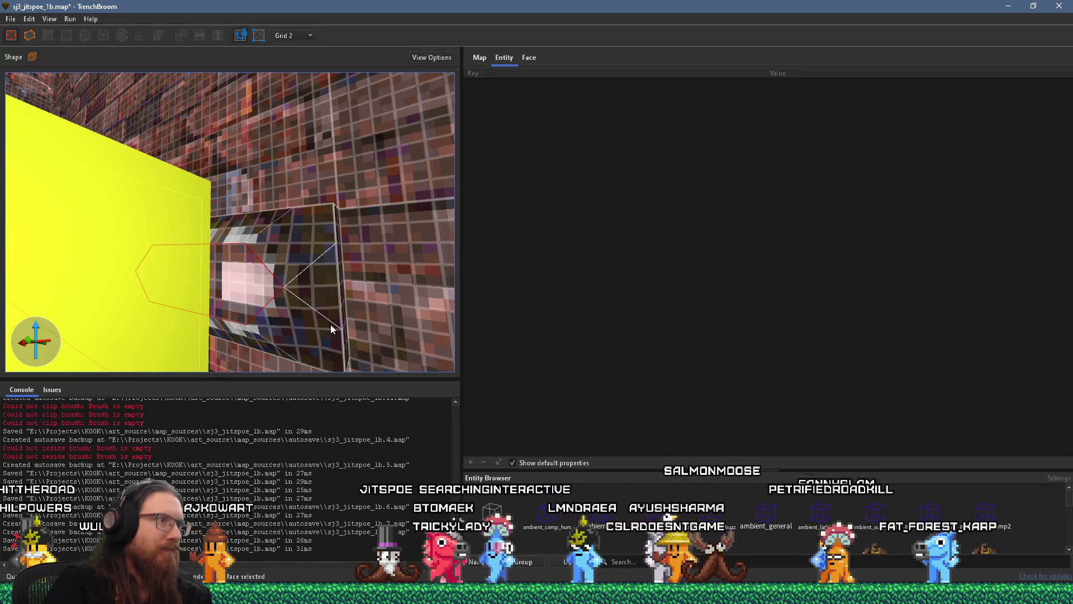
{"action": "mouse_move", "coordinate": [274, 303]}
{"action": "left_mouse_down"}
{"action": "mouse_move", "coordinate": [364, 294]}
{"action": "mouse_move", "coordinate": [339, 277]}
{"action": "mouse_move", "coordinate": [300, 289]}
{"action": "left_mouse_up"}
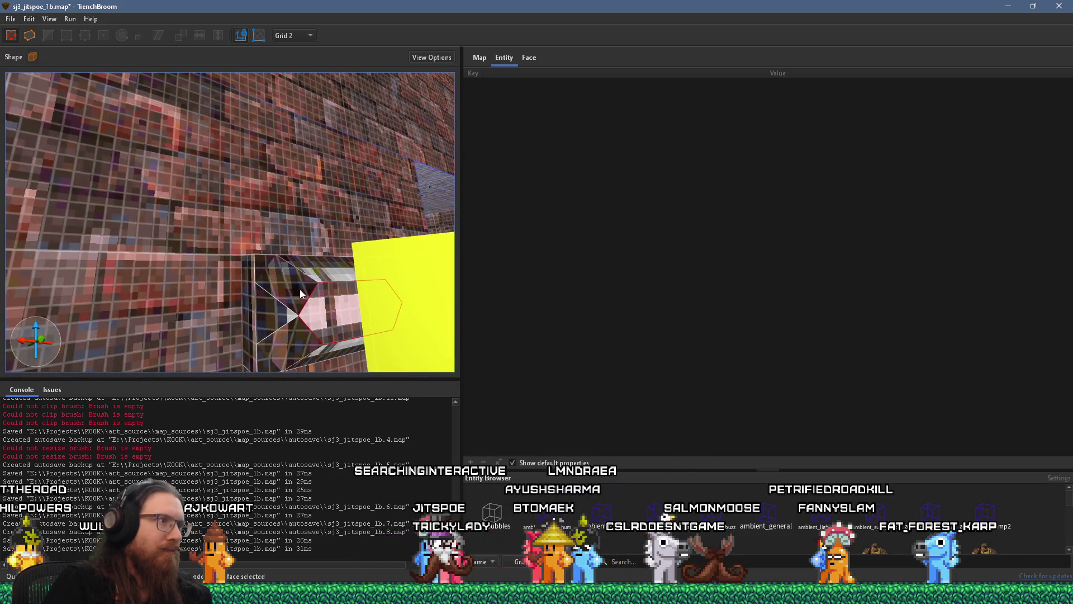
{"action": "mouse_move", "coordinate": [270, 354]}
{"action": "left_mouse_down"}
{"action": "mouse_move", "coordinate": [284, 247]}
{"action": "mouse_move", "coordinate": [330, 193]}
{"action": "mouse_move", "coordinate": [278, 266]}
{"action": "mouse_move", "coordinate": [177, 266]}
{"action": "mouse_move", "coordinate": [179, 247]}
{"action": "mouse_move", "coordinate": [182, 259]}
{"action": "left_mouse_up"}
{"action": "key", "text": "Escape"}
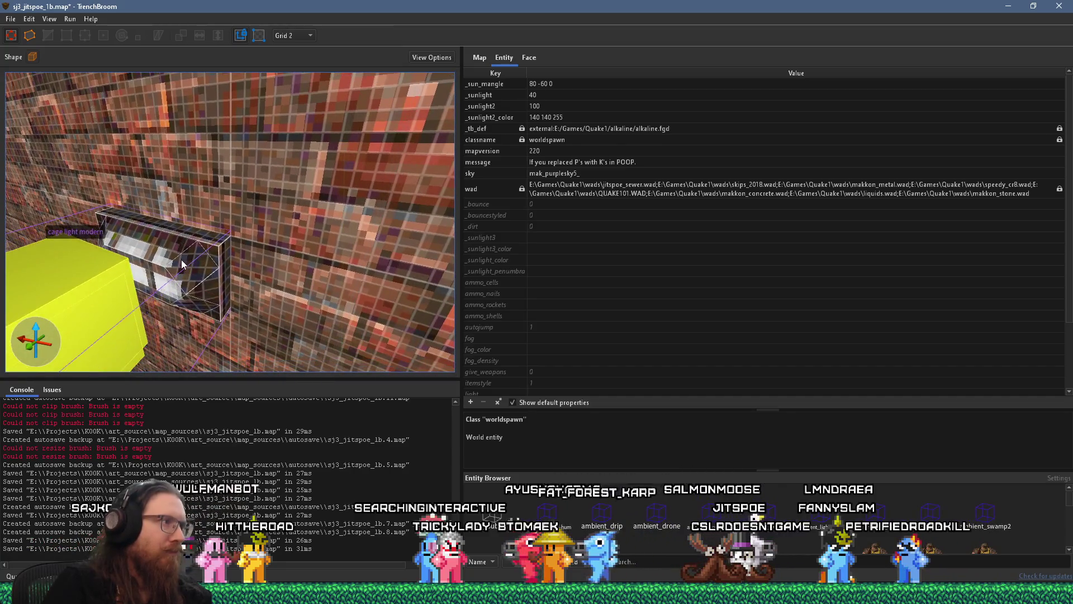
Select the cage-light housing brush and bring up its context menu.
{"action": "left_click", "coordinate": [181, 259]}
{"action": "key", "text": "Escape"}
{"action": "left_click", "coordinate": [178, 269]}
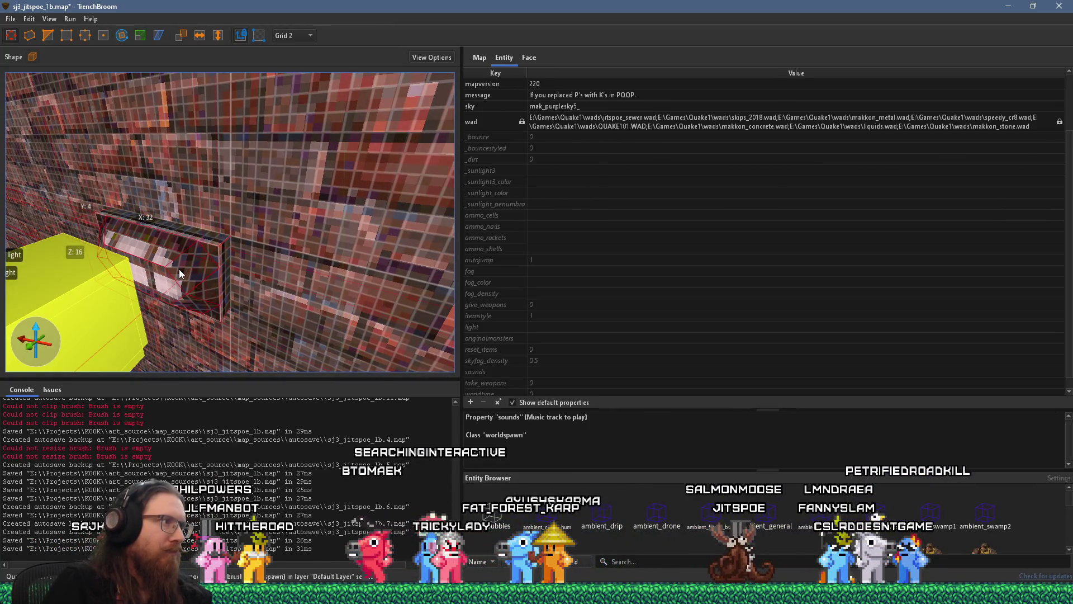
{"action": "right_click", "coordinate": [179, 270]}
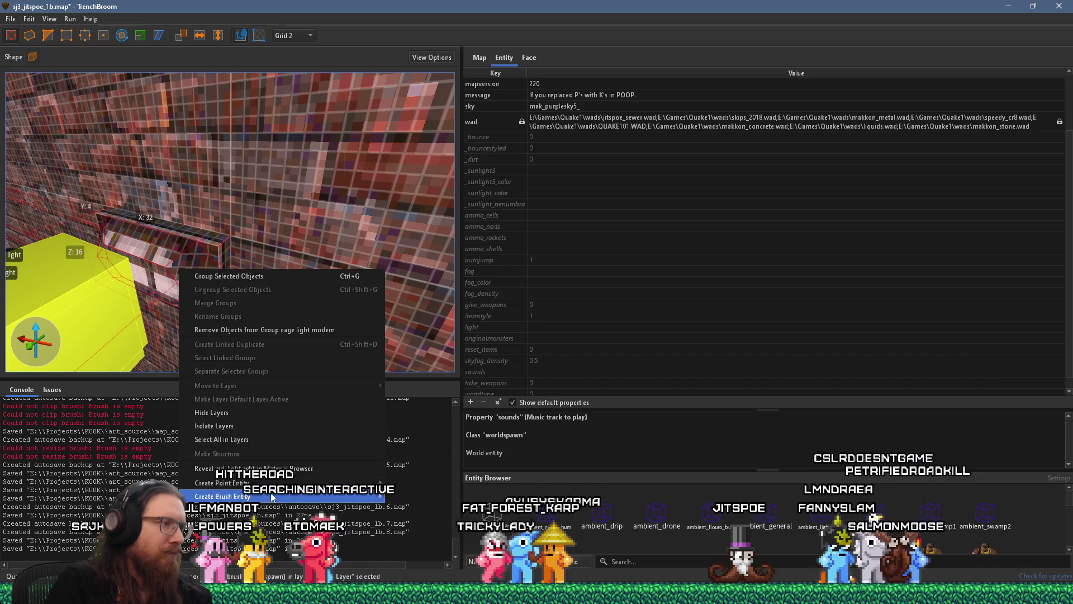
{"action": "mouse_move", "coordinate": [273, 496]}
{"action": "key", "text": "Escape"}
{"action": "key", "text": "Escape"}
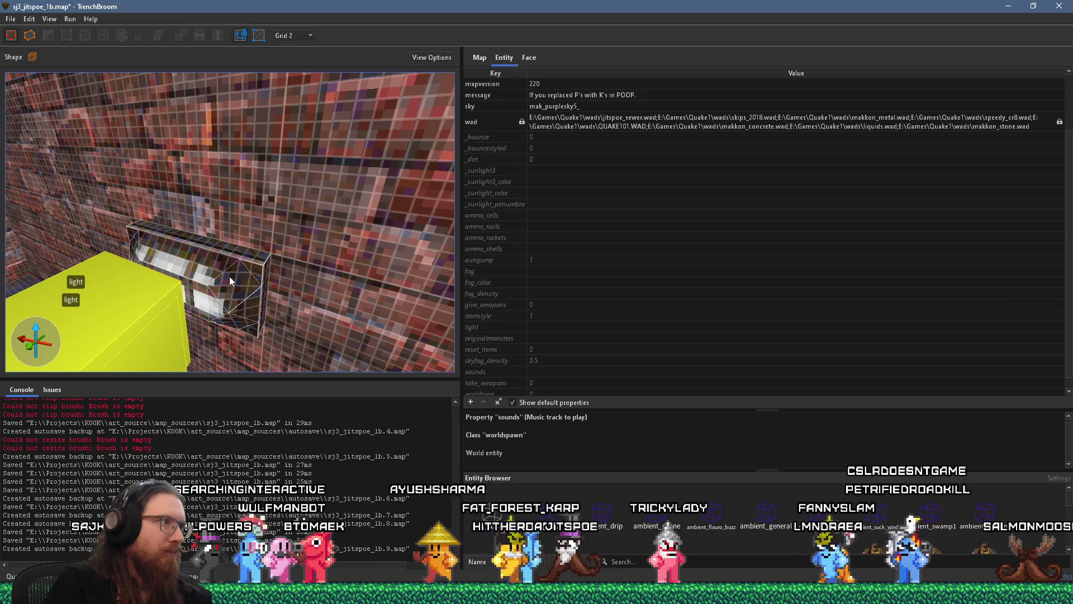
{"action": "left_click", "coordinate": [260, 263]}
{"action": "right_click", "coordinate": [259, 263]}
{"action": "mouse_move", "coordinate": [343, 477]}
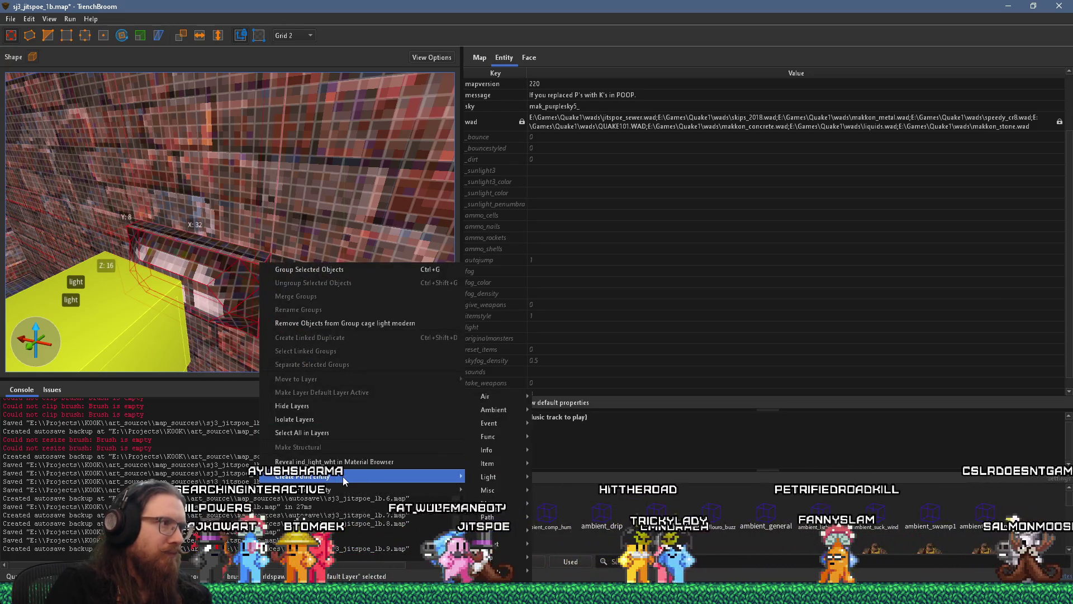
Turn one cage-light brush into a func_detail_wall with _phong set to 1.
{"action": "left_click", "coordinate": [237, 294]}
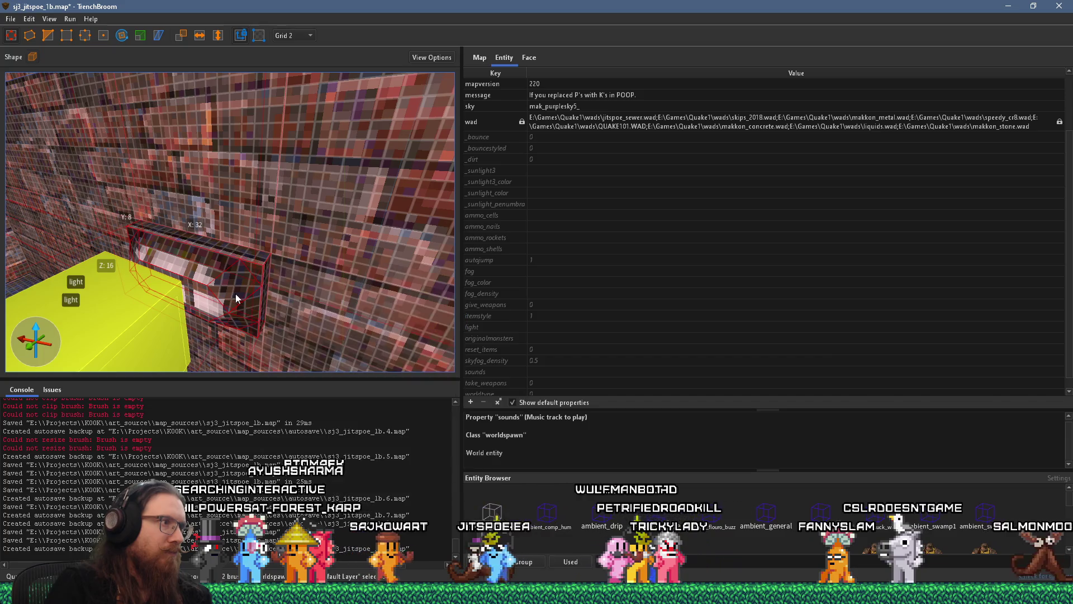
{"action": "right_click", "coordinate": [232, 284]}
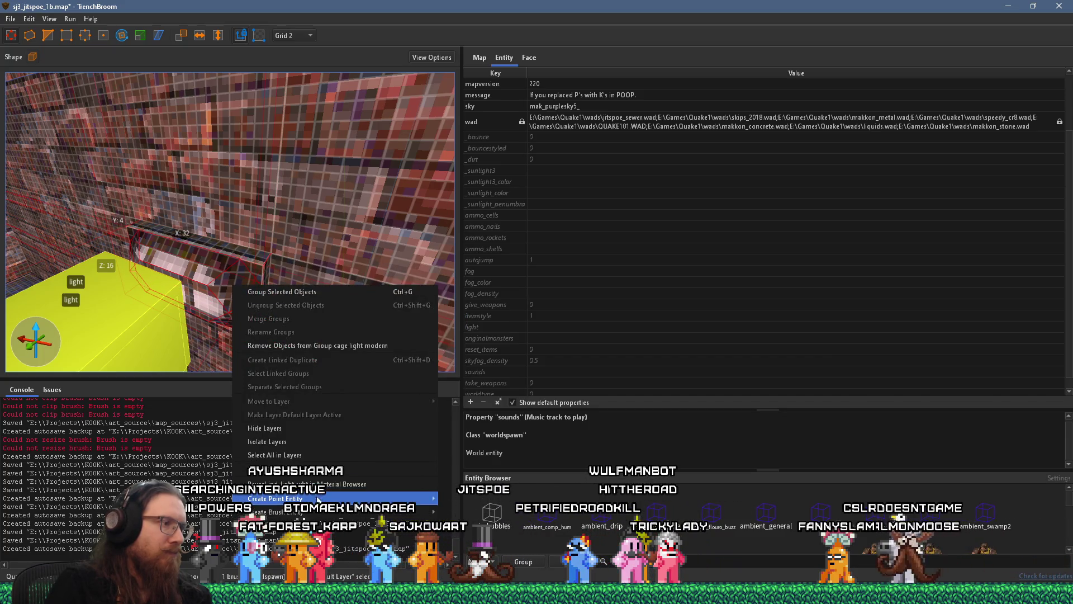
{"action": "mouse_move", "coordinate": [463, 514]}
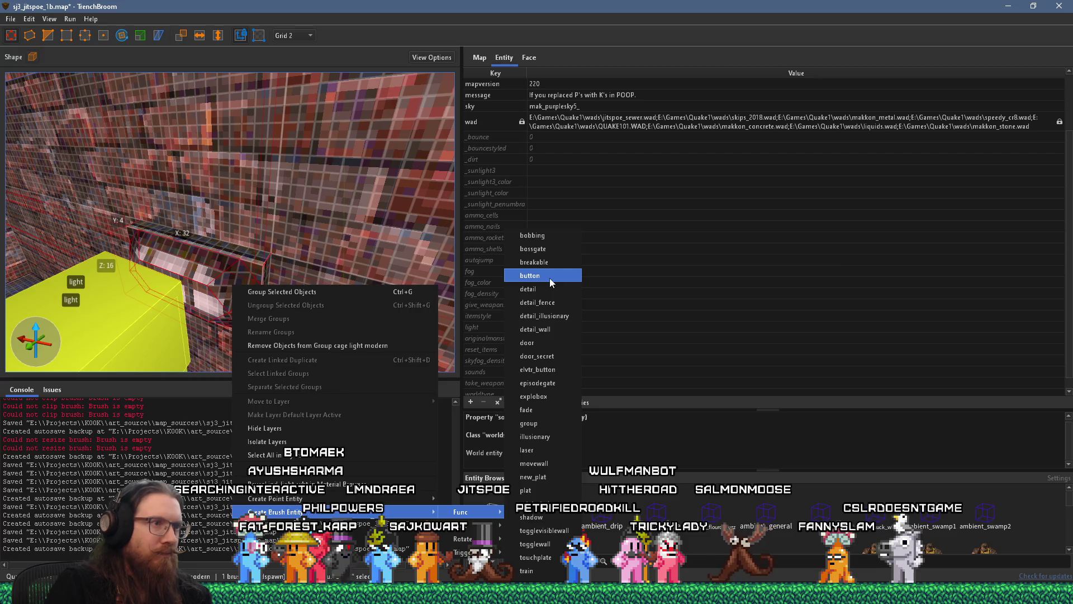
{"action": "left_click", "coordinate": [548, 329]}
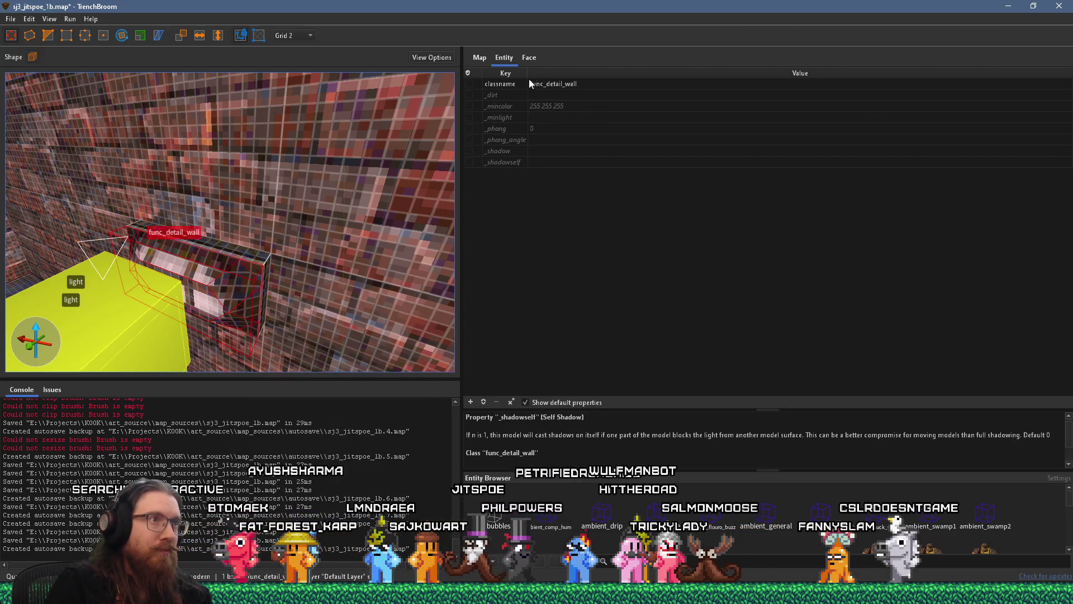
{"action": "double_click", "coordinate": [548, 129]}
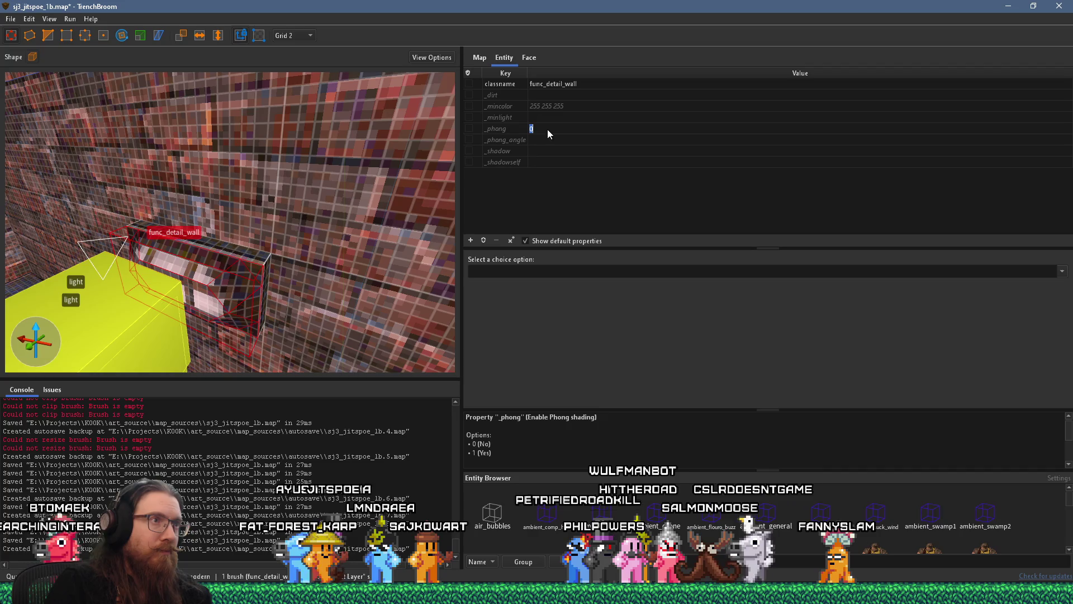
{"action": "type", "text": "1"}
{"action": "key", "text": "Return"}
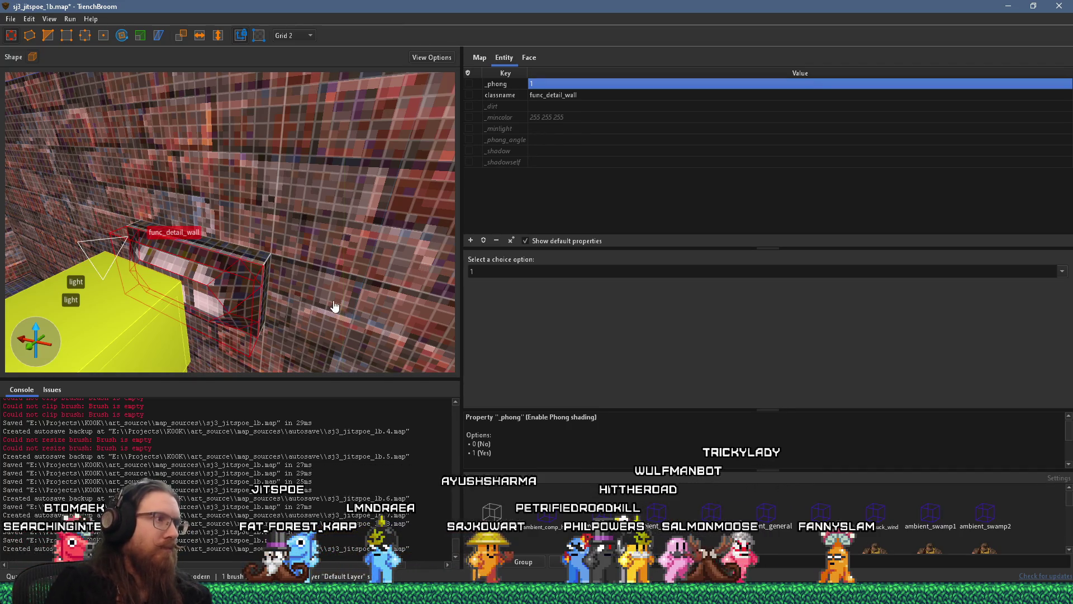
{"action": "key", "text": "Escape"}
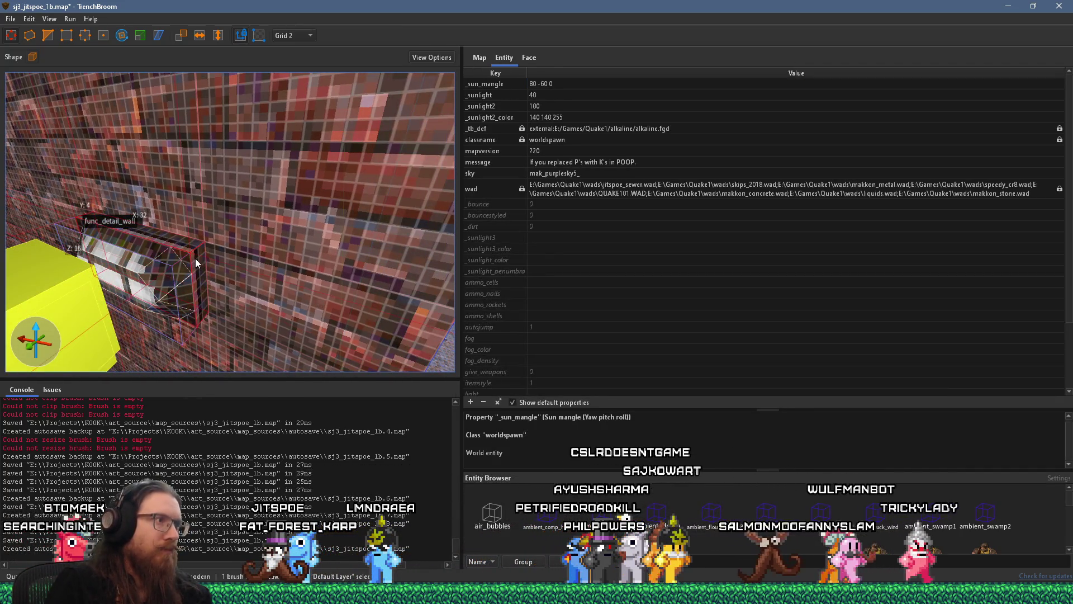
Make the other cage-light brush a func_detail_wall as well.
{"action": "right_click", "coordinate": [196, 258]}
{"action": "mouse_move", "coordinate": [298, 481]}
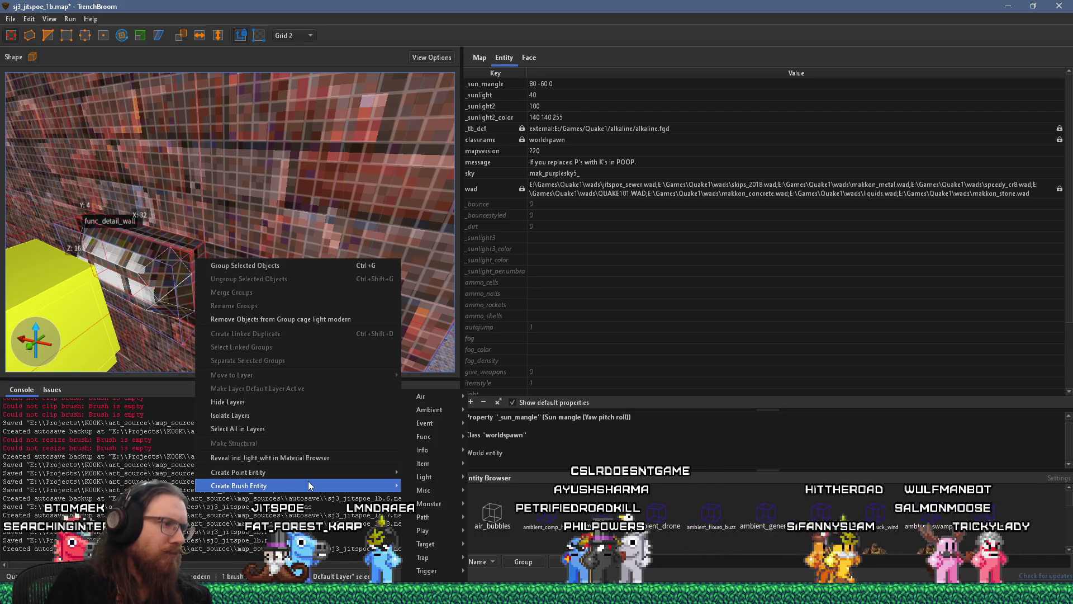
{"action": "mouse_move", "coordinate": [446, 487]}
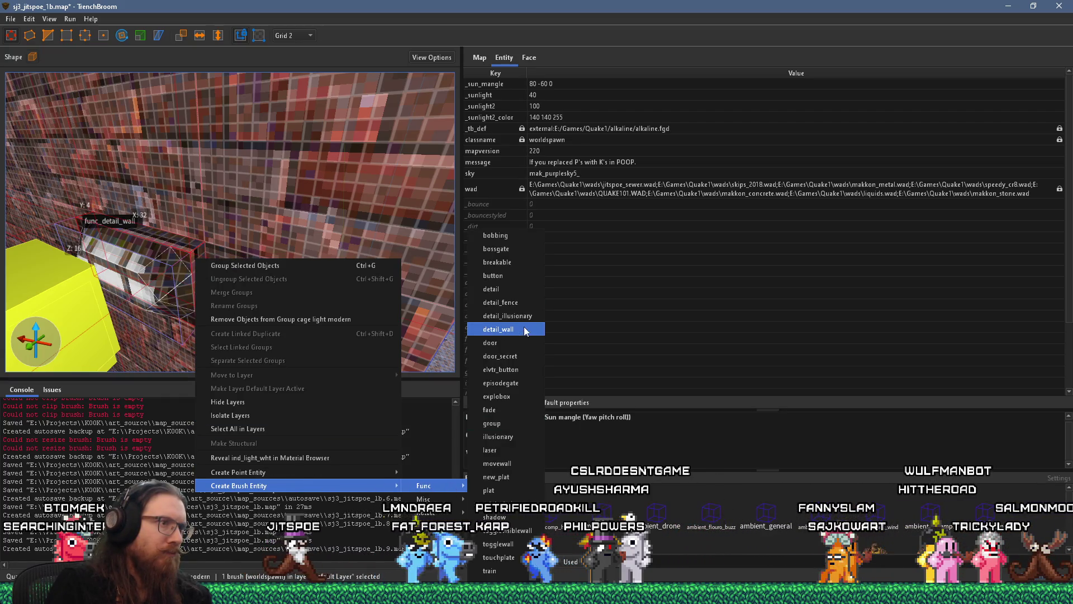
{"action": "left_click", "coordinate": [503, 329]}
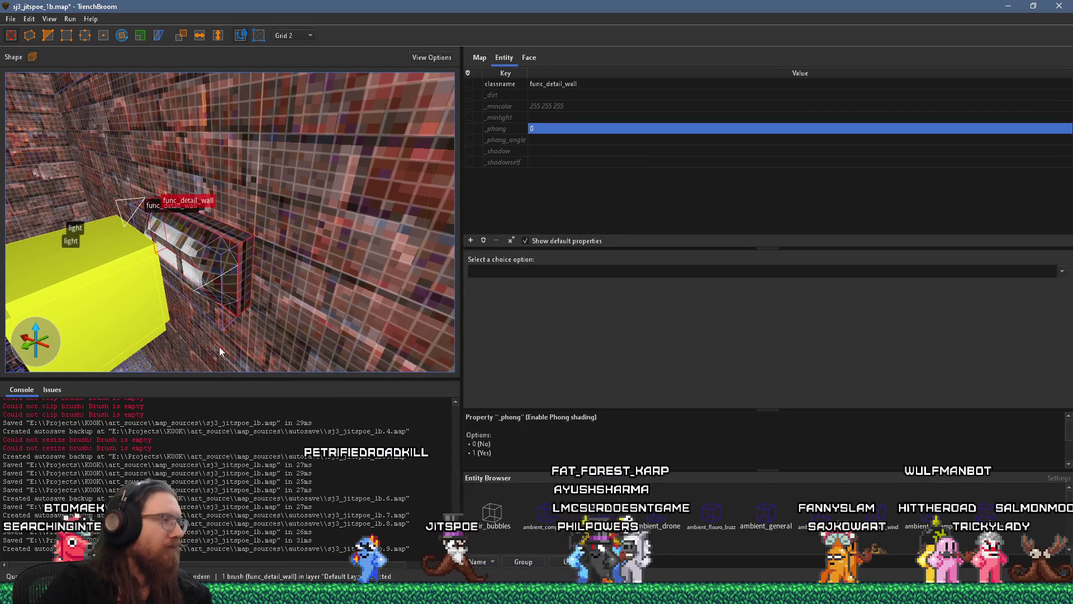
{"action": "scroll", "coordinate": [221, 356], "scroll_direction": "down", "scroll_amount": 5}
{"action": "key", "text": "Escape"}
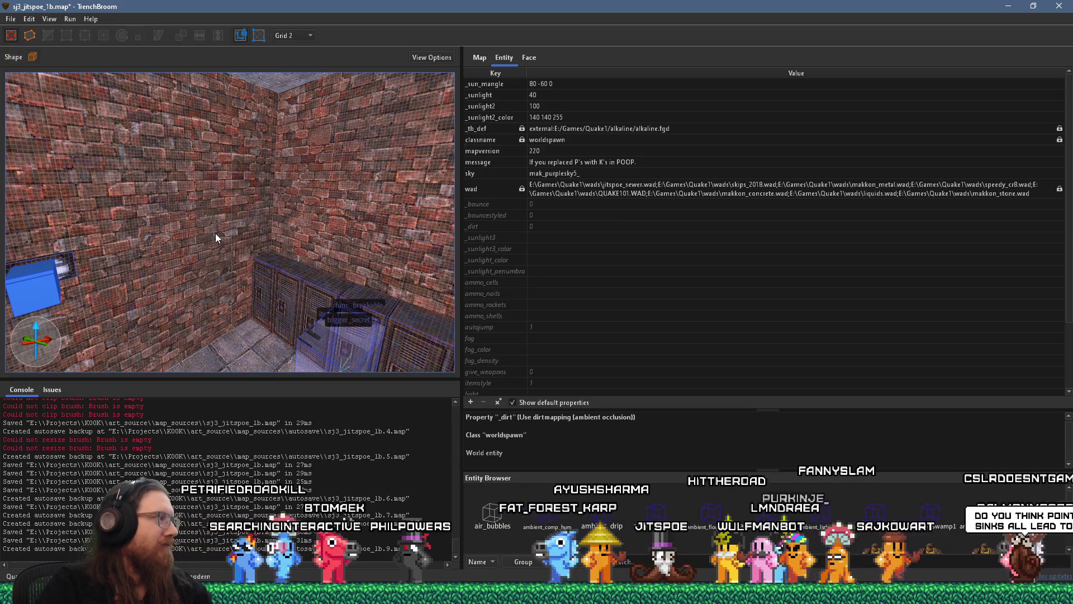
{"action": "scroll", "coordinate": [201, 235], "scroll_direction": "down", "scroll_amount": 3}
{"action": "mouse_move", "coordinate": [193, 238]}
{"action": "left_mouse_down"}
{"action": "mouse_move", "coordinate": [290, 224]}
{"action": "mouse_move", "coordinate": [224, 233]}
{"action": "mouse_move", "coordinate": [247, 236]}
{"action": "mouse_move", "coordinate": [220, 246]}
{"action": "mouse_move", "coordinate": [233, 283]}
{"action": "mouse_move", "coordinate": [267, 270]}
{"action": "mouse_move", "coordinate": [197, 272]}
{"action": "mouse_move", "coordinate": [233, 277]}
{"action": "mouse_move", "coordinate": [219, 282]}
{"action": "left_mouse_up"}
Shrink the trigger_secret beside the breakable locker from 72 to 30 units along X.
{"action": "left_click", "coordinate": [212, 275]}
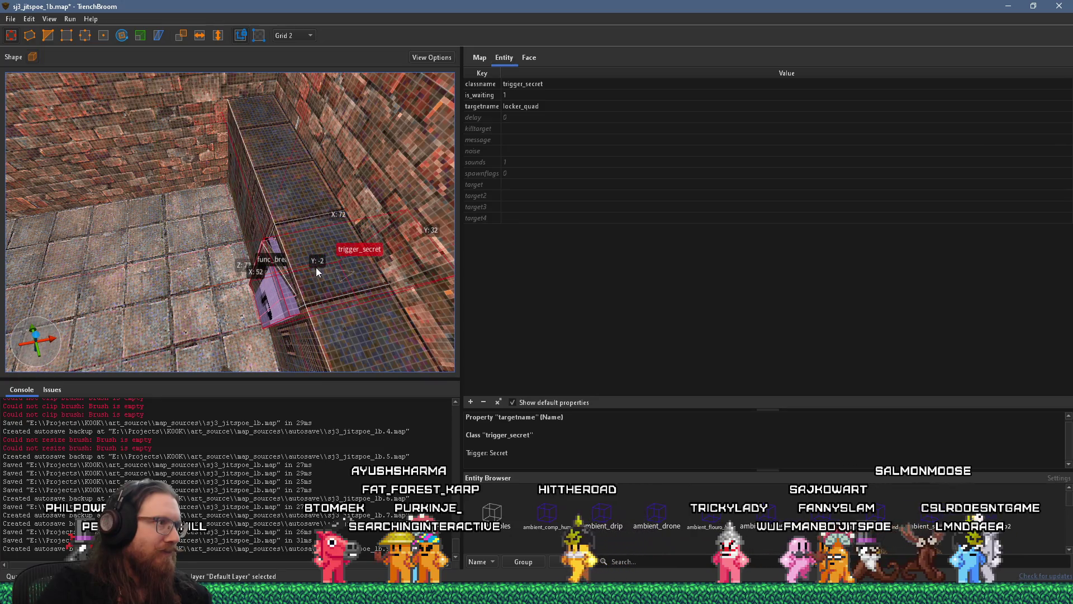
{"action": "mouse_move", "coordinate": [421, 217]}
{"action": "left_mouse_down"}
{"action": "mouse_move", "coordinate": [331, 244]}
{"action": "mouse_move", "coordinate": [327, 280]}
{"action": "mouse_move", "coordinate": [291, 308]}
{"action": "mouse_move", "coordinate": [291, 263]}
{"action": "mouse_move", "coordinate": [307, 280]}
{"action": "mouse_move", "coordinate": [300, 341]}
{"action": "mouse_move", "coordinate": [282, 331]}
{"action": "mouse_move", "coordinate": [253, 250]}
{"action": "mouse_move", "coordinate": [176, 260]}
{"action": "mouse_move", "coordinate": [215, 277]}
{"action": "mouse_move", "coordinate": [226, 246]}
{"action": "mouse_move", "coordinate": [183, 236]}
{"action": "left_mouse_up"}
{"action": "key", "text": "Escape"}
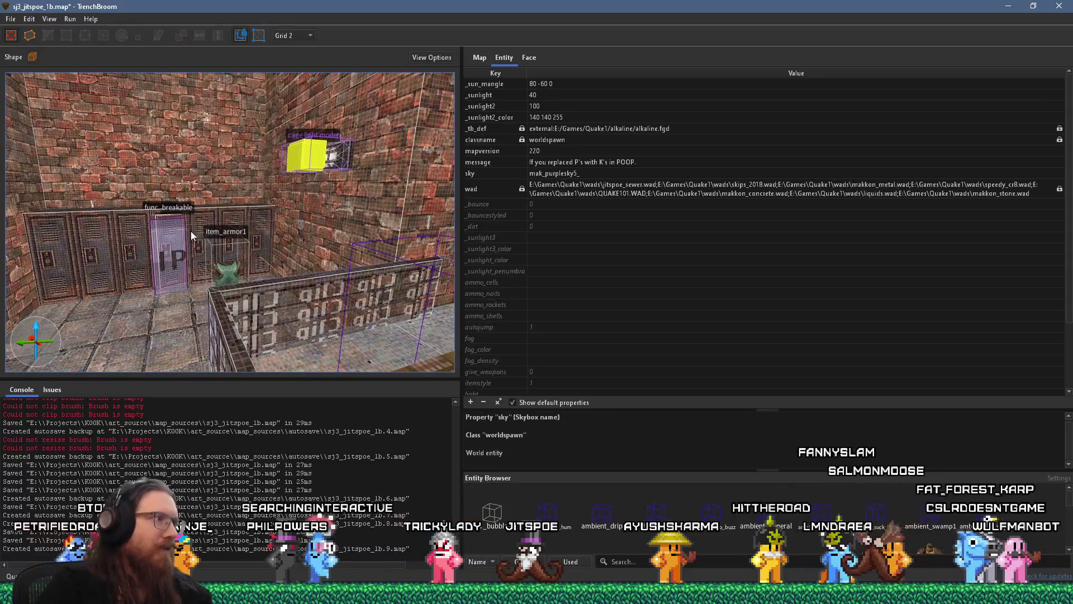
Save the map and select the func_breakable locker.
{"action": "left_click", "coordinate": [11, 18]}
{"action": "left_click", "coordinate": [29, 78]}
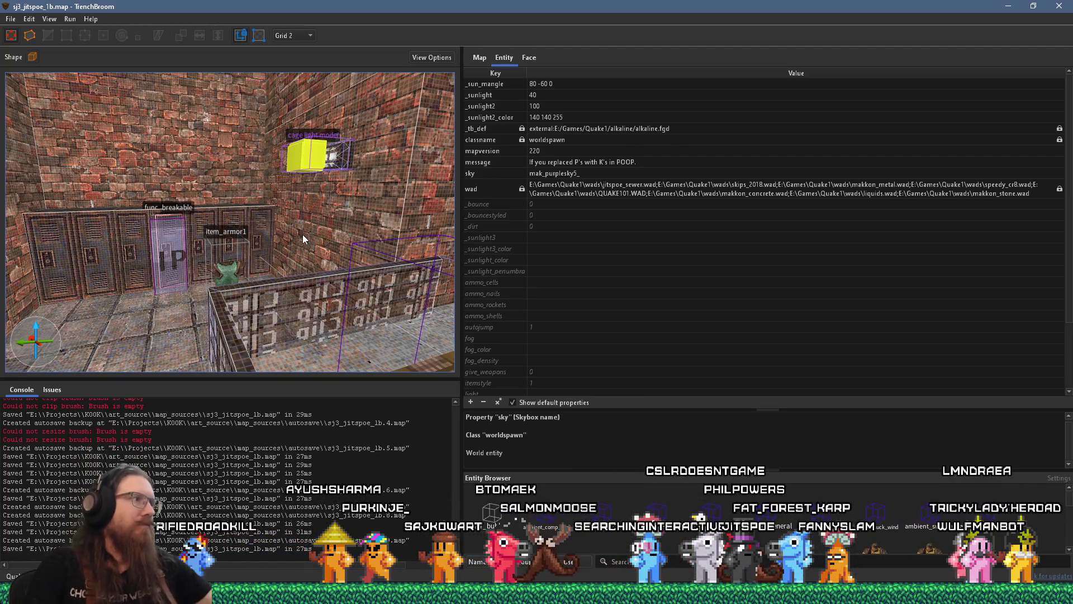
{"action": "scroll", "coordinate": [303, 234], "scroll_direction": "up", "scroll_amount": 5}
{"action": "left_click", "coordinate": [231, 220]}
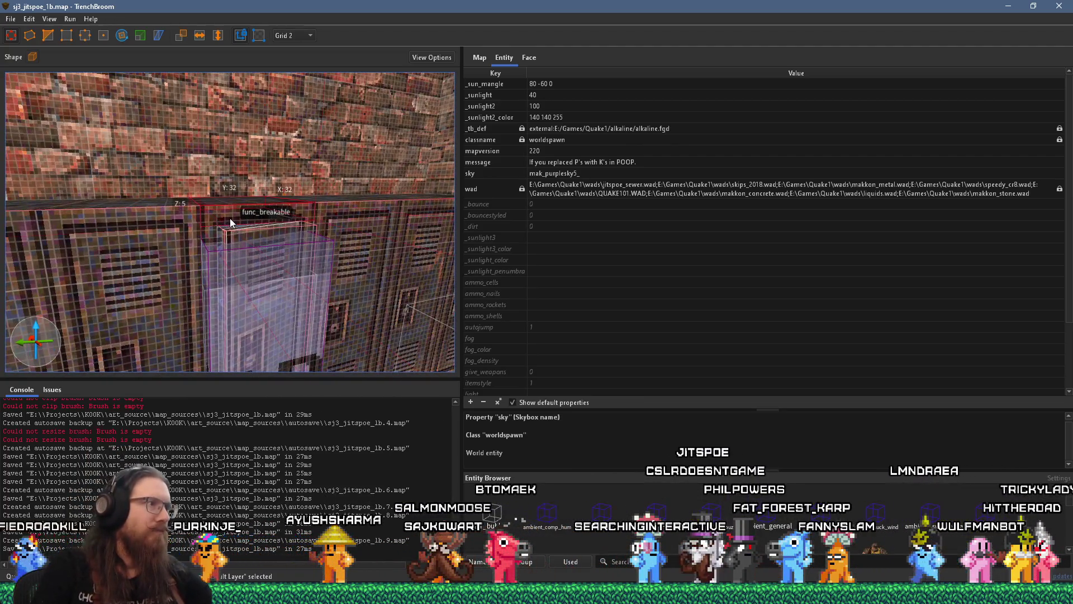
{"action": "mouse_move", "coordinate": [237, 220]}
{"action": "left_mouse_down"}
{"action": "mouse_move", "coordinate": [243, 236]}
{"action": "mouse_move", "coordinate": [240, 219]}
{"action": "mouse_move", "coordinate": [228, 237]}
{"action": "left_mouse_up"}
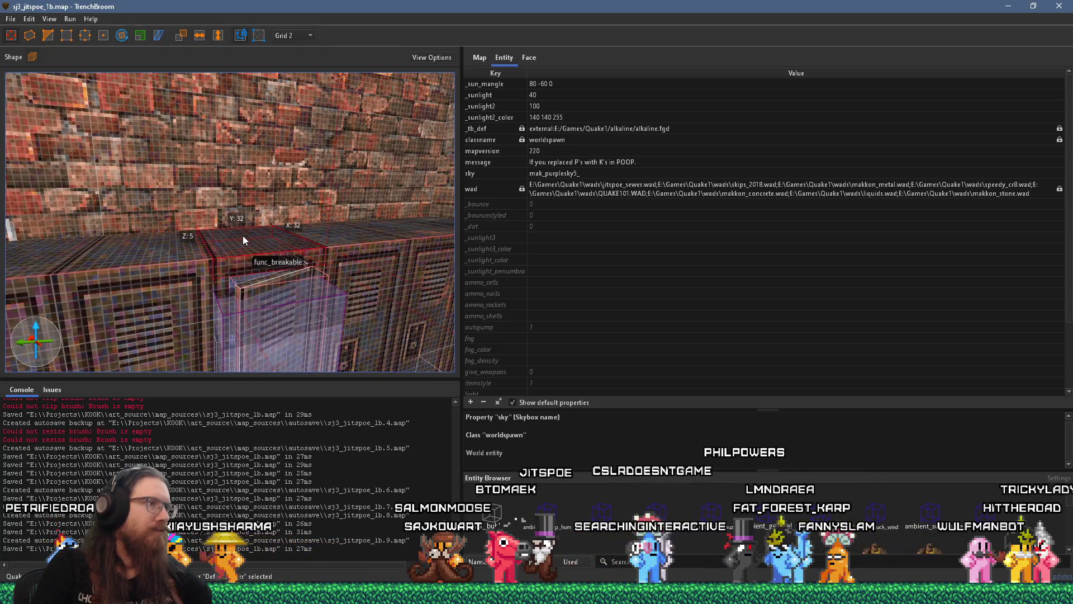
{"action": "left_click_drag", "start_coordinate": [172, 259], "coordinate": [183, 246]}
{"action": "scroll", "coordinate": [188, 236], "scroll_direction": "up", "scroll_amount": 5}
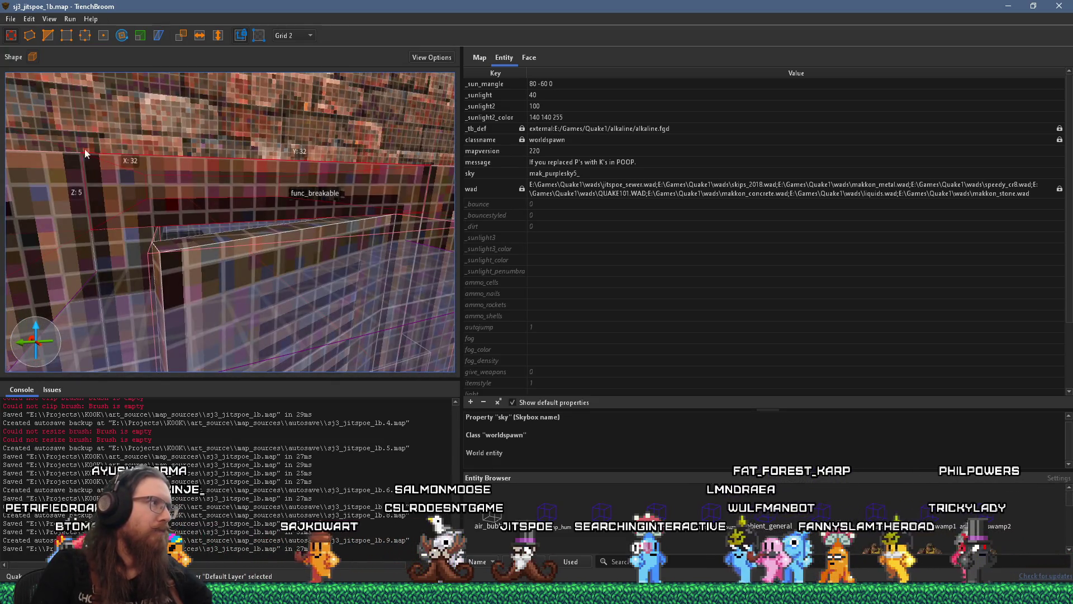
Try a two-point Clip across the breakable locker, then cancel it.
{"action": "left_click", "coordinate": [47, 37]}
{"action": "left_click", "coordinate": [93, 162]}
{"action": "left_click", "coordinate": [146, 222]}
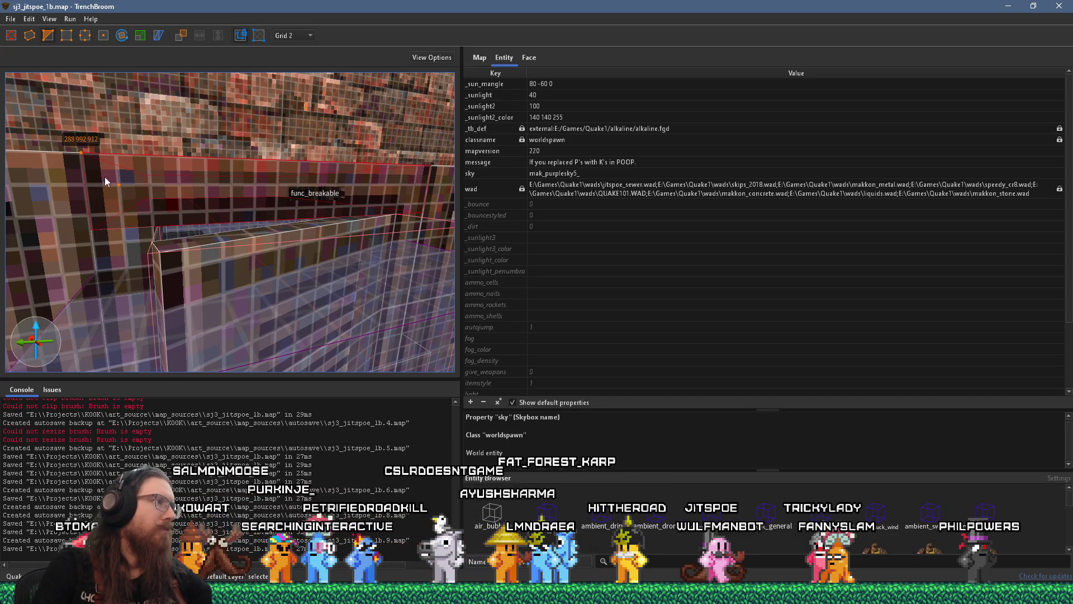
{"action": "key", "text": "a"}
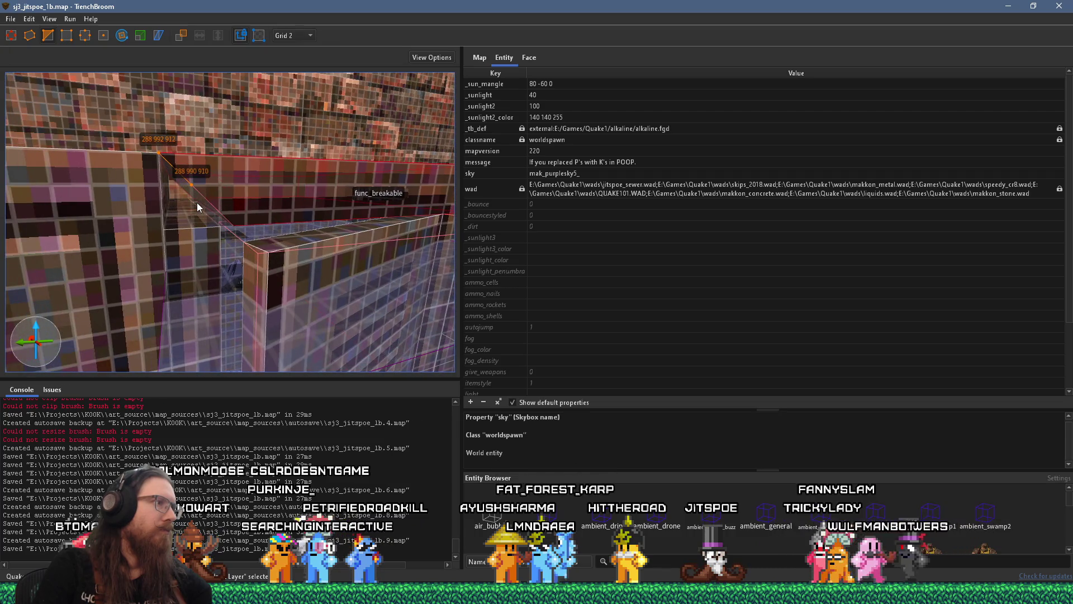
{"action": "key", "text": "Escape"}
{"action": "key", "text": "Escape"}
Select one of the locker brushes and orbit around the lockers.
{"action": "scroll", "coordinate": [224, 226], "scroll_direction": "down", "scroll_amount": 5}
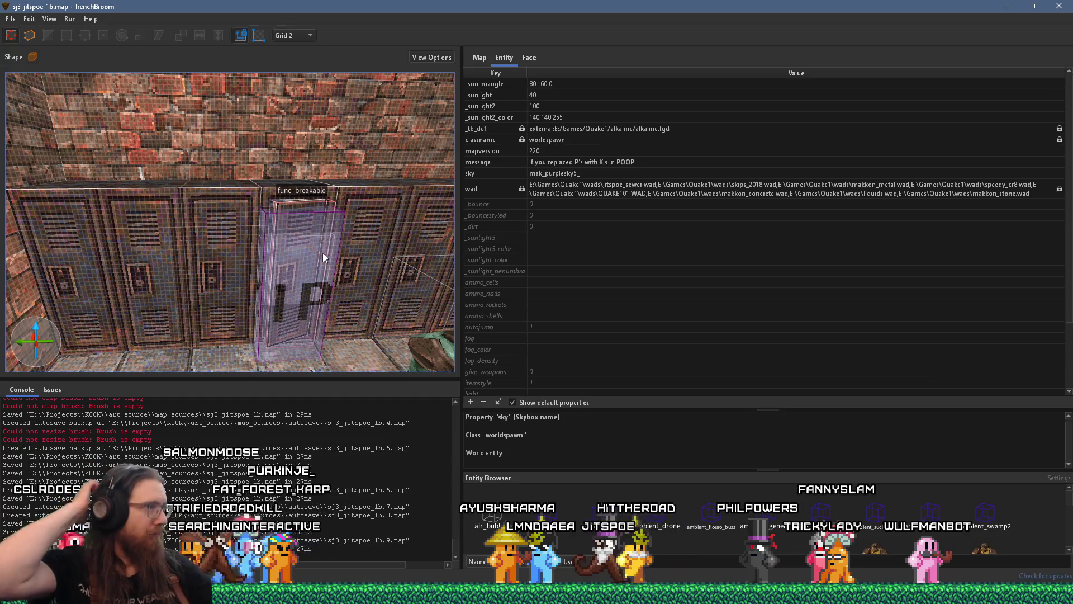
{"action": "mouse_move", "coordinate": [276, 247]}
{"action": "left_mouse_down"}
{"action": "mouse_move", "coordinate": [227, 277]}
{"action": "mouse_move", "coordinate": [158, 278]}
{"action": "mouse_move", "coordinate": [105, 242]}
{"action": "mouse_move", "coordinate": [39, 233]}
{"action": "left_mouse_up"}
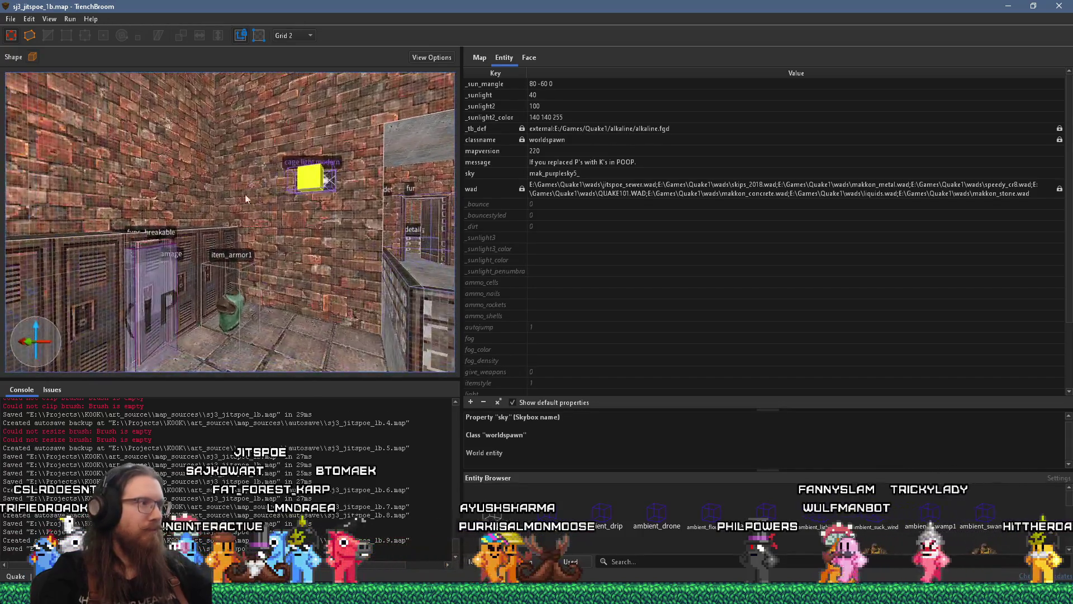
{"action": "scroll", "coordinate": [192, 230], "scroll_direction": "up", "scroll_amount": 5}
{"action": "left_click", "coordinate": [198, 263]}
{"action": "scroll", "coordinate": [198, 263], "scroll_direction": "down", "scroll_amount": 5}
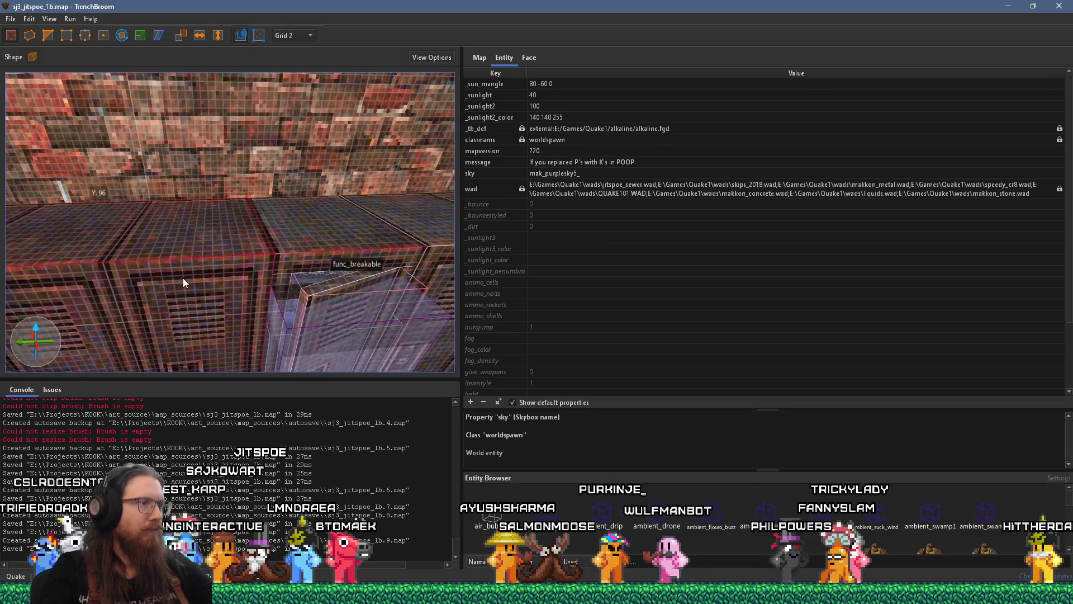
{"action": "mouse_move", "coordinate": [372, 275]}
{"action": "left_mouse_down"}
{"action": "mouse_move", "coordinate": [326, 179]}
{"action": "mouse_move", "coordinate": [254, 210]}
{"action": "mouse_move", "coordinate": [286, 183]}
{"action": "mouse_move", "coordinate": [259, 219]}
{"action": "mouse_move", "coordinate": [253, 210]}
{"action": "mouse_move", "coordinate": [223, 234]}
{"action": "mouse_move", "coordinate": [202, 232]}
{"action": "mouse_move", "coordinate": [206, 248]}
{"action": "mouse_move", "coordinate": [133, 274]}
{"action": "left_mouse_up"}
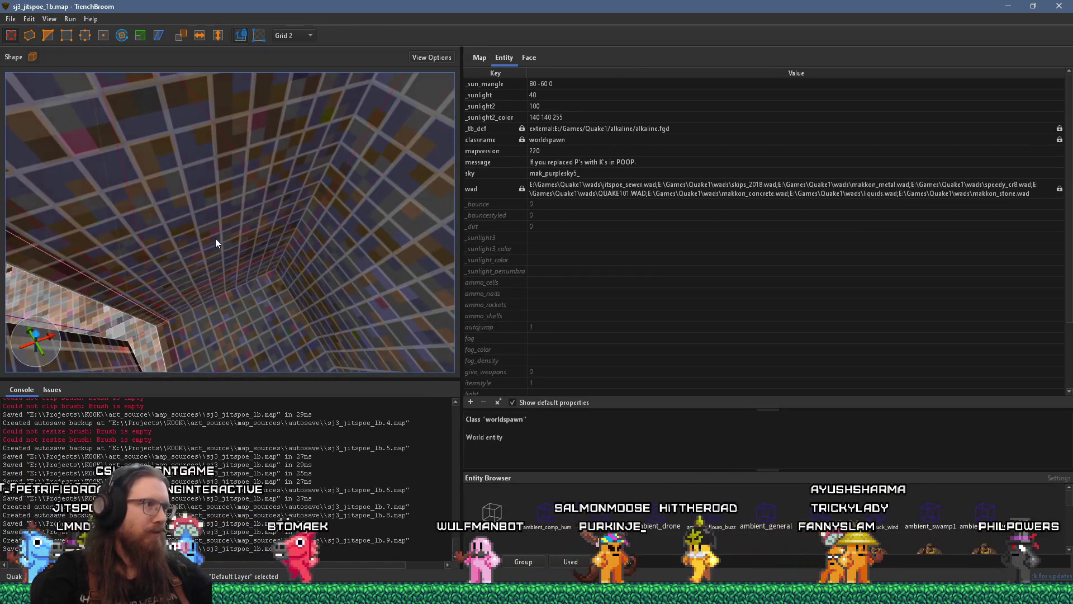
{"action": "mouse_move", "coordinate": [274, 297]}
{"action": "left_mouse_down"}
{"action": "mouse_move", "coordinate": [310, 307]}
{"action": "mouse_move", "coordinate": [358, 288]}
{"action": "mouse_move", "coordinate": [349, 266]}
{"action": "left_mouse_up"}
Convert the row of locker brushes into a func_detail entity and deselect them.
{"action": "right_click", "coordinate": [310, 169]}
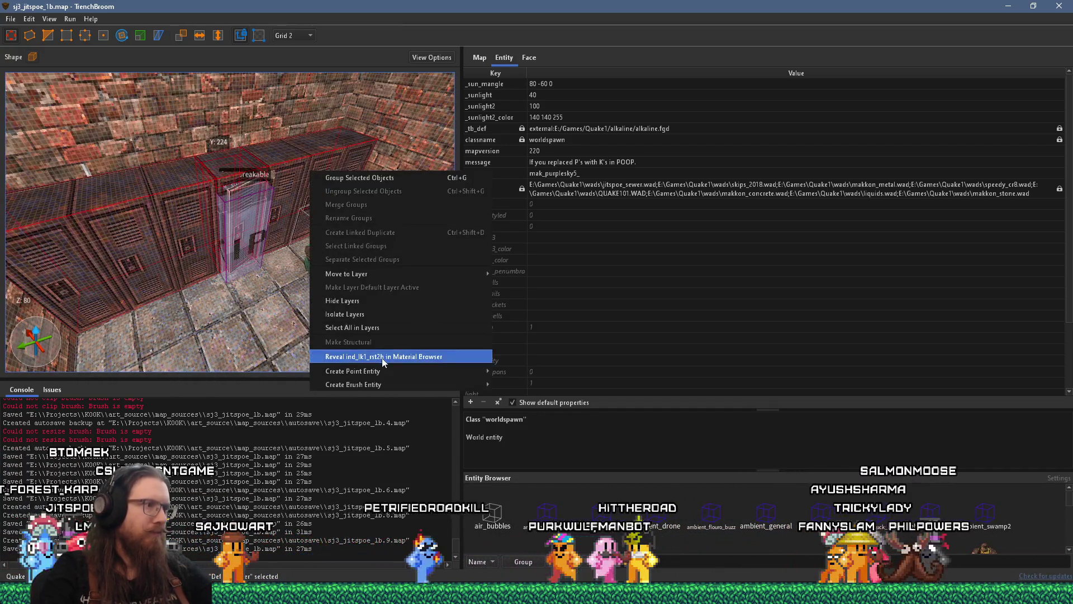
{"action": "left_click", "coordinate": [519, 383]}
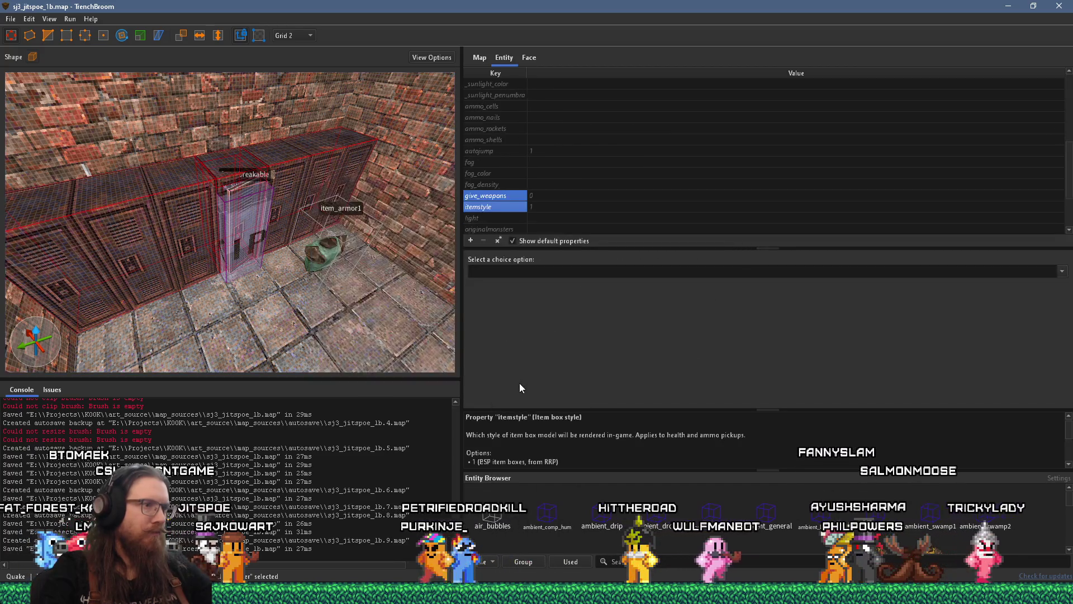
{"action": "right_click", "coordinate": [322, 178]}
{"action": "mouse_move", "coordinate": [528, 373]}
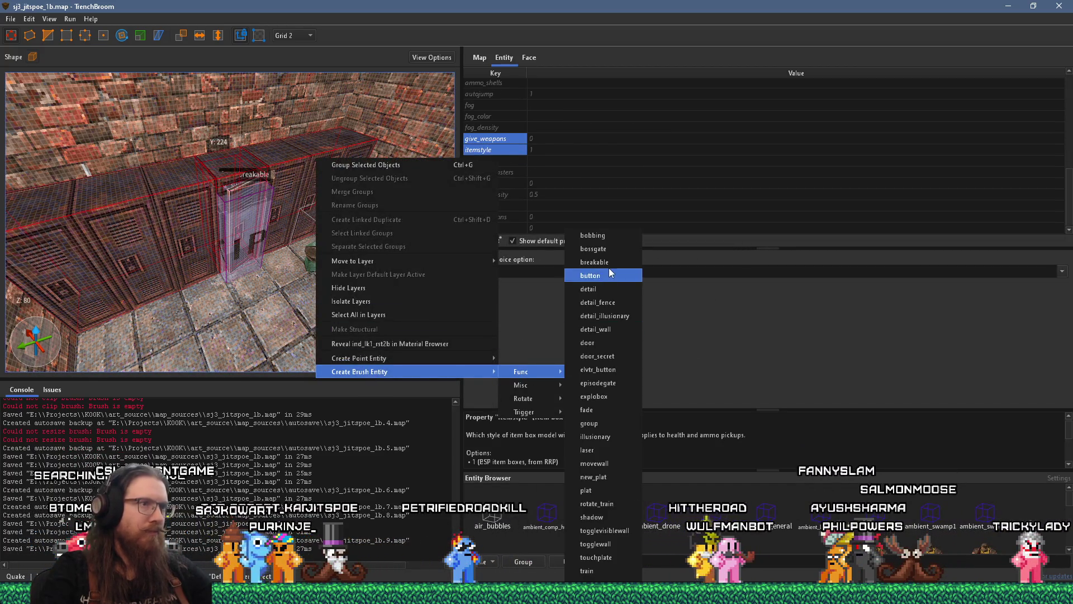
{"action": "left_click", "coordinate": [609, 290]}
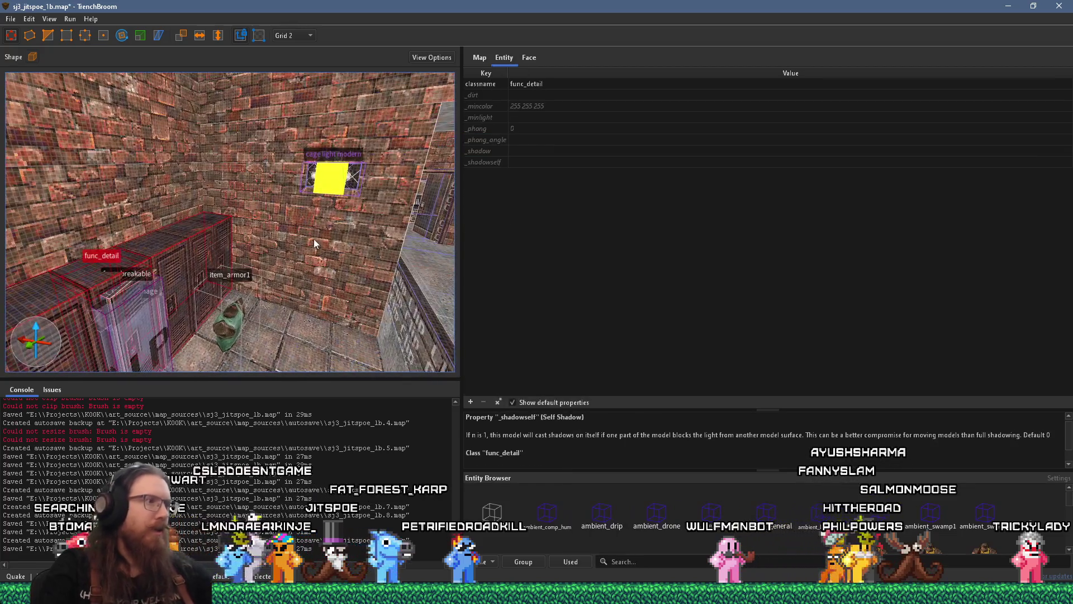
{"action": "key", "text": "Escape"}
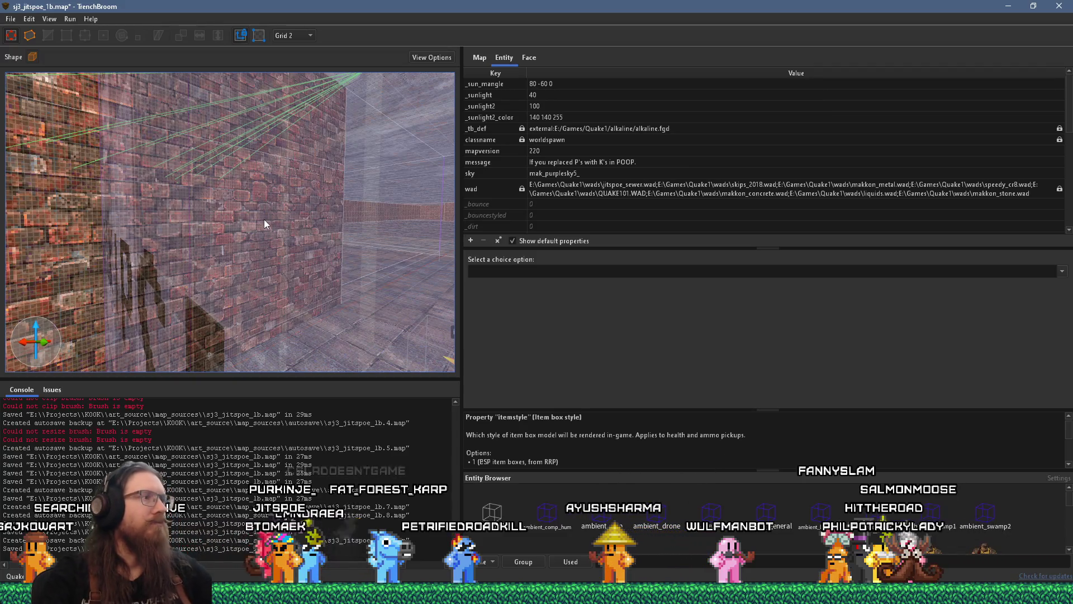
Look over the SKIP-textured corridor wall, then save the map with its func_detail lockers.
{"action": "key", "text": "w"}
{"action": "key", "text": "s"}
{"action": "key", "text": "w"}
{"action": "key", "text": "s"}
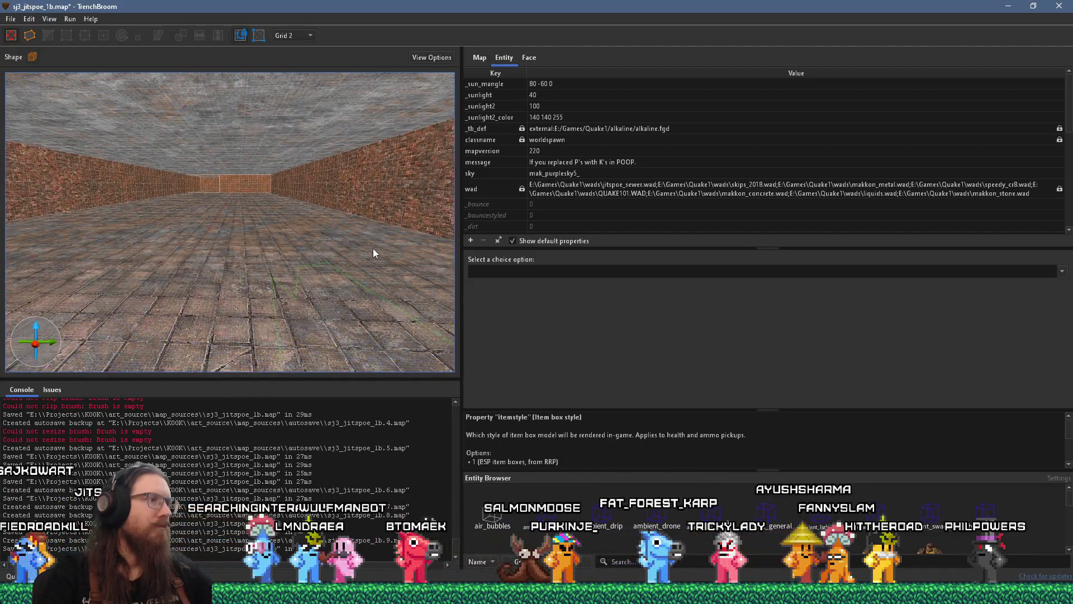
{"action": "left_click", "coordinate": [11, 19]}
{"action": "left_click", "coordinate": [33, 55]}
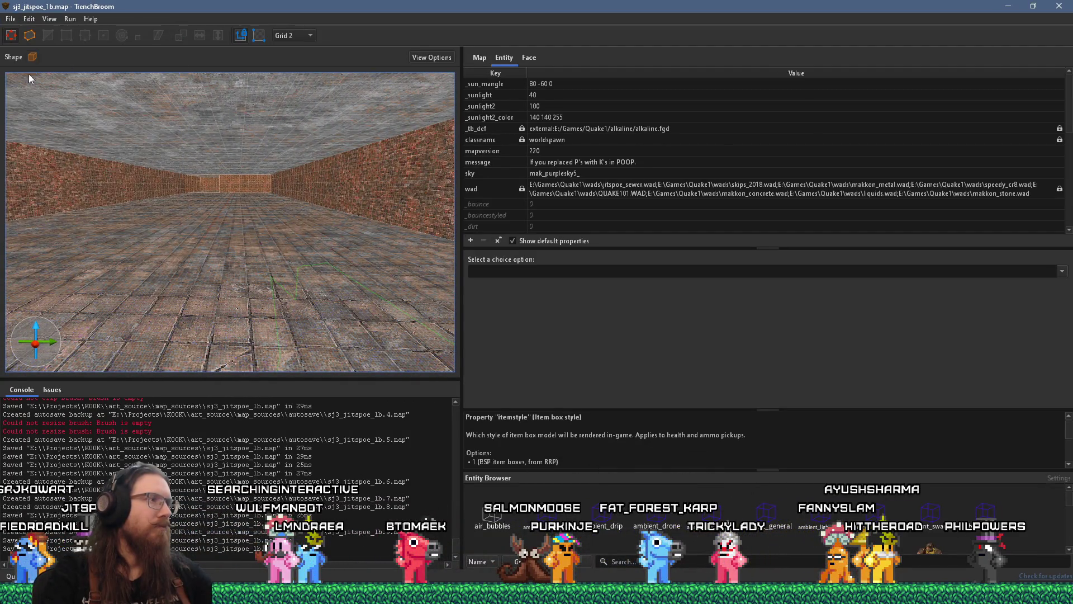
Fly down the brick corridor to the purple block and bring up the 'sj3 level' reference board.
{"action": "key", "text": "w"}
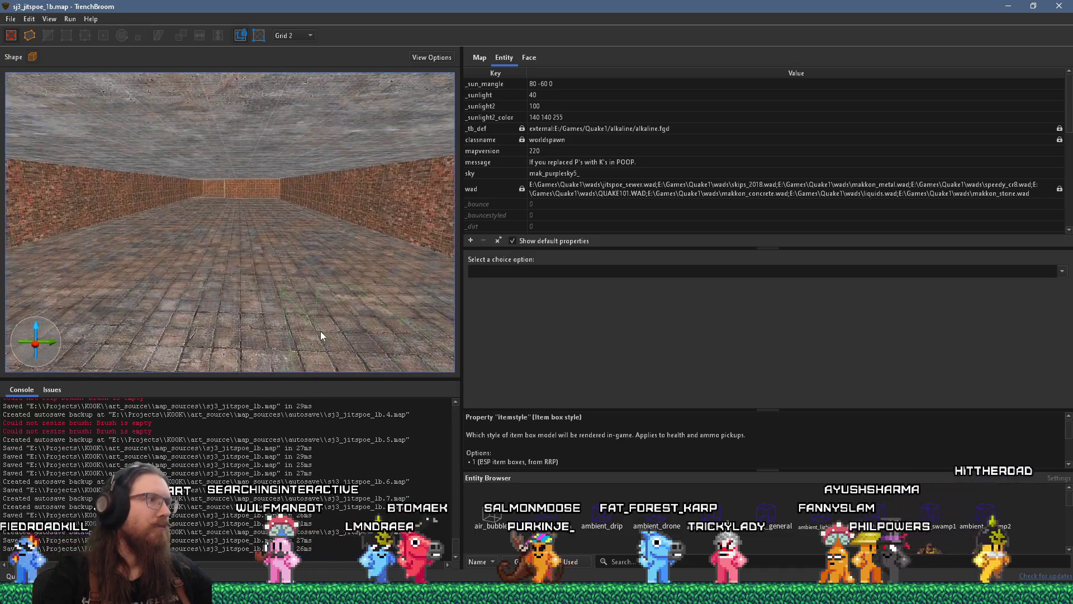
{"action": "key", "text": "w"}
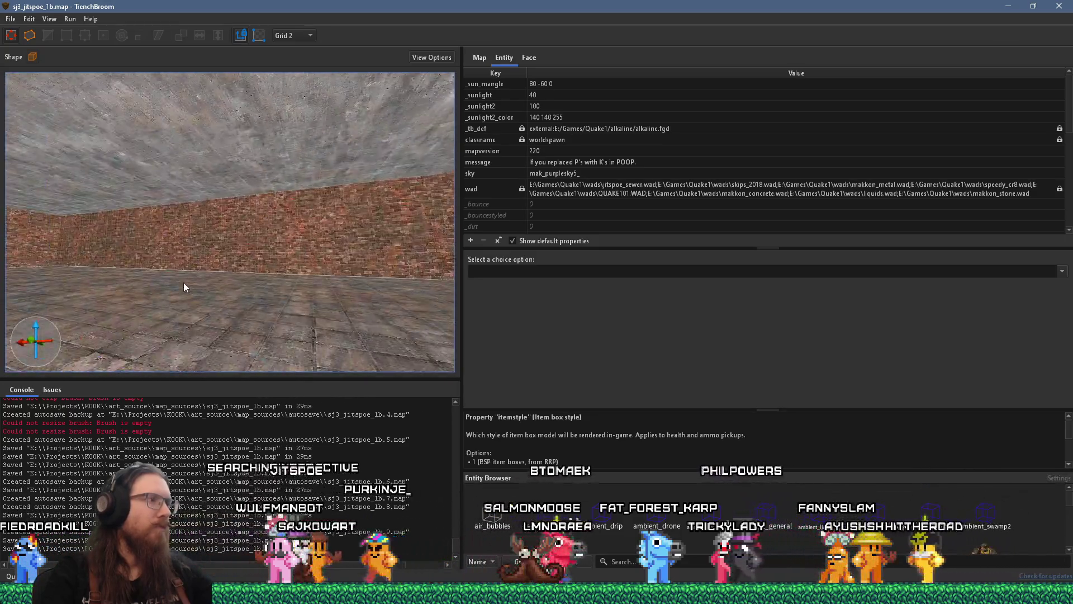
{"action": "key", "text": "w"}
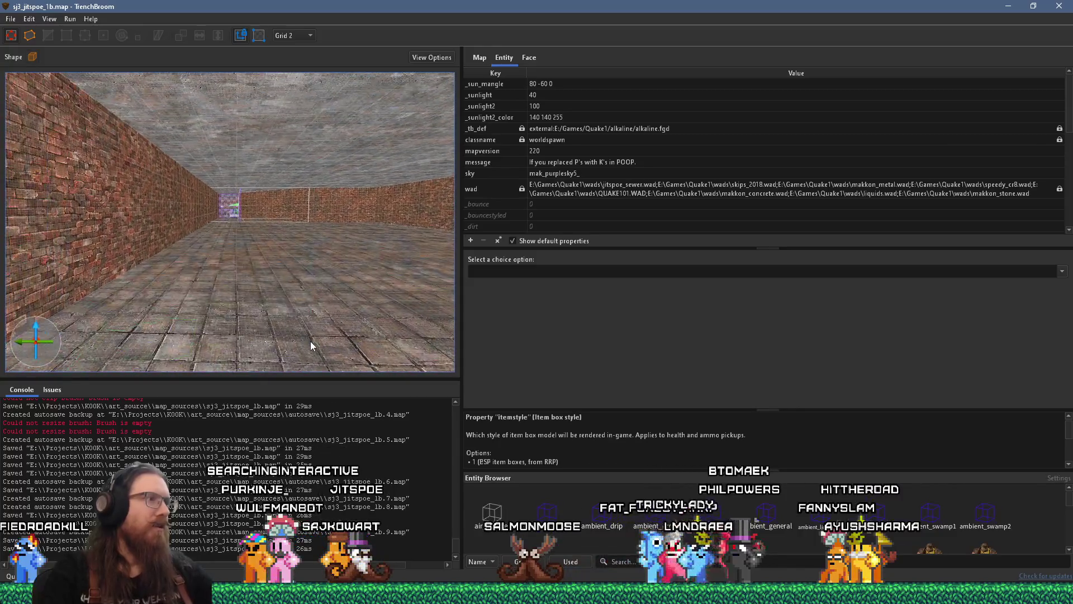
{"action": "key", "text": "w"}
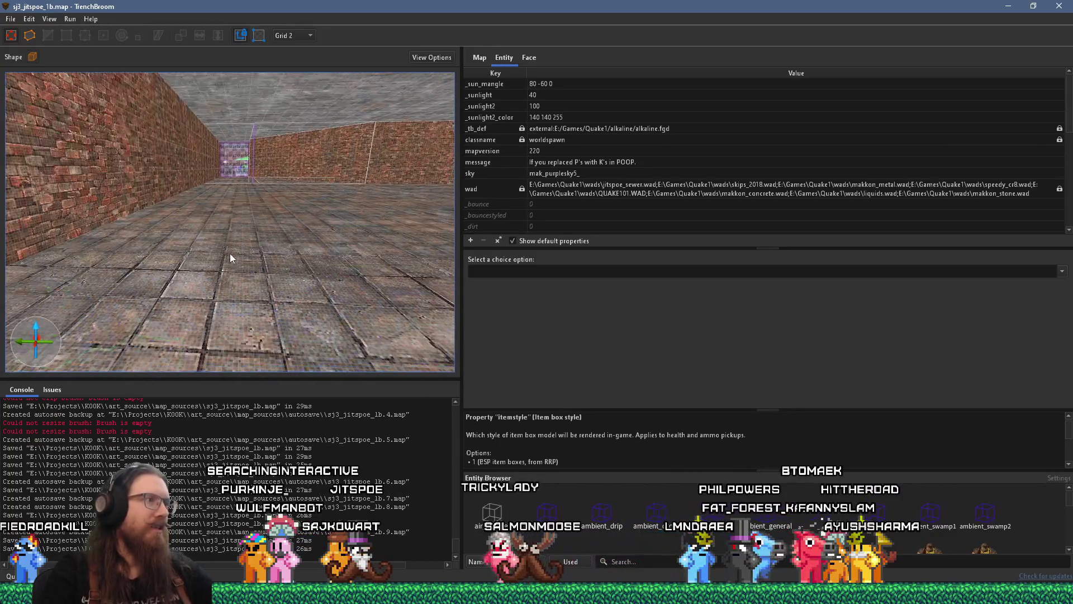
{"action": "mouse_move", "coordinate": [35, 303]}
{"action": "left_mouse_down"}
{"action": "mouse_move", "coordinate": [291, 297]}
{"action": "mouse_move", "coordinate": [142, 247]}
{"action": "mouse_move", "coordinate": [256, 299]}
{"action": "mouse_move", "coordinate": [288, 289]}
{"action": "mouse_move", "coordinate": [301, 317]}
{"action": "mouse_move", "coordinate": [257, 236]}
{"action": "left_mouse_up"}
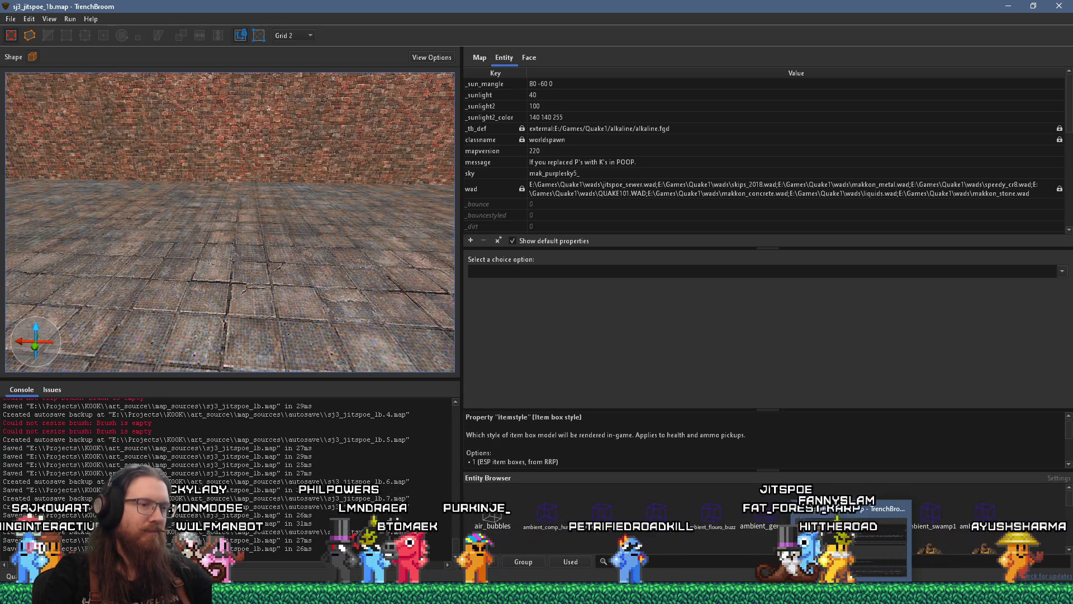
{"action": "left_click", "coordinate": [458, 594]}
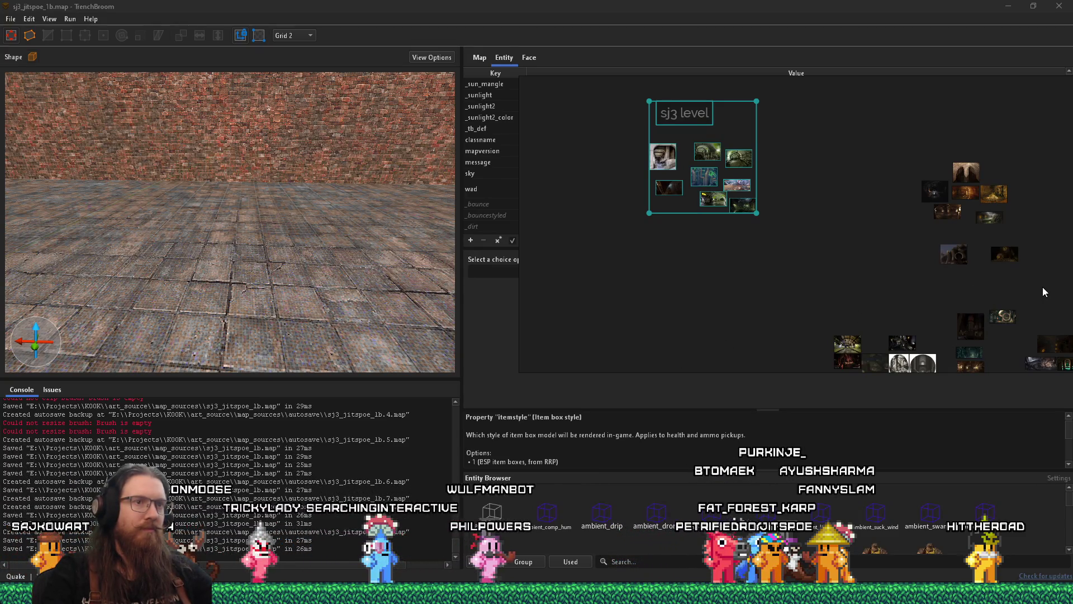
{"action": "left_click_drag", "start_coordinate": [1042, 286], "coordinate": [986, 291]}
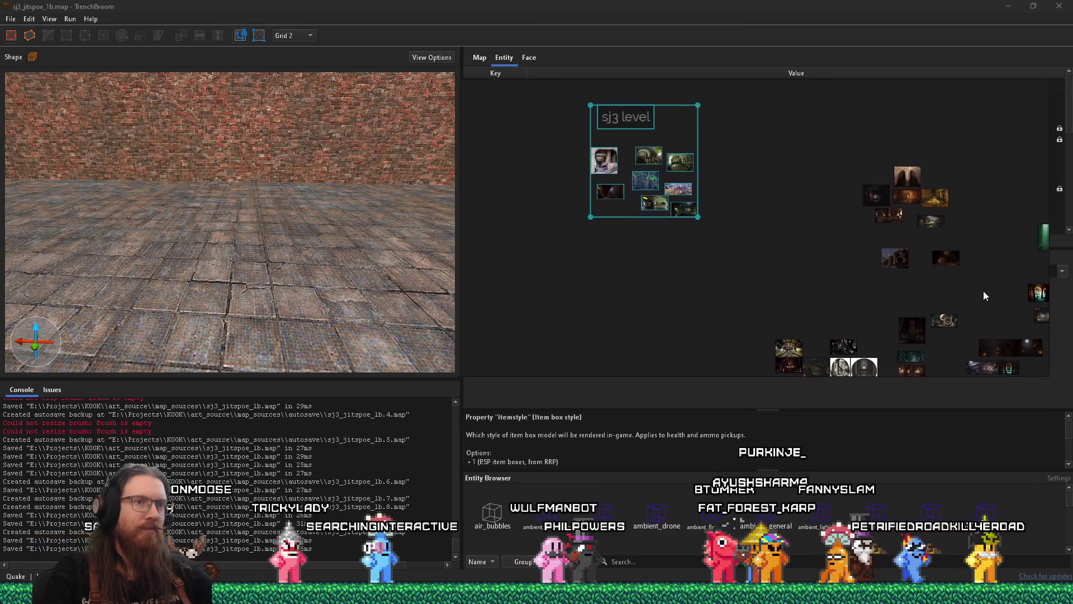
{"action": "key", "text": "alt+Tab"}
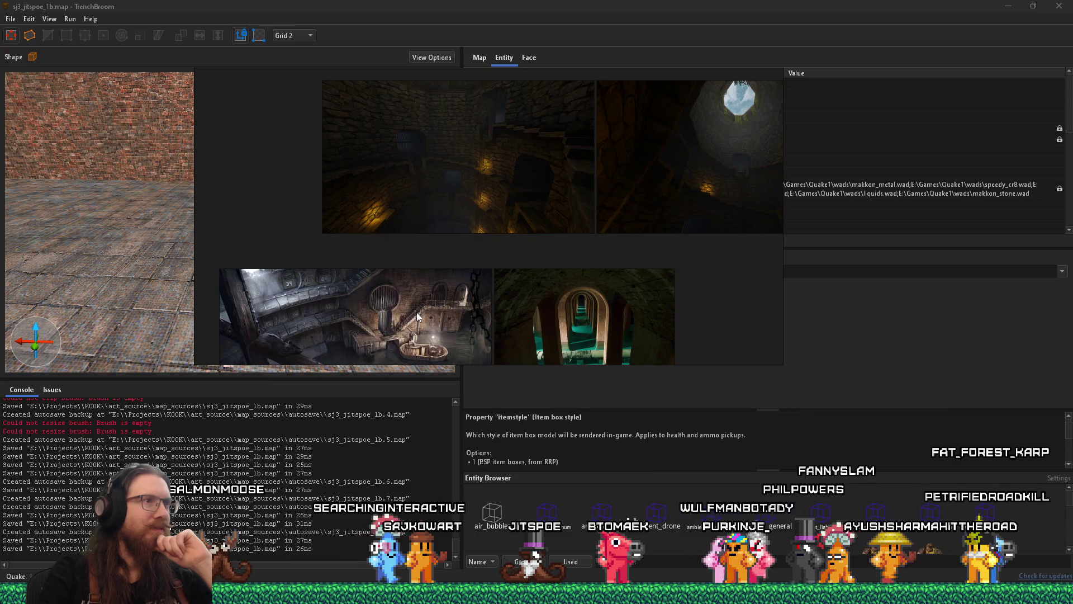
{"action": "scroll", "coordinate": [417, 317], "scroll_direction": "down", "scroll_amount": 3}
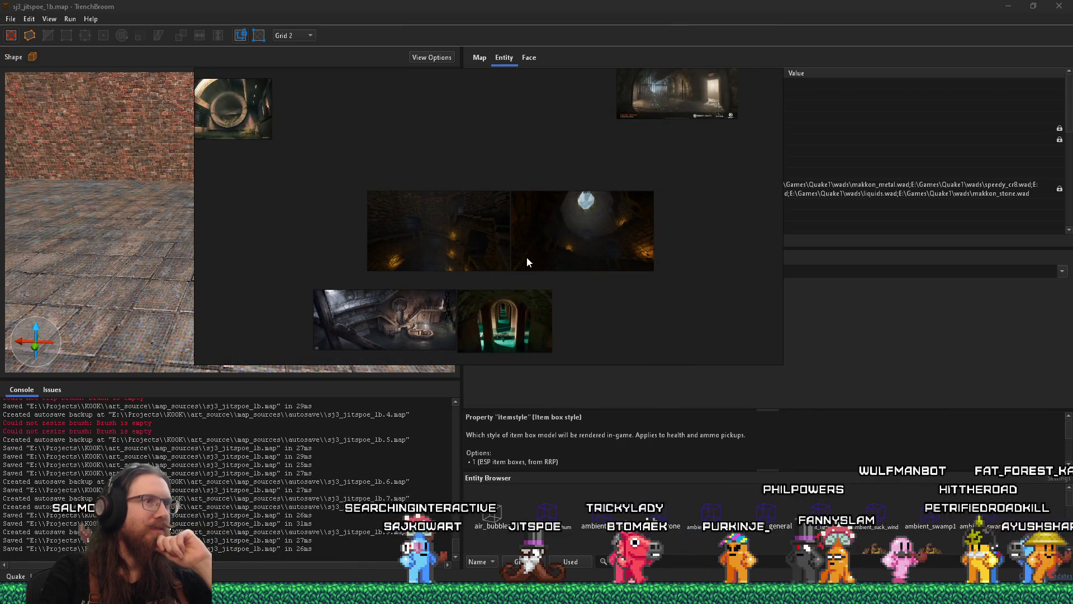
{"action": "scroll", "coordinate": [602, 228], "scroll_direction": "up", "scroll_amount": 3}
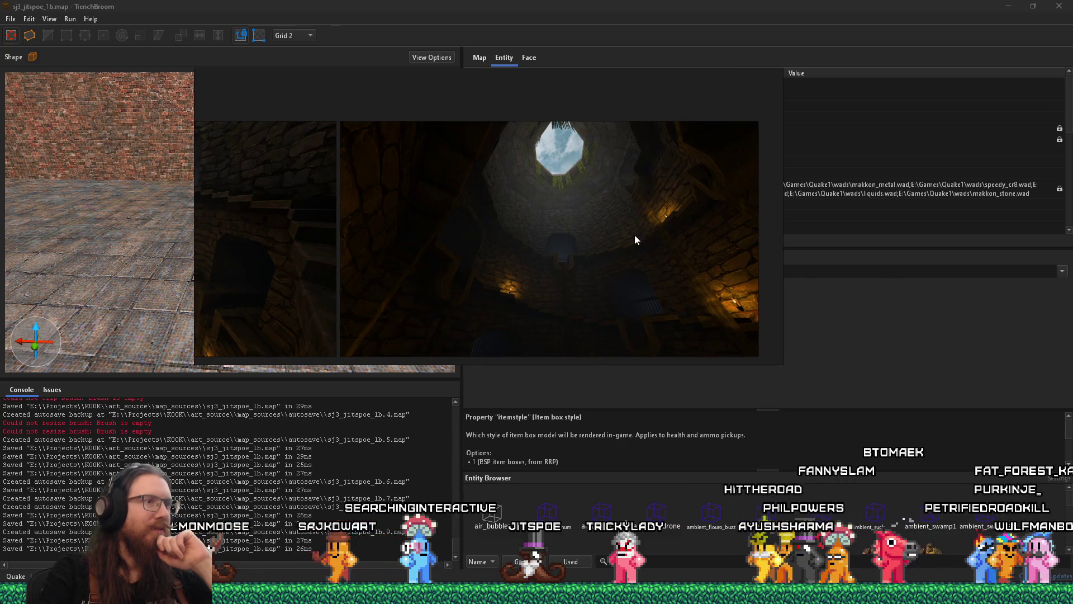
{"action": "scroll", "coordinate": [635, 240], "scroll_direction": "down", "scroll_amount": 5}
{"action": "left_click_drag", "start_coordinate": [635, 239], "coordinate": [108, 301]}
{"action": "key", "text": "alt+Tab"}
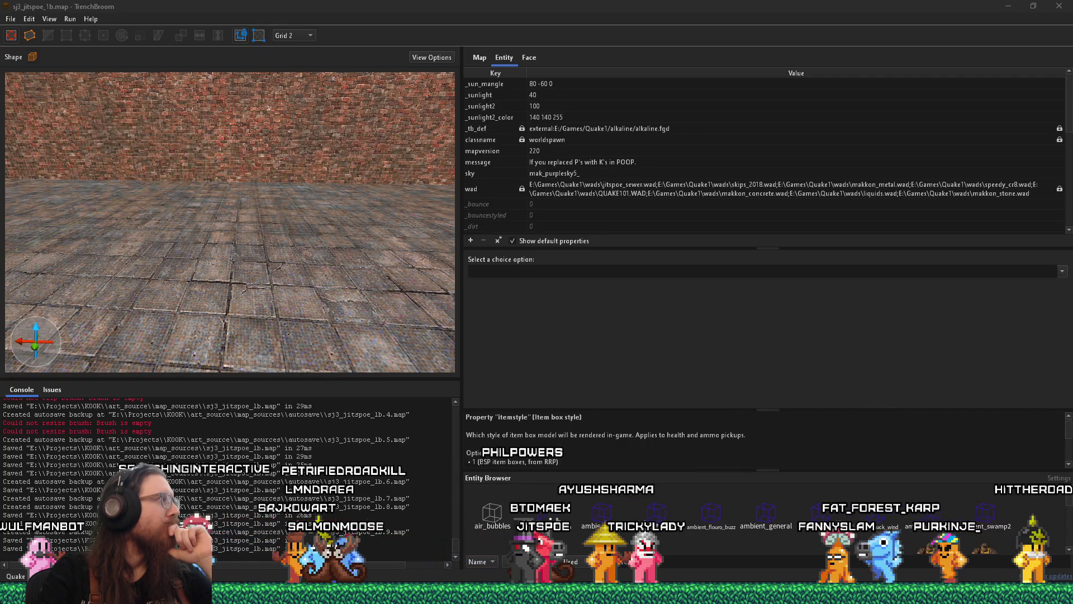
{"action": "mouse_move", "coordinate": [173, 288]}
{"action": "left_mouse_down"}
{"action": "mouse_move", "coordinate": [313, 279]}
{"action": "mouse_move", "coordinate": [278, 247]}
{"action": "mouse_move", "coordinate": [139, 276]}
{"action": "mouse_move", "coordinate": [117, 257]}
{"action": "mouse_move", "coordinate": [262, 230]}
{"action": "mouse_move", "coordinate": [207, 252]}
{"action": "left_mouse_up"}
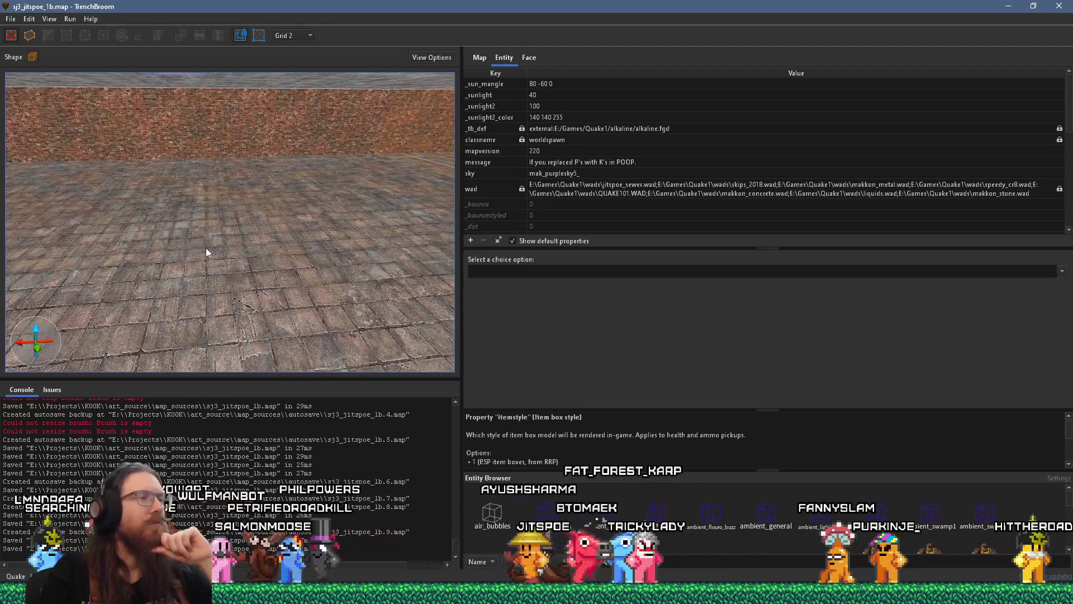
{"action": "mouse_move", "coordinate": [286, 247]}
{"action": "left_mouse_down"}
{"action": "mouse_move", "coordinate": [190, 234]}
{"action": "mouse_move", "coordinate": [223, 243]}
{"action": "mouse_move", "coordinate": [393, 237]}
{"action": "left_mouse_up"}
{"action": "left_click", "coordinate": [224, 243]}
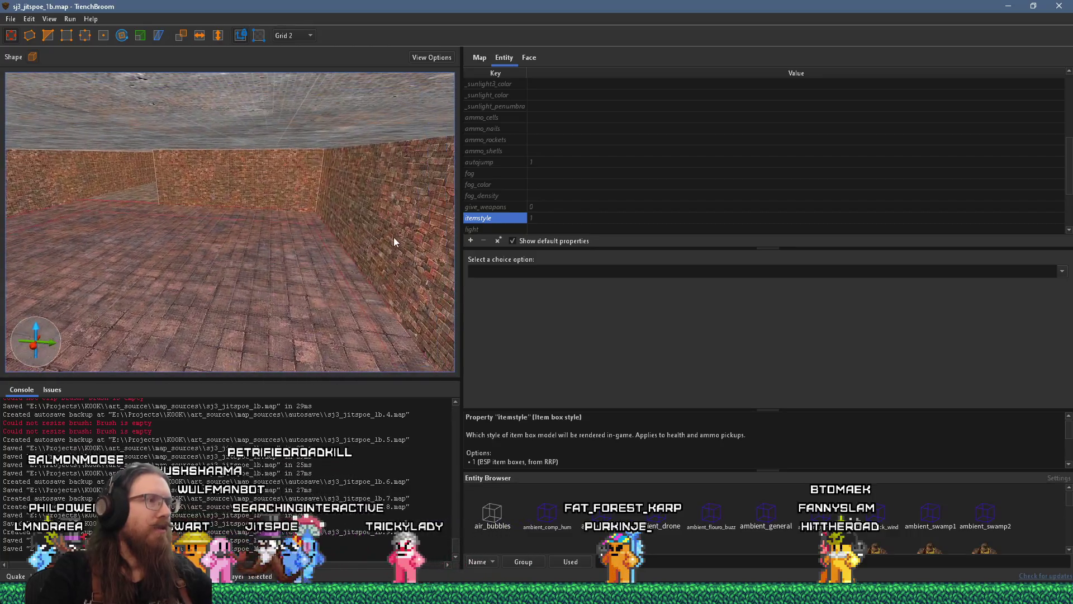
{"action": "mouse_move", "coordinate": [274, 245]}
{"action": "left_mouse_down"}
{"action": "mouse_move", "coordinate": [127, 239]}
{"action": "mouse_move", "coordinate": [160, 244]}
{"action": "mouse_move", "coordinate": [128, 319]}
{"action": "mouse_move", "coordinate": [298, 89]}
{"action": "mouse_move", "coordinate": [270, 91]}
{"action": "mouse_move", "coordinate": [200, 4]}
{"action": "mouse_move", "coordinate": [136, 290]}
{"action": "mouse_move", "coordinate": [208, 206]}
{"action": "mouse_move", "coordinate": [91, 177]}
{"action": "mouse_move", "coordinate": [66, 225]}
{"action": "mouse_move", "coordinate": [280, 179]}
{"action": "mouse_move", "coordinate": [156, 172]}
{"action": "mouse_move", "coordinate": [331, 219]}
{"action": "left_mouse_up"}
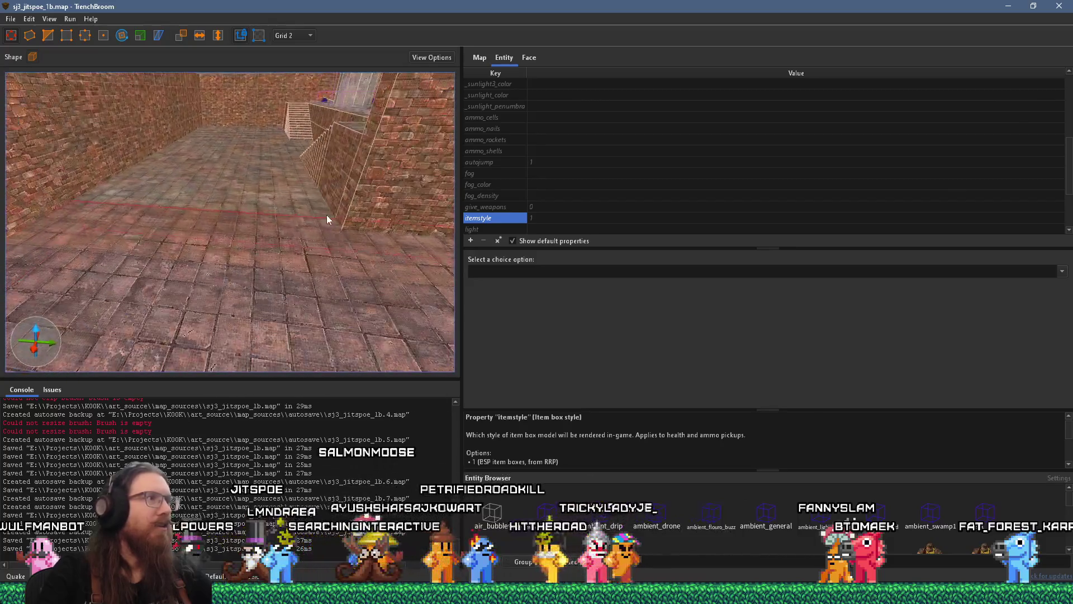
{"action": "mouse_move", "coordinate": [301, 179]}
{"action": "left_mouse_down"}
{"action": "mouse_move", "coordinate": [318, 287]}
{"action": "mouse_move", "coordinate": [315, 247]}
{"action": "mouse_move", "coordinate": [269, 207]}
{"action": "mouse_move", "coordinate": [403, 185]}
{"action": "mouse_move", "coordinate": [341, 244]}
{"action": "mouse_move", "coordinate": [166, 235]}
{"action": "mouse_move", "coordinate": [230, 257]}
{"action": "mouse_move", "coordinate": [270, 254]}
{"action": "mouse_move", "coordinate": [313, 284]}
{"action": "mouse_move", "coordinate": [290, 230]}
{"action": "mouse_move", "coordinate": [375, 249]}
{"action": "mouse_move", "coordinate": [211, 231]}
{"action": "mouse_move", "coordinate": [398, 266]}
{"action": "mouse_move", "coordinate": [194, 258]}
{"action": "mouse_move", "coordinate": [150, 297]}
{"action": "mouse_move", "coordinate": [165, 276]}
{"action": "mouse_move", "coordinate": [241, 246]}
{"action": "mouse_move", "coordinate": [308, 249]}
{"action": "left_mouse_up"}
{"action": "left_click_drag", "start_coordinate": [242, 244], "coordinate": [322, 247]}
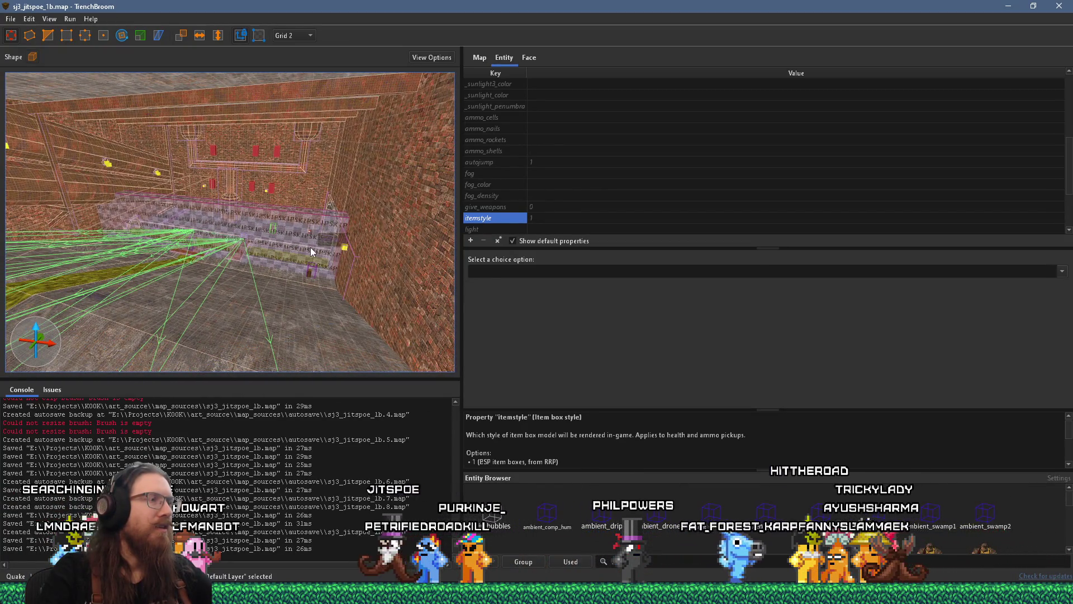
{"action": "key", "text": "w"}
{"action": "key", "text": "w"}
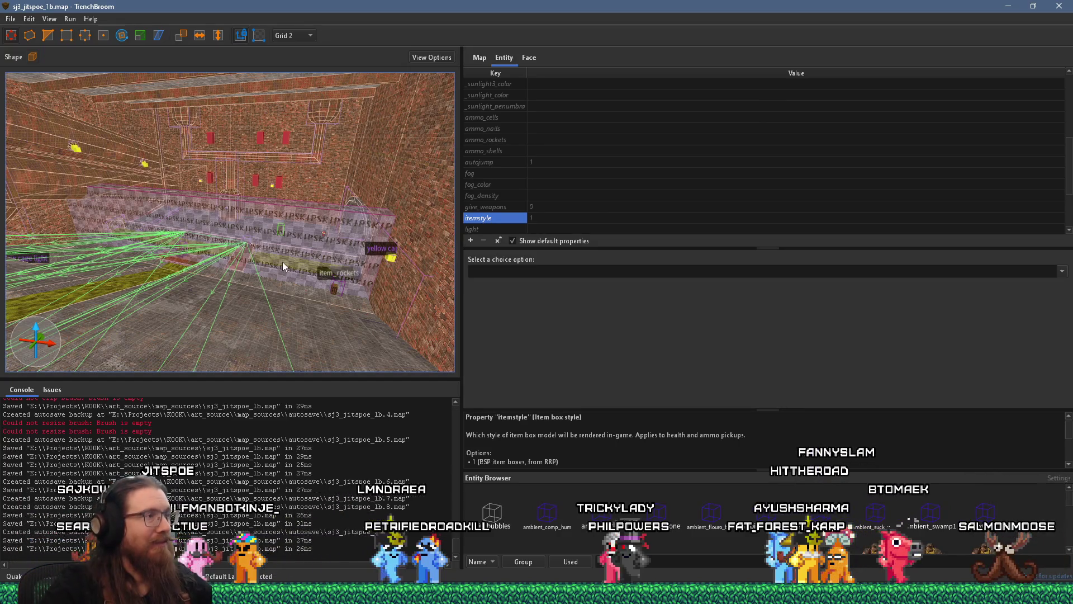
{"action": "mouse_move", "coordinate": [283, 262]}
{"action": "left_mouse_down"}
{"action": "mouse_move", "coordinate": [239, 276]}
{"action": "mouse_move", "coordinate": [147, 260]}
{"action": "left_mouse_up"}
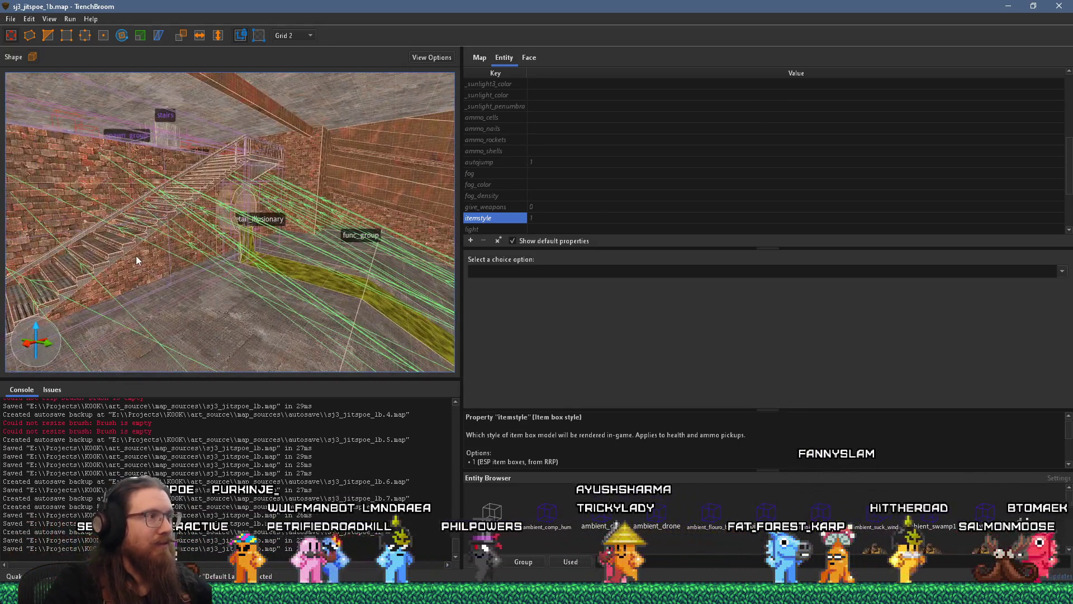
{"action": "mouse_move", "coordinate": [274, 277]}
{"action": "left_mouse_down"}
{"action": "mouse_move", "coordinate": [132, 172]}
{"action": "mouse_move", "coordinate": [120, 197]}
{"action": "mouse_move", "coordinate": [204, 209]}
{"action": "mouse_move", "coordinate": [152, 209]}
{"action": "mouse_move", "coordinate": [210, 232]}
{"action": "mouse_move", "coordinate": [248, 203]}
{"action": "mouse_move", "coordinate": [156, 230]}
{"action": "mouse_move", "coordinate": [166, 273]}
{"action": "mouse_move", "coordinate": [28, 227]}
{"action": "mouse_move", "coordinate": [53, 357]}
{"action": "left_mouse_up"}
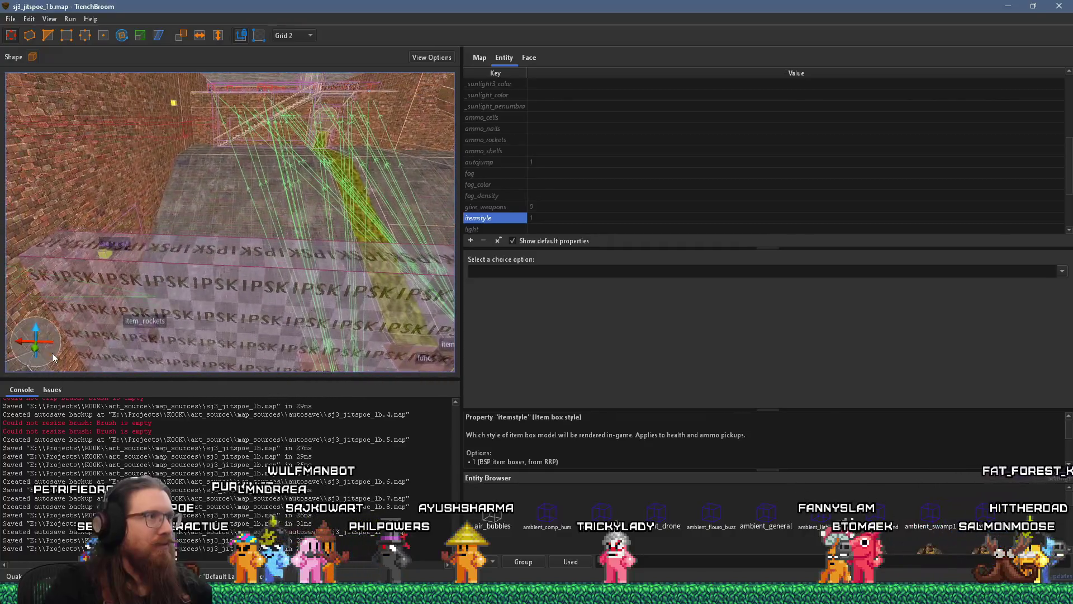
{"action": "mouse_move", "coordinate": [191, 310]}
{"action": "left_mouse_down"}
{"action": "mouse_move", "coordinate": [168, 165]}
{"action": "mouse_move", "coordinate": [99, 175]}
{"action": "mouse_move", "coordinate": [327, 254]}
{"action": "mouse_move", "coordinate": [295, 243]}
{"action": "mouse_move", "coordinate": [273, 214]}
{"action": "mouse_move", "coordinate": [321, 229]}
{"action": "mouse_move", "coordinate": [254, 229]}
{"action": "mouse_move", "coordinate": [276, 174]}
{"action": "mouse_move", "coordinate": [228, 277]}
{"action": "mouse_move", "coordinate": [130, 288]}
{"action": "mouse_move", "coordinate": [230, 230]}
{"action": "mouse_move", "coordinate": [180, 232]}
{"action": "mouse_move", "coordinate": [201, 222]}
{"action": "mouse_move", "coordinate": [393, 218]}
{"action": "mouse_move", "coordinate": [245, 224]}
{"action": "mouse_move", "coordinate": [283, 215]}
{"action": "mouse_move", "coordinate": [128, 189]}
{"action": "mouse_move", "coordinate": [16, 196]}
{"action": "mouse_move", "coordinate": [212, 231]}
{"action": "left_mouse_up"}
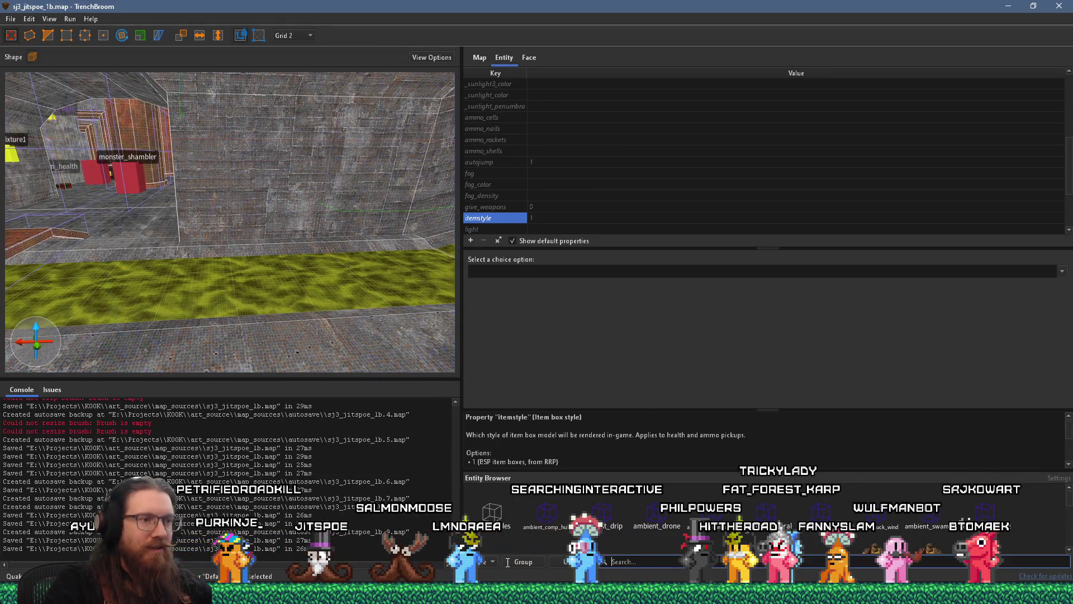
Apply the skip texture to the selected brush's faces.
{"action": "left_click", "coordinate": [529, 59]}
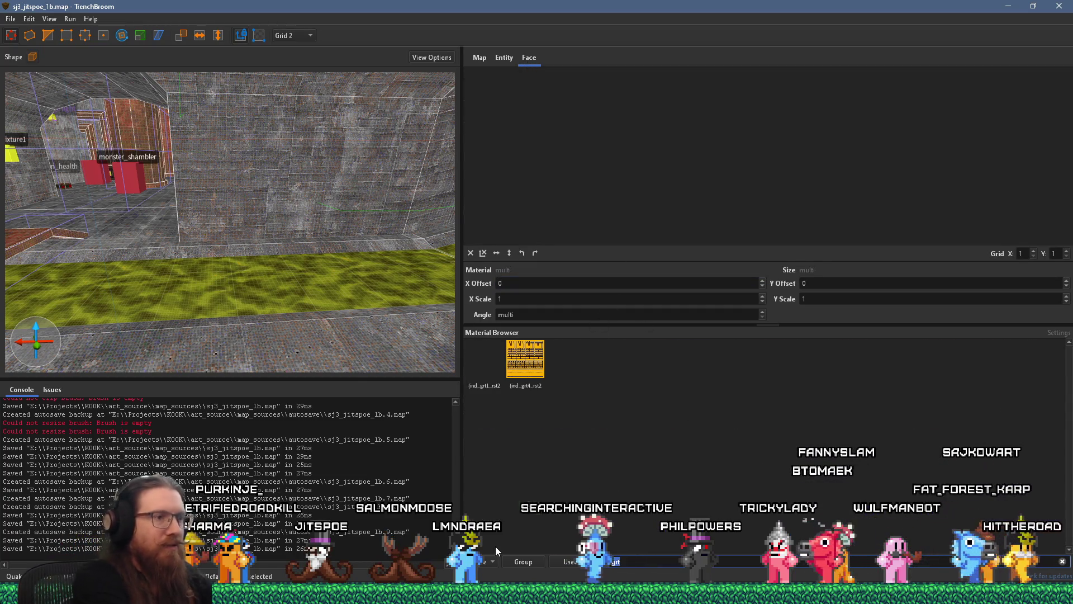
{"action": "type", "text": "skip"}
{"action": "left_click", "coordinate": [630, 366]}
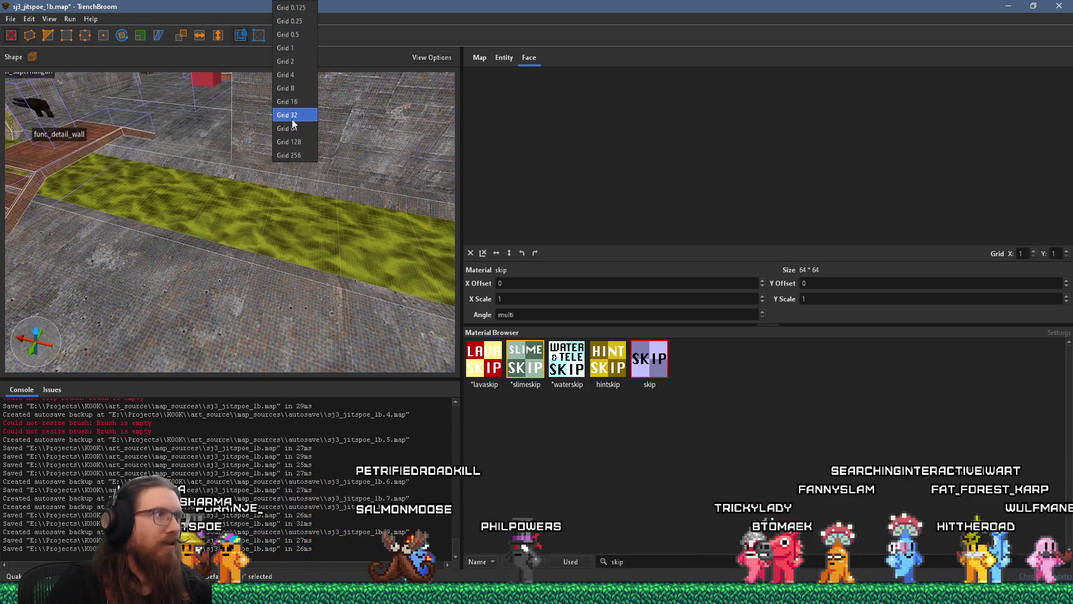
Set the grid size to 64 and view the slime strip toward the stairs.
{"action": "left_click", "coordinate": [289, 129]}
{"action": "scroll", "coordinate": [327, 197], "scroll_direction": "up", "scroll_amount": 3}
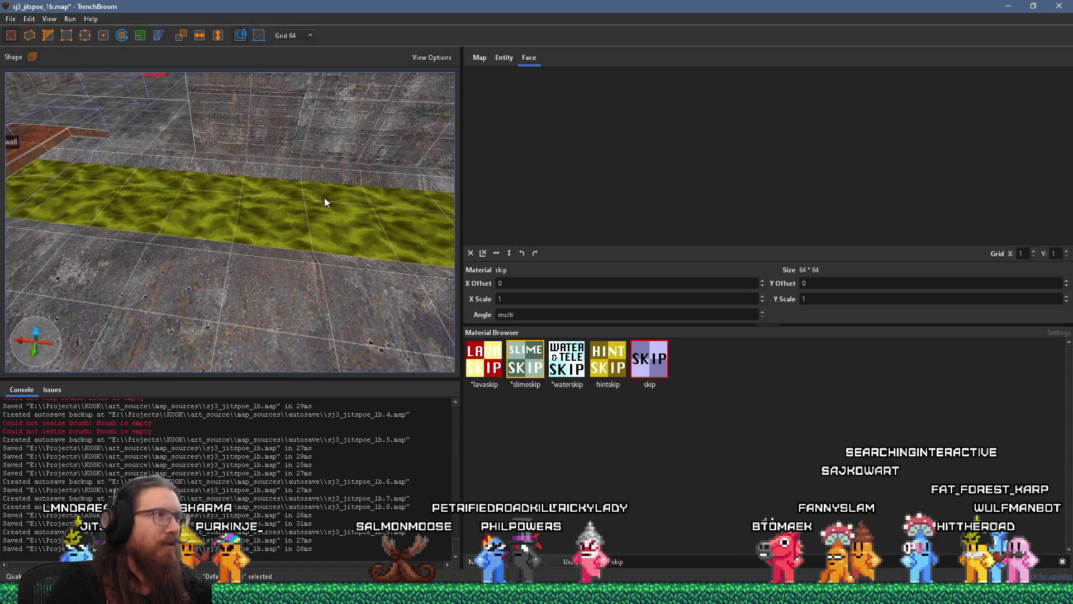
{"action": "mouse_move", "coordinate": [301, 230]}
{"action": "left_mouse_down"}
{"action": "mouse_move", "coordinate": [277, 213]}
{"action": "mouse_move", "coordinate": [290, 206]}
{"action": "mouse_move", "coordinate": [213, 205]}
{"action": "mouse_move", "coordinate": [321, 181]}
{"action": "mouse_move", "coordinate": [77, 227]}
{"action": "mouse_move", "coordinate": [62, 220]}
{"action": "mouse_move", "coordinate": [313, 223]}
{"action": "left_mouse_up"}
{"action": "mouse_move", "coordinate": [166, 254]}
{"action": "left_mouse_down"}
{"action": "mouse_move", "coordinate": [278, 244]}
{"action": "mouse_move", "coordinate": [244, 252]}
{"action": "mouse_move", "coordinate": [235, 243]}
{"action": "mouse_move", "coordinate": [147, 276]}
{"action": "mouse_move", "coordinate": [350, 260]}
{"action": "mouse_move", "coordinate": [223, 284]}
{"action": "mouse_move", "coordinate": [398, 306]}
{"action": "mouse_move", "coordinate": [334, 316]}
{"action": "mouse_move", "coordinate": [336, 339]}
{"action": "mouse_move", "coordinate": [175, 294]}
{"action": "mouse_move", "coordinate": [187, 223]}
{"action": "mouse_move", "coordinate": [149, 227]}
{"action": "mouse_move", "coordinate": [309, 287]}
{"action": "mouse_move", "coordinate": [192, 308]}
{"action": "mouse_move", "coordinate": [308, 302]}
{"action": "mouse_move", "coordinate": [248, 312]}
{"action": "mouse_move", "coordinate": [353, 229]}
{"action": "mouse_move", "coordinate": [273, 279]}
{"action": "mouse_move", "coordinate": [212, 263]}
{"action": "mouse_move", "coordinate": [88, 259]}
{"action": "mouse_move", "coordinate": [168, 252]}
{"action": "mouse_move", "coordinate": [264, 302]}
{"action": "mouse_move", "coordinate": [157, 332]}
{"action": "mouse_move", "coordinate": [280, 285]}
{"action": "mouse_move", "coordinate": [153, 300]}
{"action": "mouse_move", "coordinate": [233, 350]}
{"action": "left_mouse_up"}
{"action": "scroll", "coordinate": [267, 329], "scroll_direction": "up", "scroll_amount": 3}
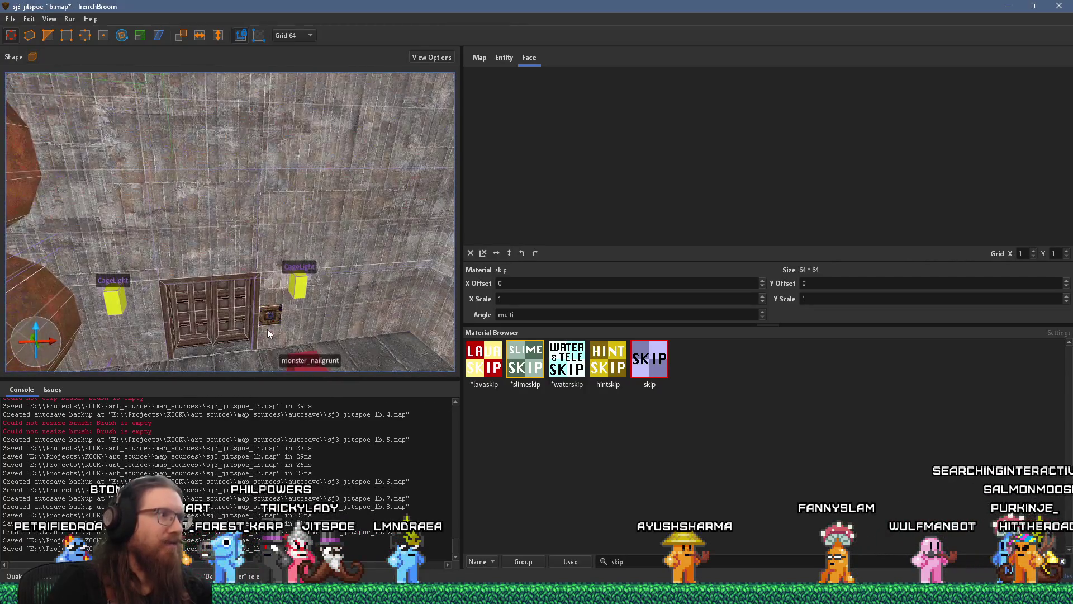